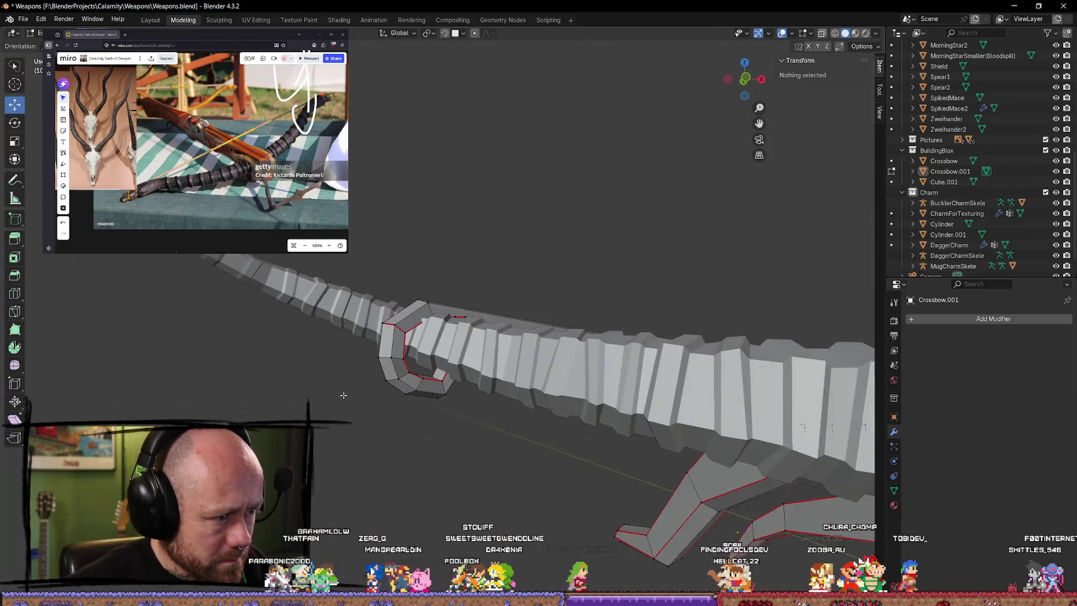
Step: In wireframe, lasso-select the limb's front-end vertices and nudge them into place with two small moves
key(z)
click(307, 402)
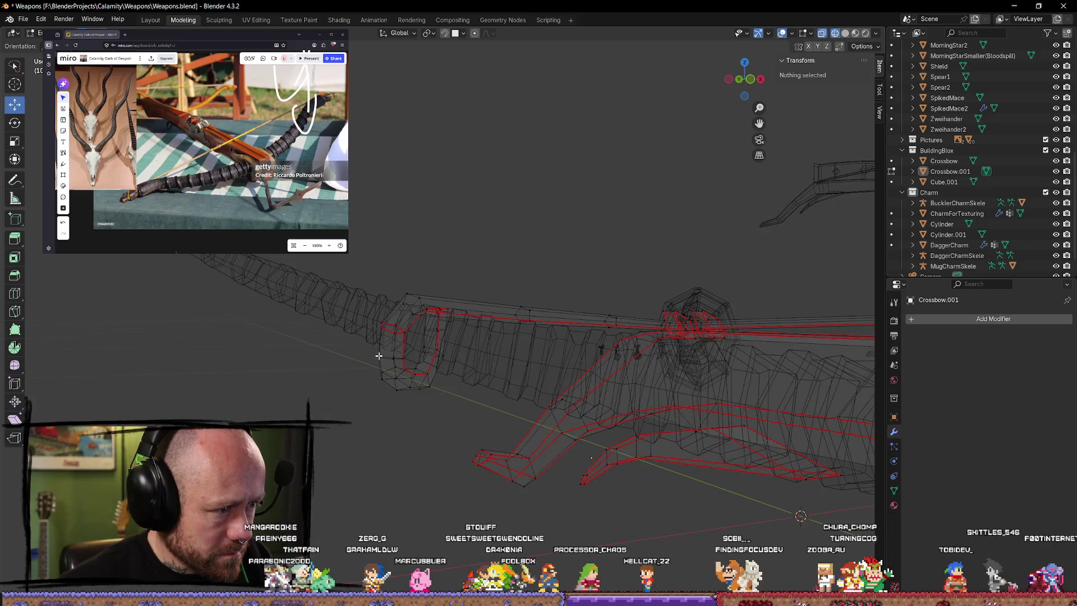
mouse_move(417, 253)
middle_down()
mouse_move(460, 471)
mouse_move(460, 272)
middle_up()
mouse_move(460, 271)
mouse_down()
mouse_move(462, 405)
mouse_move(460, 277)
mouse_up()
mouse_move(460, 278)
middle_down()
mouse_move(548, 458)
mouse_move(570, 450)
mouse_move(546, 447)
mouse_move(439, 375)
middle_up()
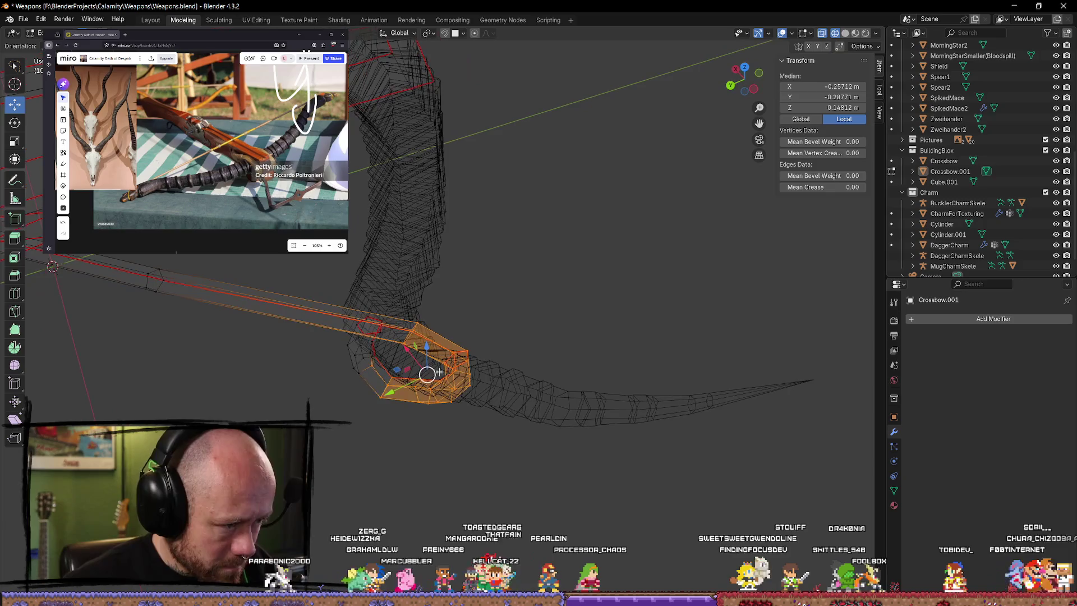
key(g)
click(475, 394)
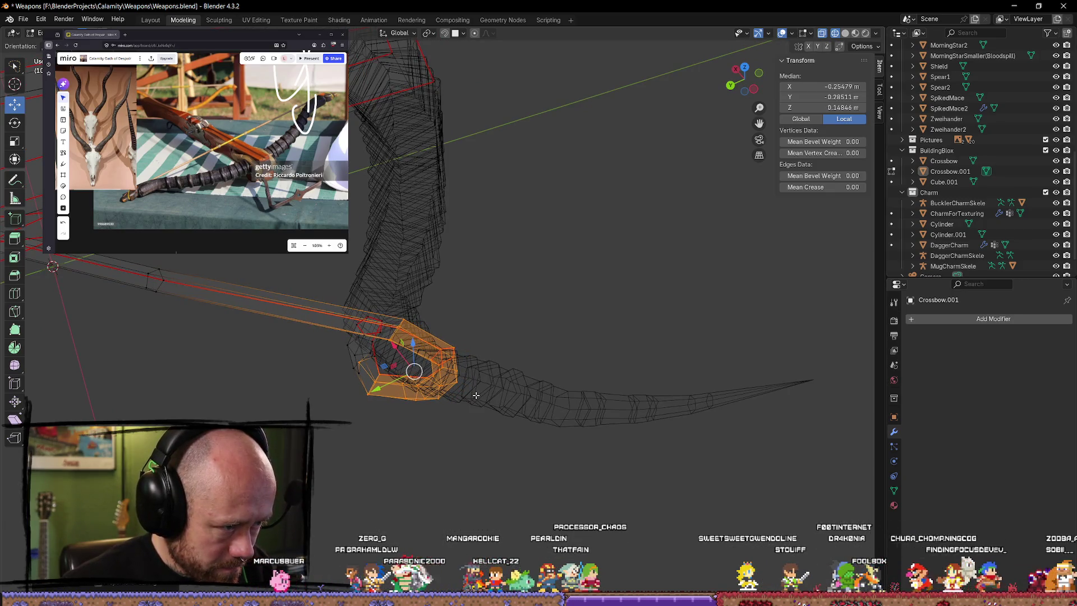
key(g)
click(434, 385)
middle_drag(435, 385, 435, 346)
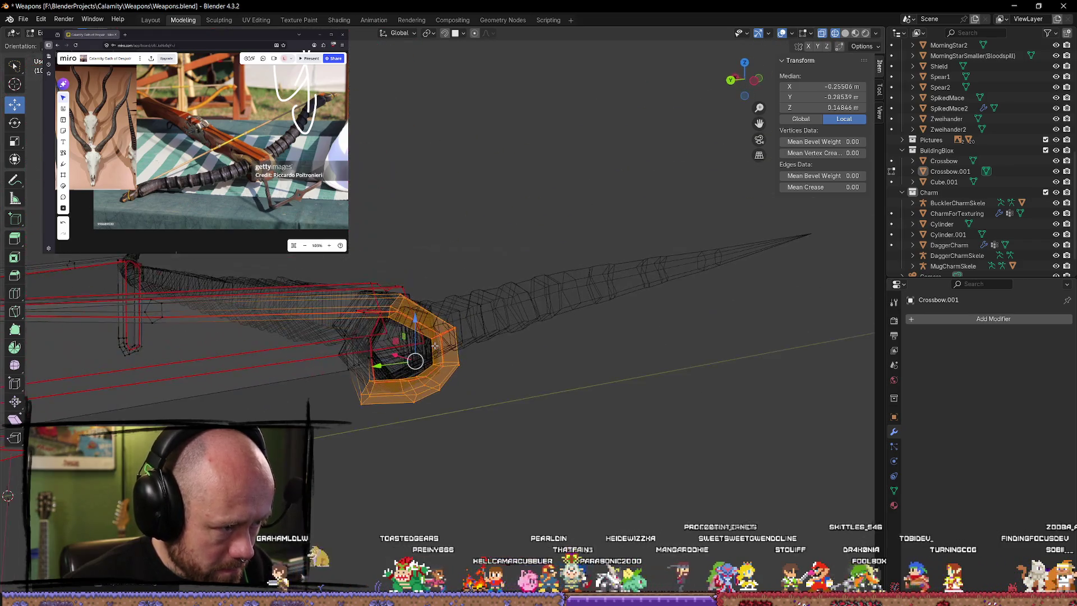
Step: Try a vertical move and a move of the limb-base vertices, cancel both, and return to solid shading
key(g)
key(z)
click(415, 318)
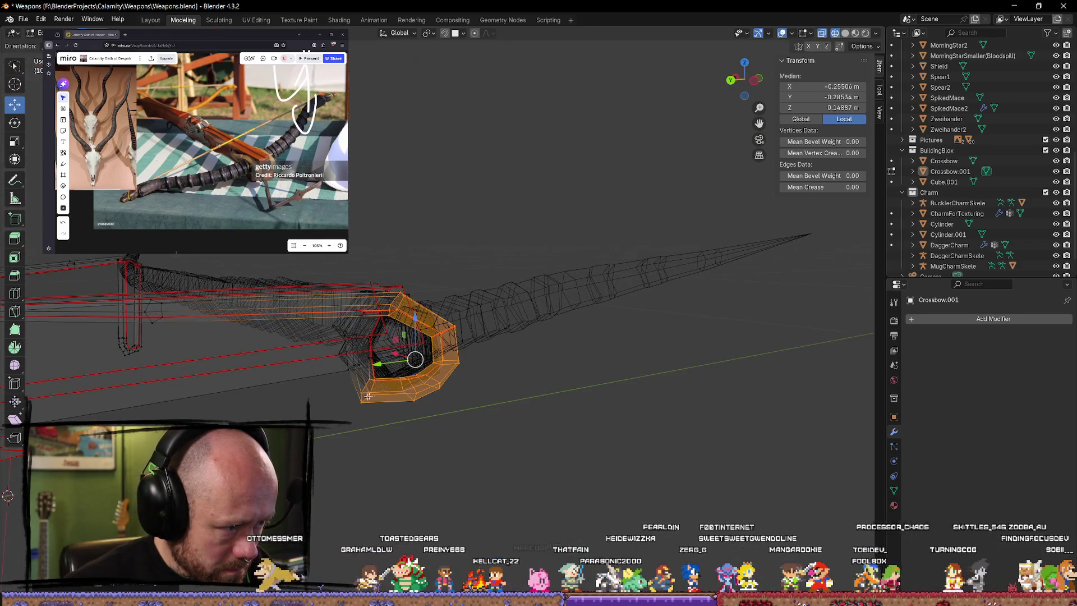
key(alt+a)
drag(363, 418, 374, 380)
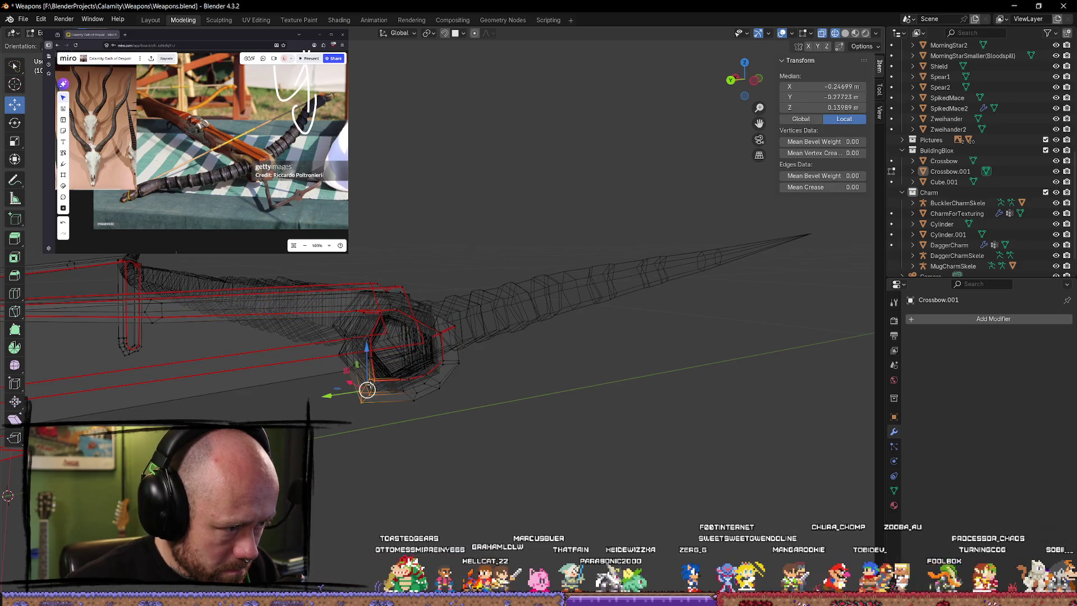
key(g)
right_click(371, 383)
key(shift+z)
mouse_move(493, 379)
middle_down()
mouse_move(568, 376)
mouse_move(592, 433)
mouse_move(457, 389)
mouse_move(428, 313)
mouse_move(573, 307)
mouse_move(569, 316)
middle_up()
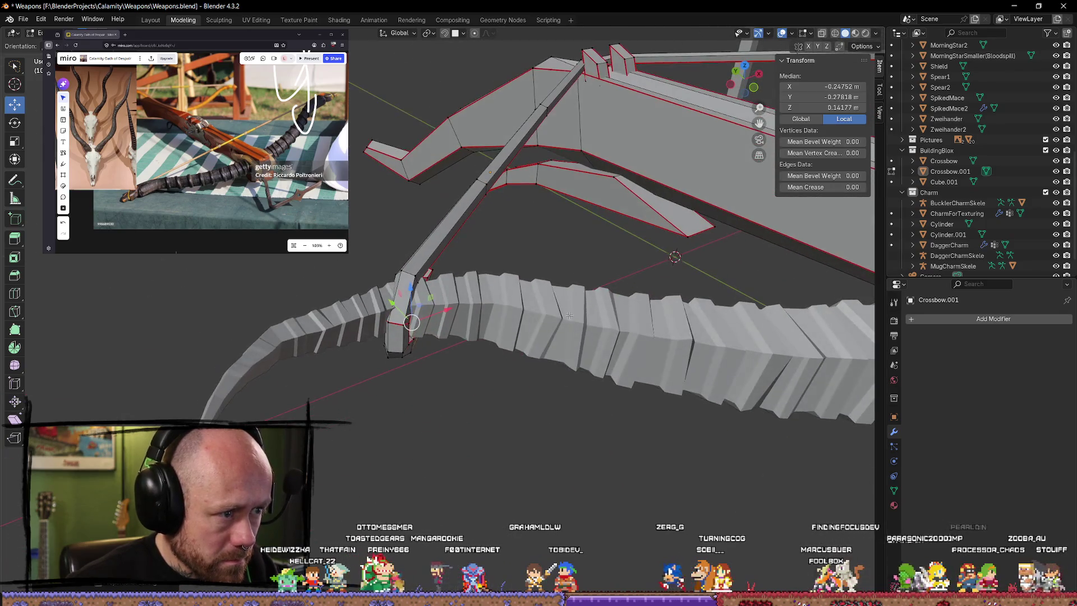
Step: In wireframe, brush-select the arm end piece and try rotating it before cancelling
mouse_move(522, 261)
middle_down()
mouse_move(493, 258)
mouse_move(511, 275)
middle_up()
key(z)
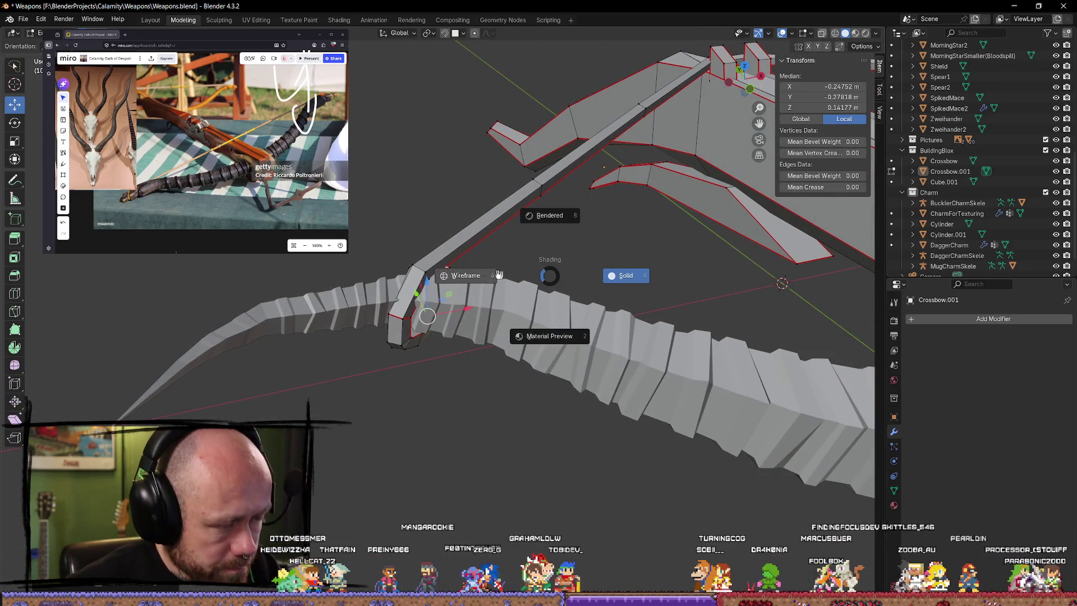
click(473, 275)
key(c)
click(421, 303)
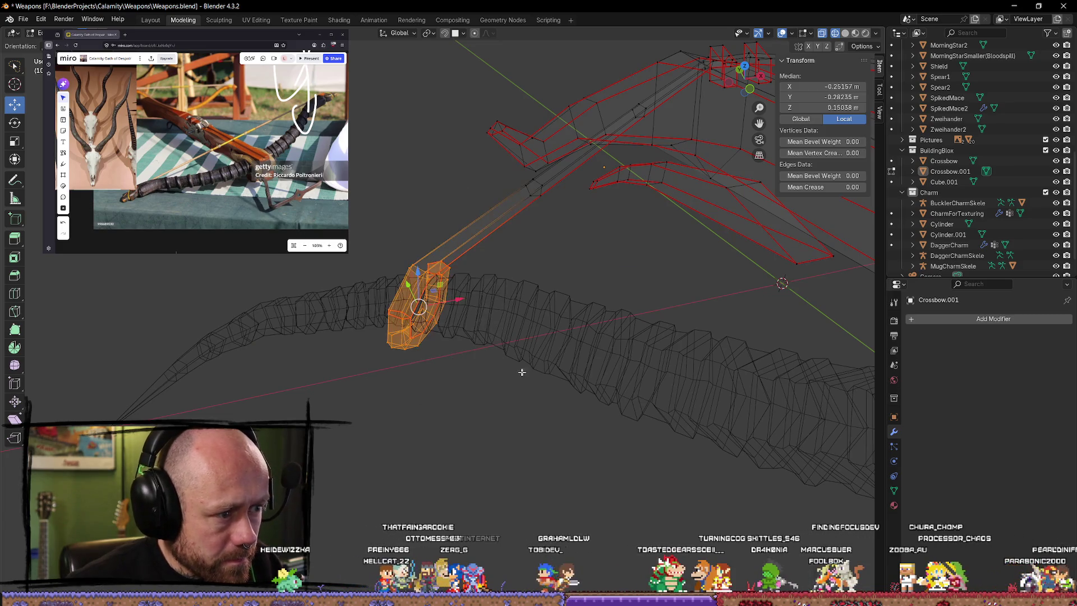
key(Escape)
key(r)
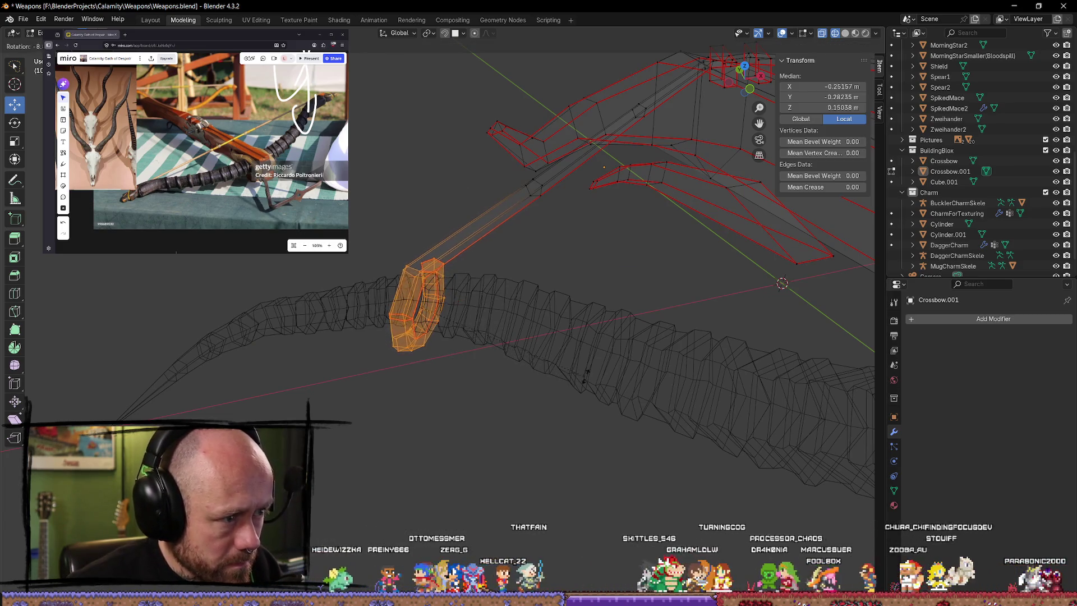
key(Escape)
Step: Move the arm end piece onto the limb, deselect, leave Edit Mode and return to solid display
key(g)
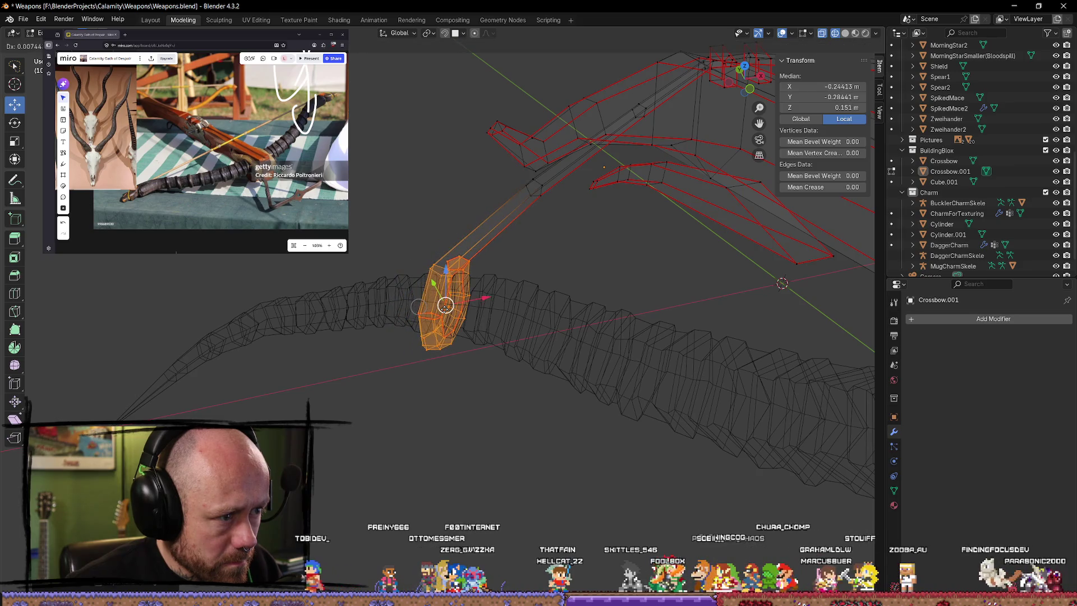
key(Escape)
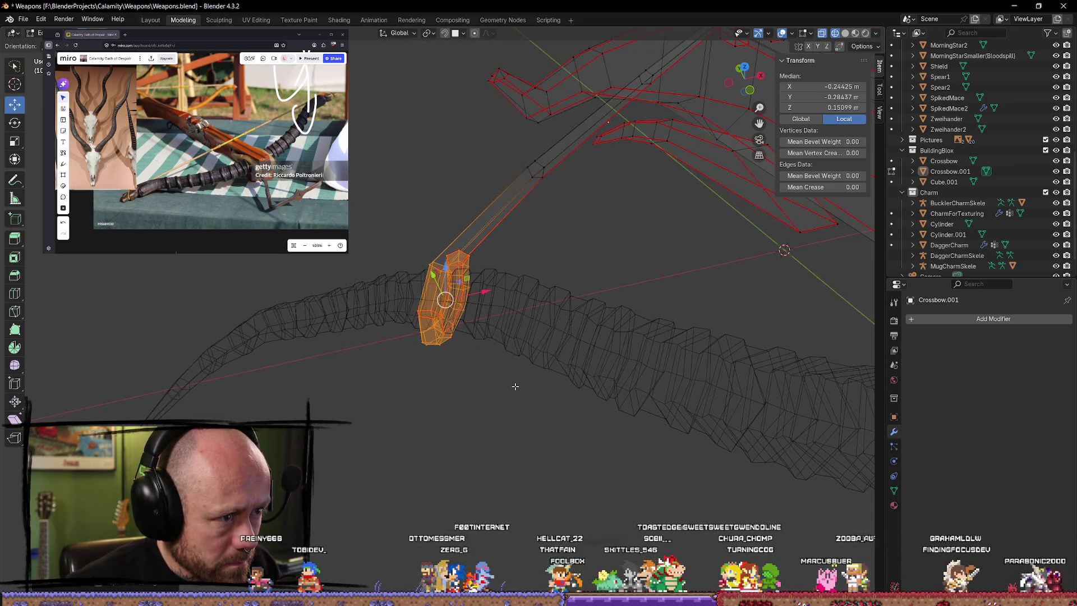
key(alt+a)
middle_drag(511, 385, 489, 313)
key(Tab)
middle_drag(553, 440, 834, 157)
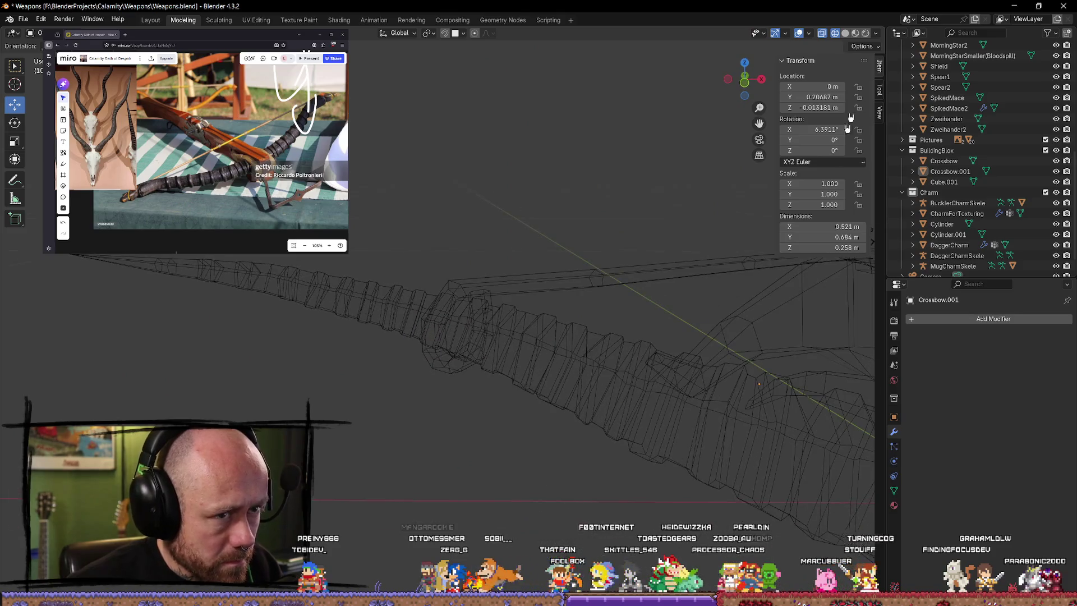
click(845, 34)
Step: In Edit Mode, select the part where the bar meets the limb and shift it slightly
mouse_move(670, 180)
middle_down()
mouse_move(461, 206)
mouse_move(394, 421)
mouse_move(595, 446)
middle_up()
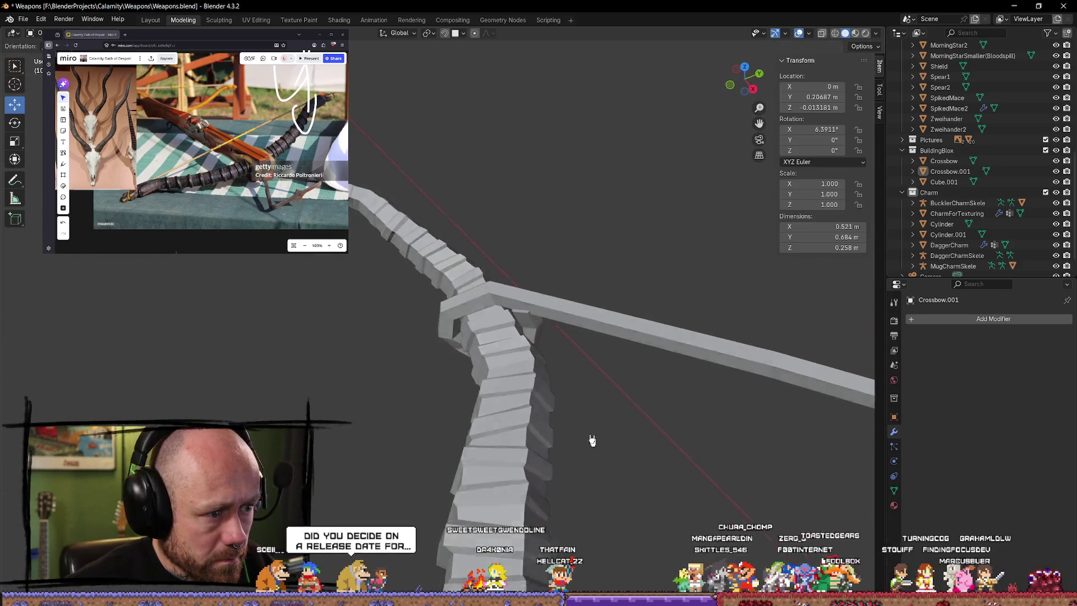
scroll(535, 384, up, 3)
key(Tab)
mouse_move(536, 384)
middle_down()
mouse_move(496, 443)
mouse_move(489, 406)
middle_up()
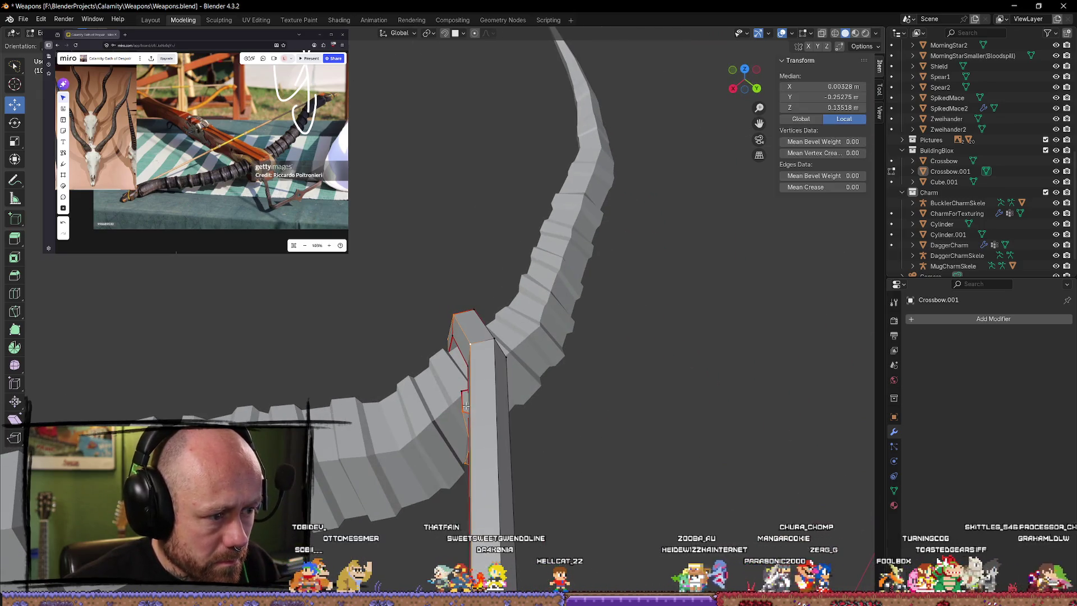
click(489, 405)
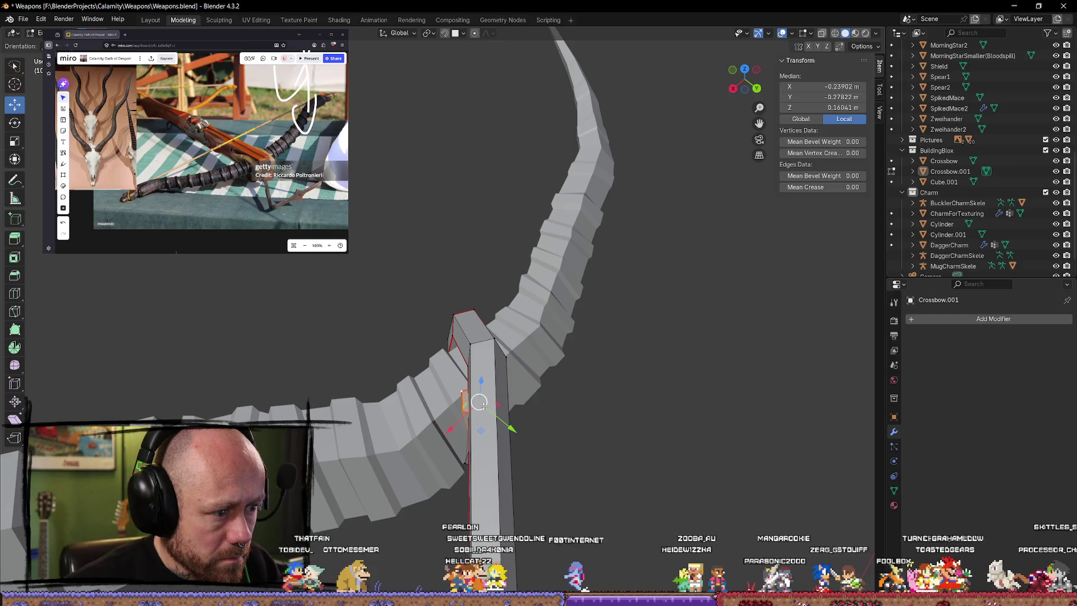
drag(489, 404, 491, 404)
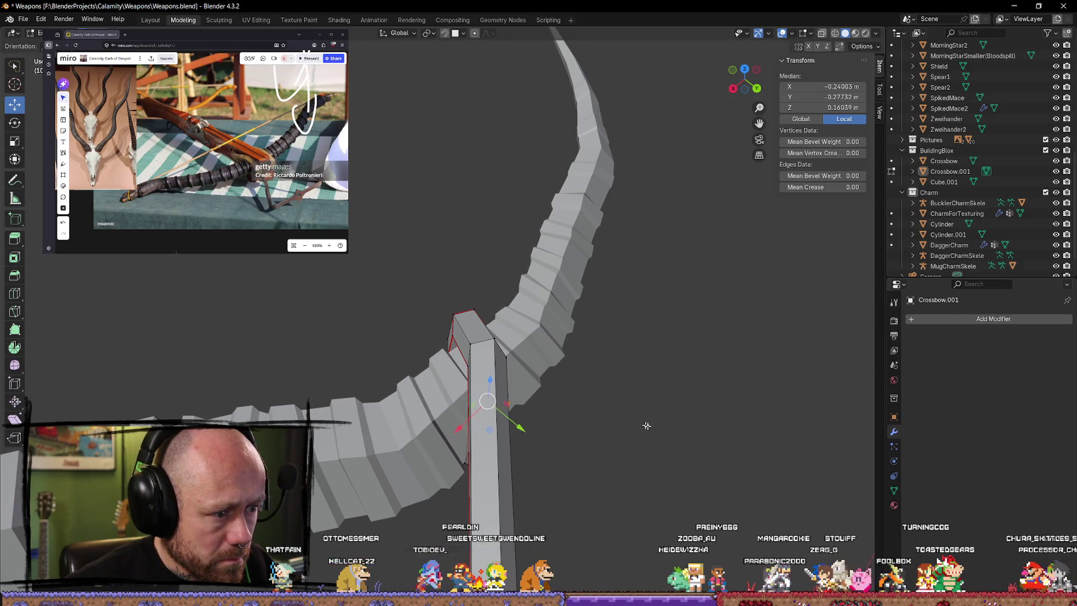
click(636, 427)
Step: Leave Edit Mode and orbit around the crossbow to check the limb from several angles
middle_drag(636, 428, 639, 328)
key(Tab)
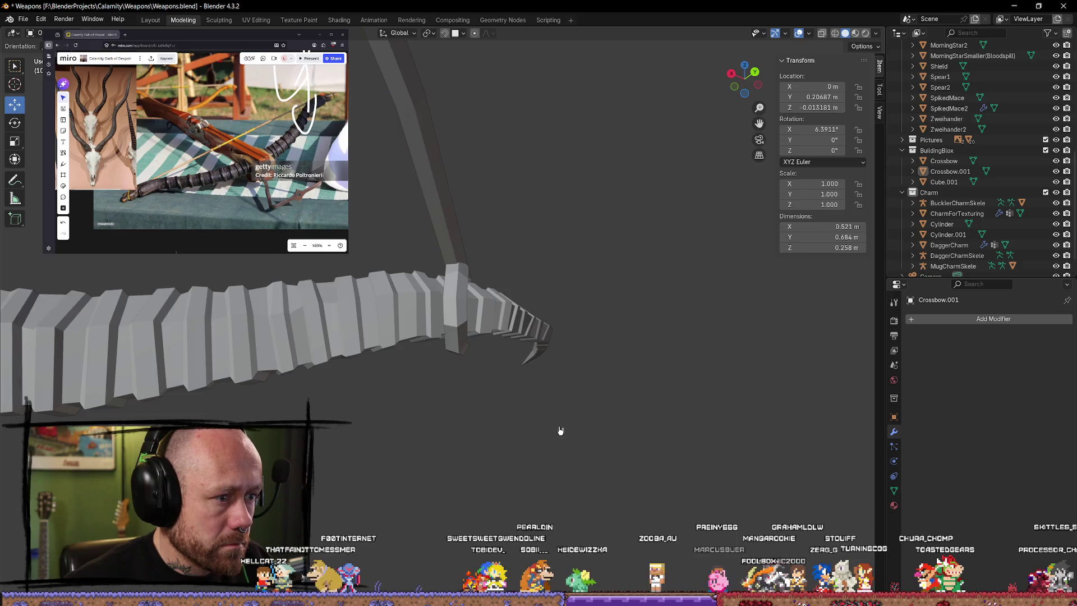
middle_drag(558, 432, 368, 400)
scroll(481, 421, down, 5)
mouse_move(481, 421)
middle_down()
mouse_move(457, 429)
mouse_move(534, 429)
mouse_move(565, 446)
mouse_move(394, 447)
mouse_move(406, 404)
middle_up()
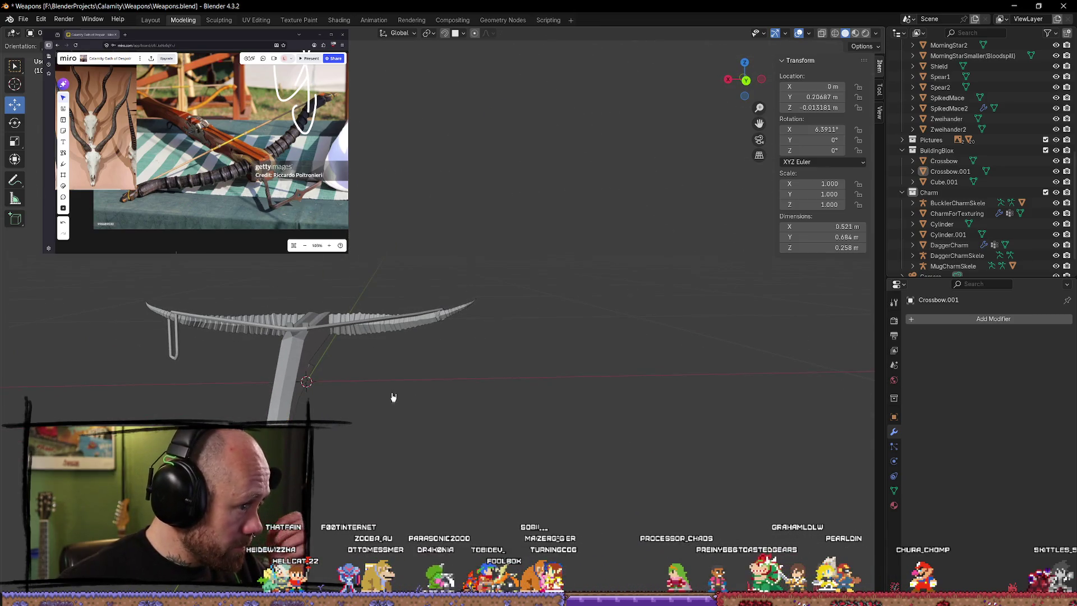
scroll(366, 351, up, 3)
middle_drag(365, 352, 389, 325)
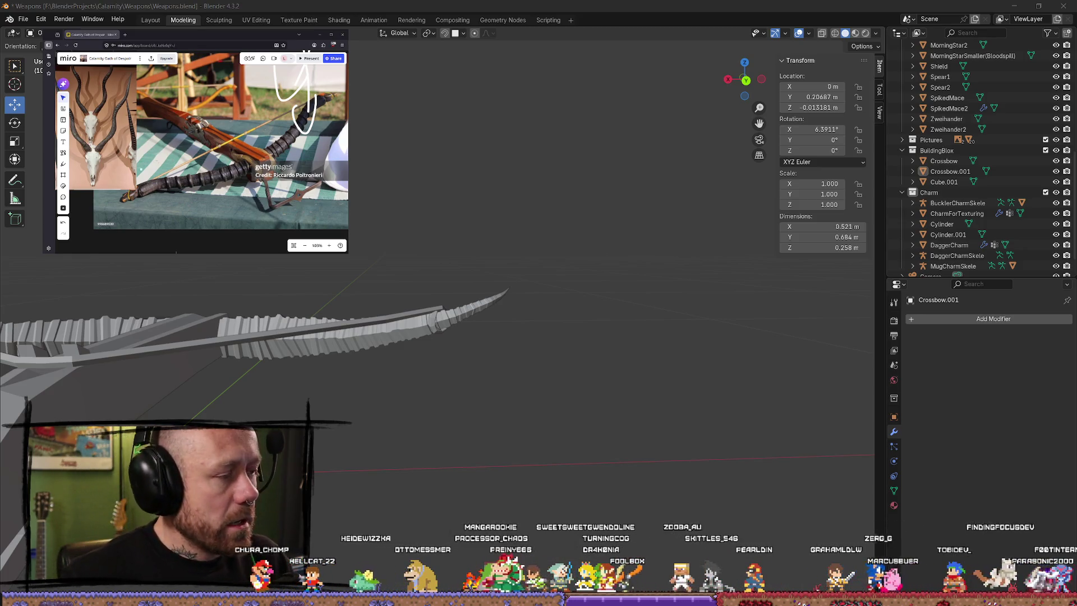
middle_drag(202, 281, 513, 353)
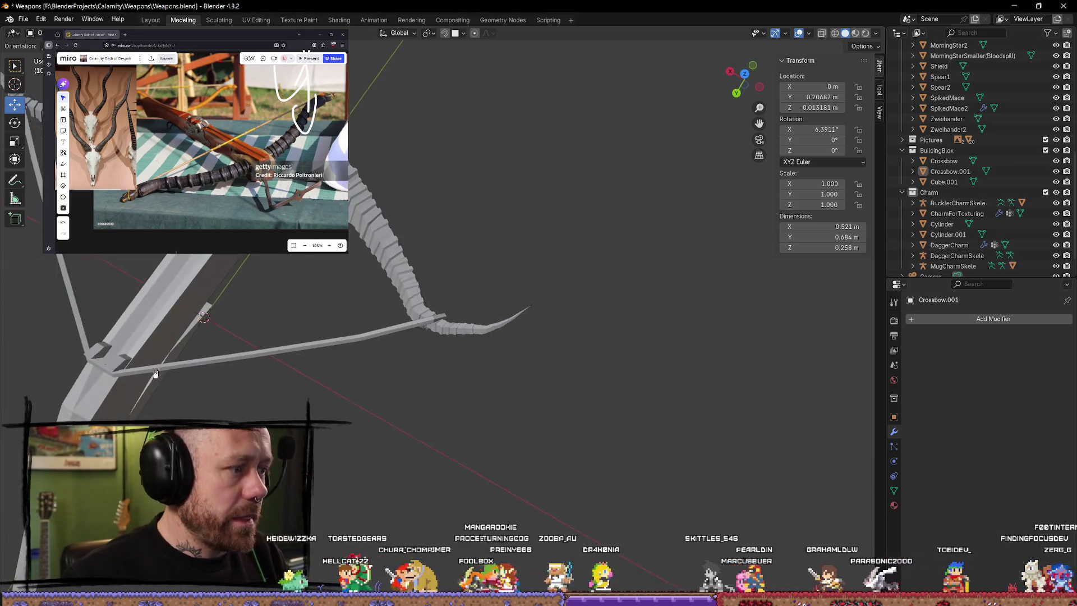
scroll(513, 353, up, 3)
Step: From a top-down view, enter Edit Mode and test-select vertices on the left diagonal bar
mouse_move(457, 333)
middle_down()
mouse_move(505, 289)
mouse_move(498, 247)
mouse_move(529, 233)
mouse_move(525, 258)
mouse_move(645, 332)
mouse_move(586, 328)
mouse_move(676, 319)
middle_up()
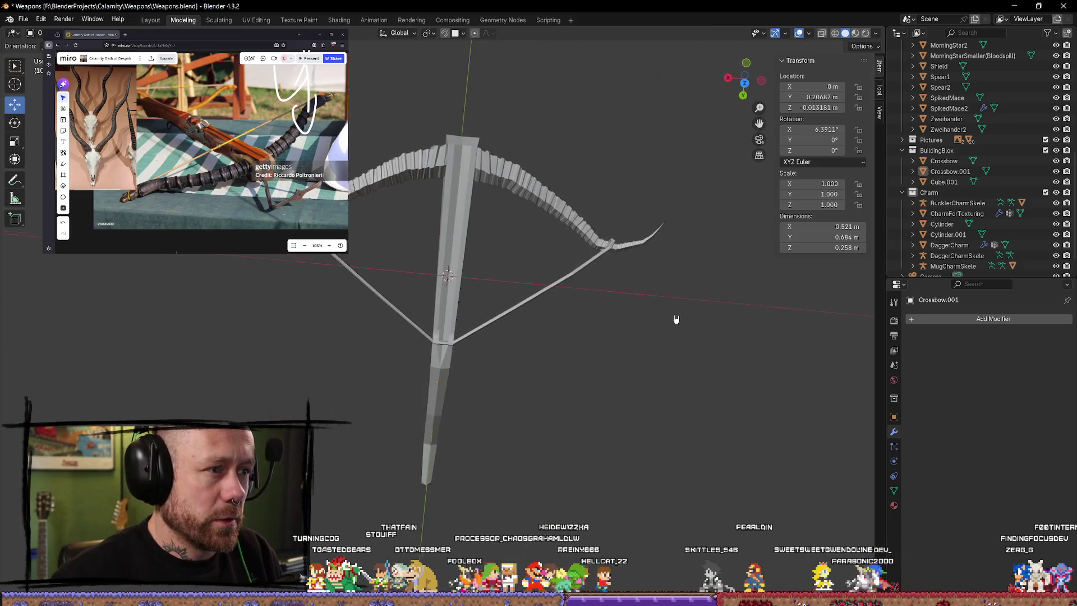
click(744, 84)
scroll(430, 360, up, 2)
scroll(365, 328, up, 1)
scroll(407, 338, up, 1)
scroll(418, 269, up, 1)
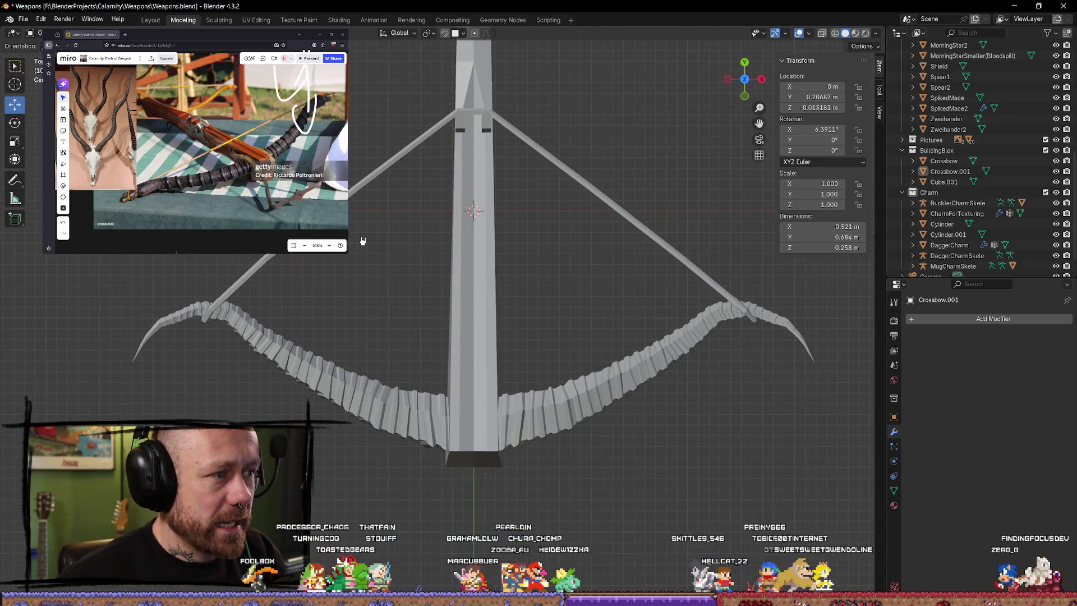
key(Tab)
key(Tab)
key(Tab)
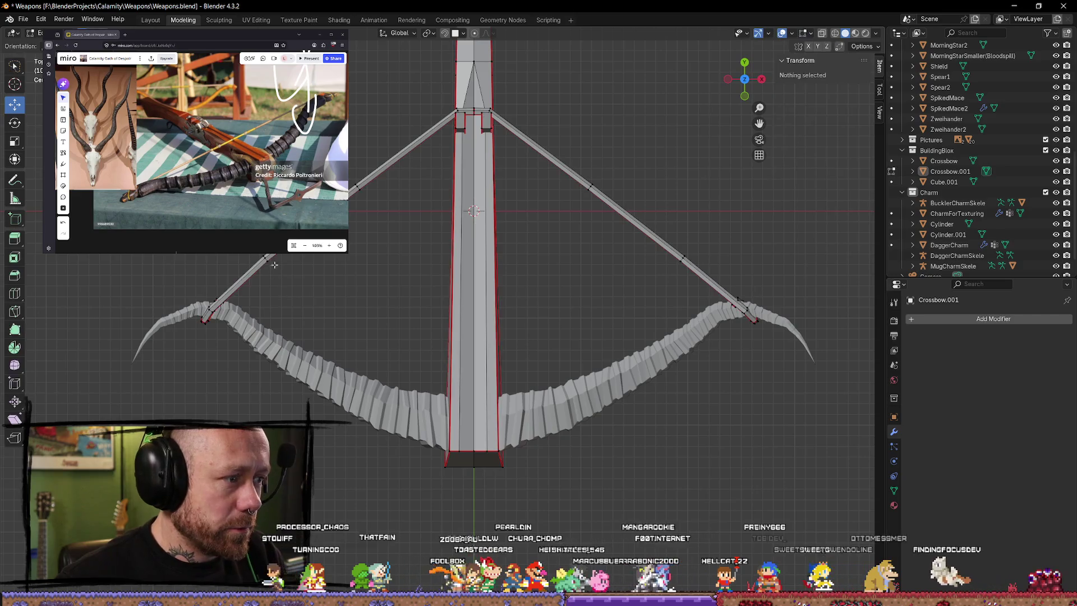
click(267, 260)
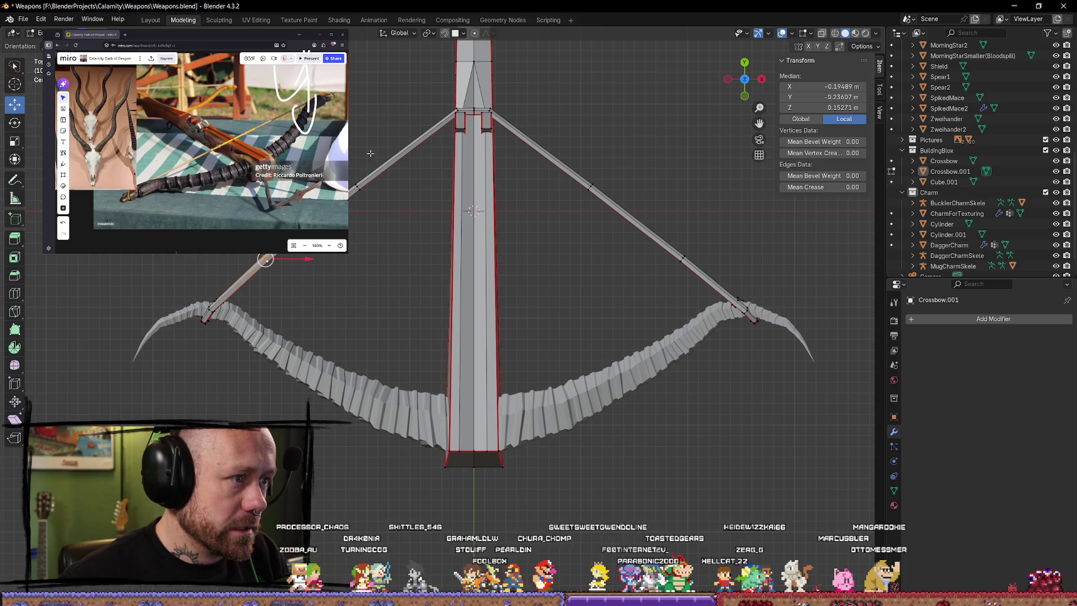
click(356, 180)
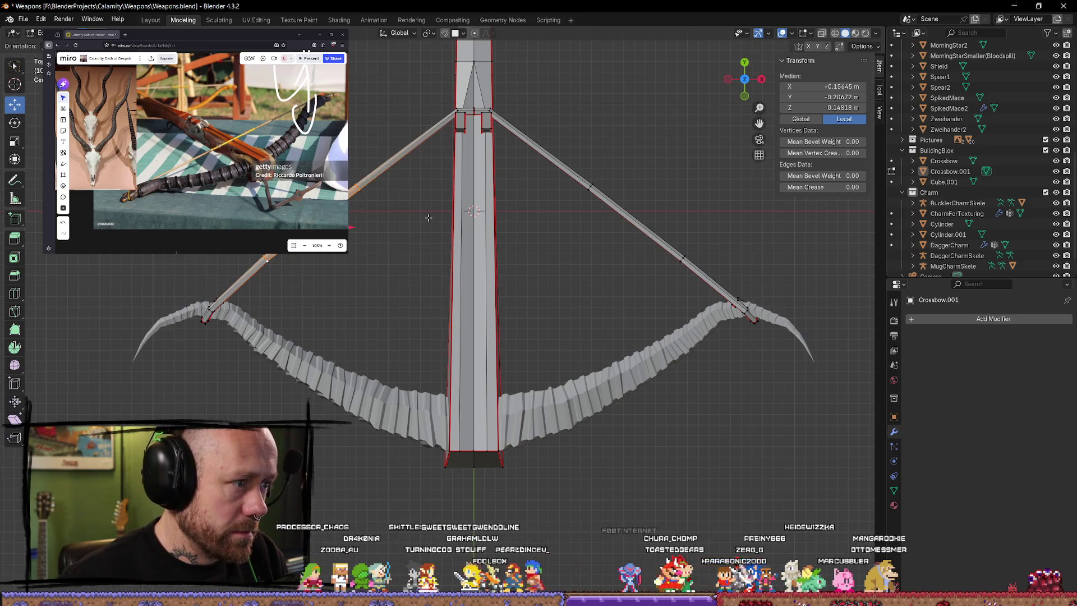
click(428, 217)
Step: In wireframe, select the long left bar edge and move it so it lines up with the limb
key(z)
click(352, 229)
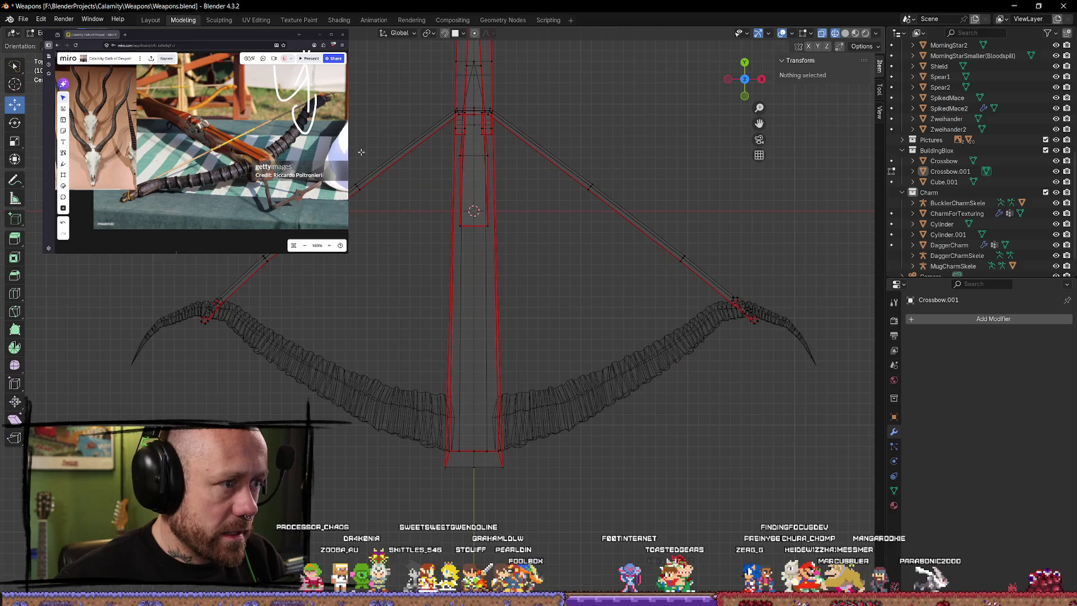
click(354, 221)
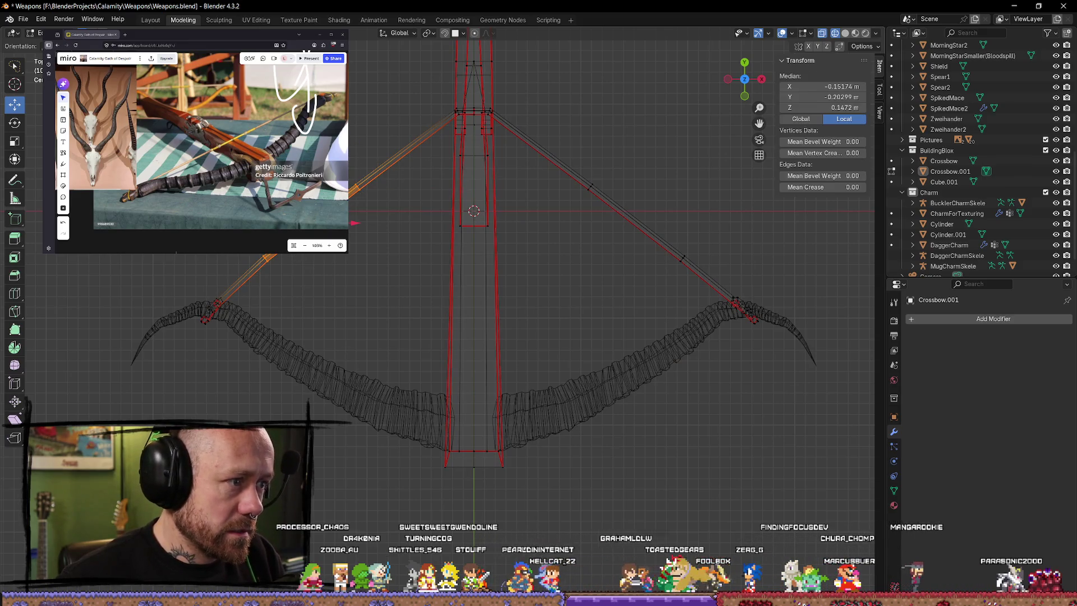
key(g)
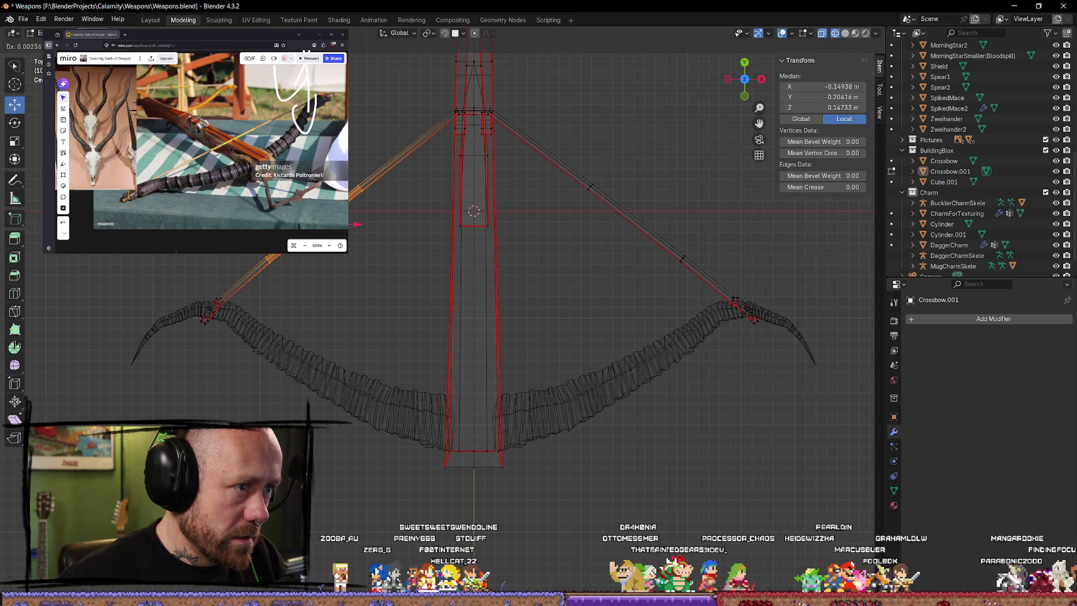
click(390, 238)
click(405, 193)
Step: Leave Edit Mode, orbit along the stock and switch back to solid shading
middle_drag(405, 192, 472, 377)
scroll(473, 376, up, 3)
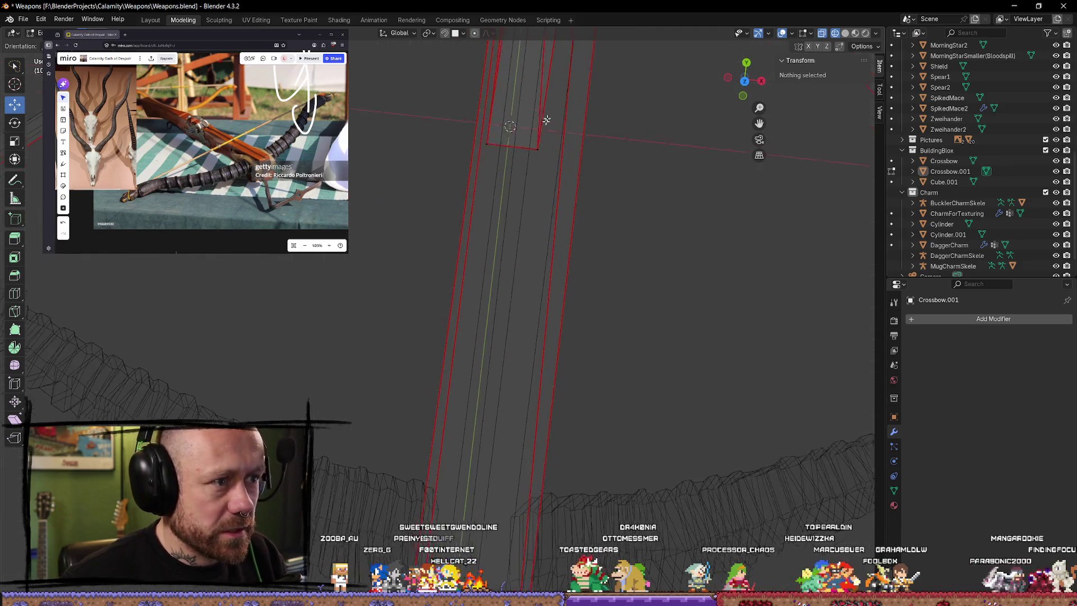
key(Tab)
scroll(365, 329, down, 3)
mouse_move(366, 329)
middle_down()
mouse_move(327, 378)
mouse_move(370, 369)
middle_up()
click(845, 33)
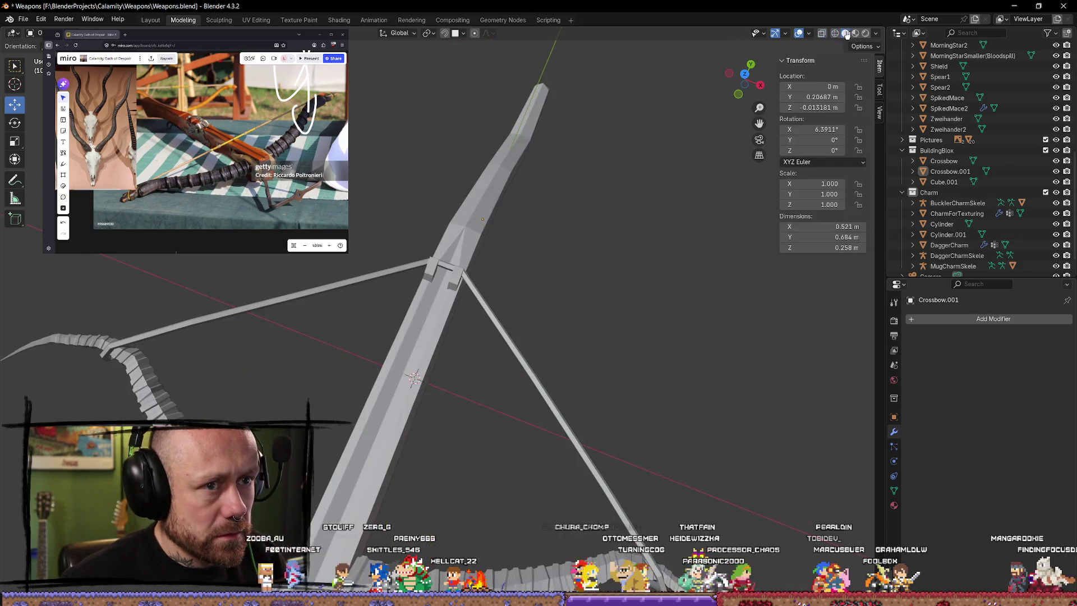
Step: Enter Edit Mode on the crossbow and inspect the limbs and bars from a centered top-down view
mouse_move(542, 309)
middle_down()
mouse_move(341, 253)
mouse_move(368, 325)
mouse_move(367, 366)
mouse_move(447, 365)
mouse_move(433, 287)
mouse_move(413, 259)
mouse_move(354, 342)
mouse_move(339, 411)
mouse_move(359, 373)
mouse_move(493, 356)
mouse_move(451, 362)
mouse_move(416, 344)
mouse_move(345, 344)
mouse_move(457, 333)
mouse_move(503, 395)
mouse_move(527, 385)
mouse_move(505, 278)
middle_up()
key(Tab)
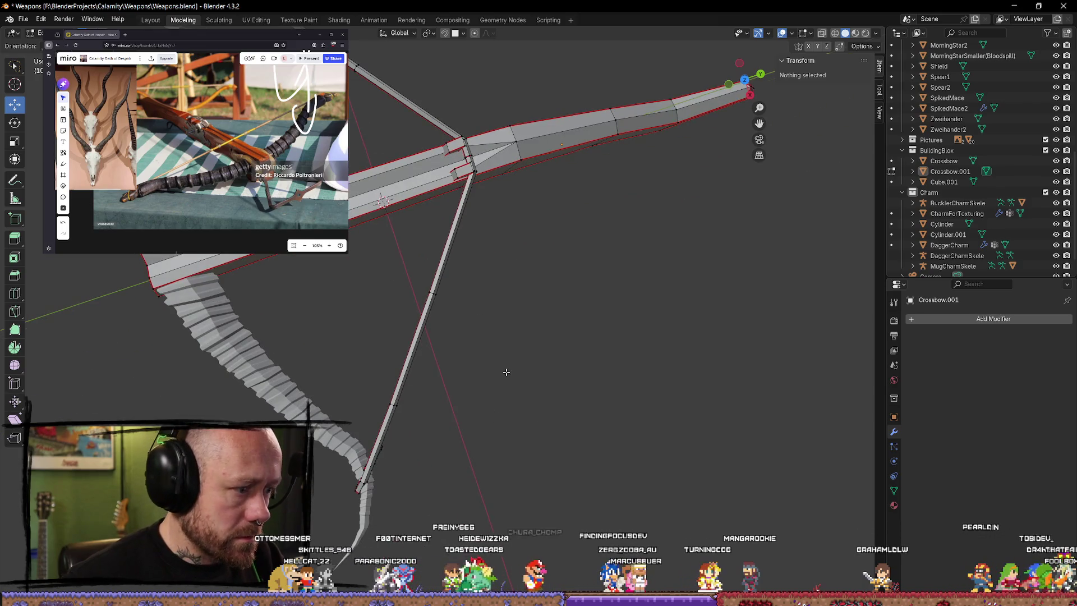
click(744, 82)
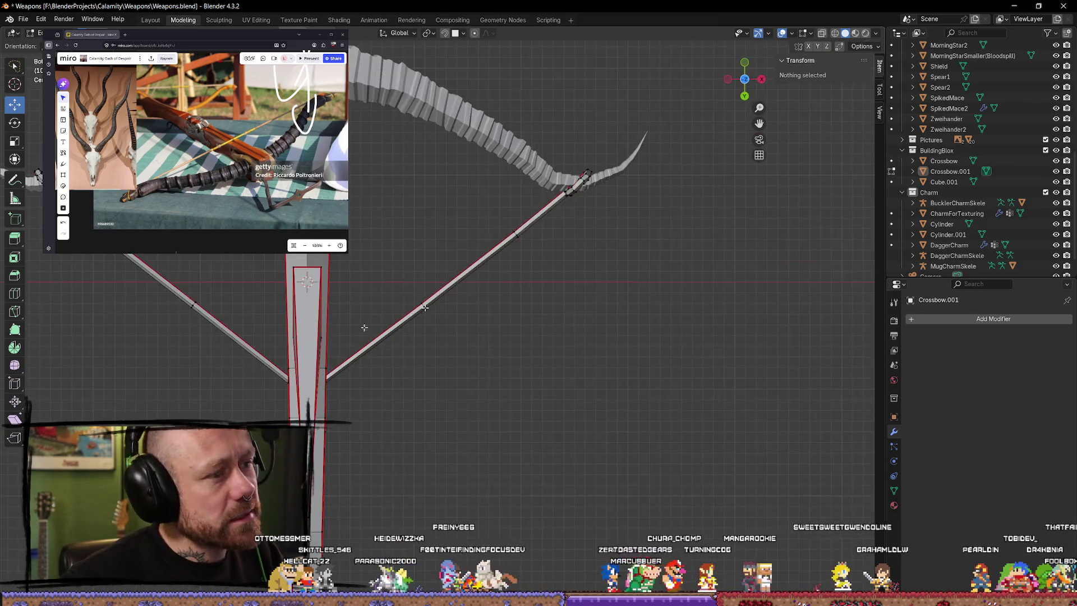
shift+middle_drag(283, 450, 352, 387)
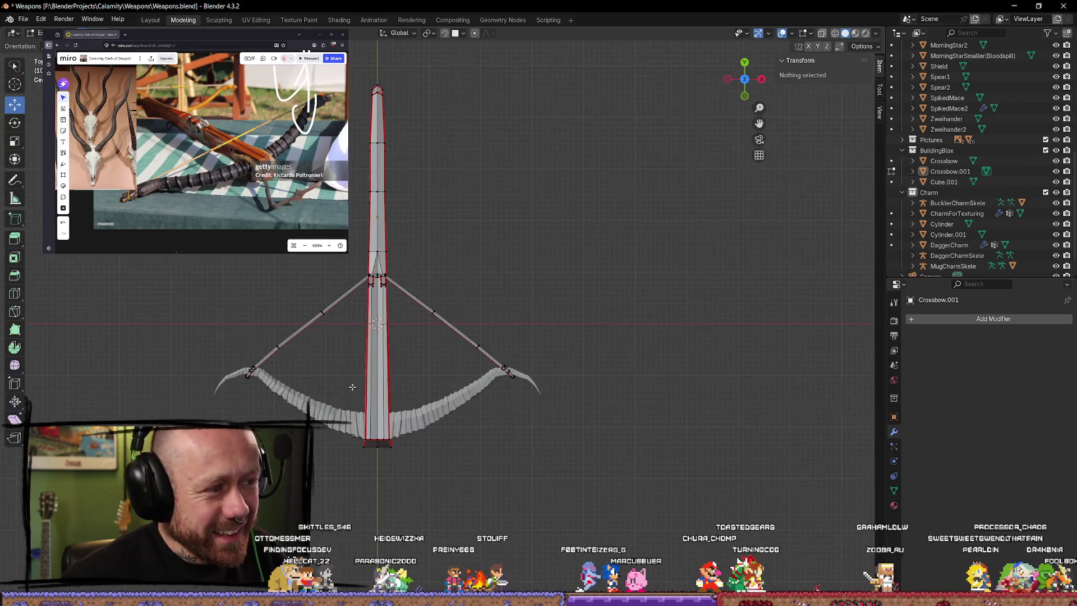
scroll(384, 326, up, 5)
scroll(404, 384, down, 2)
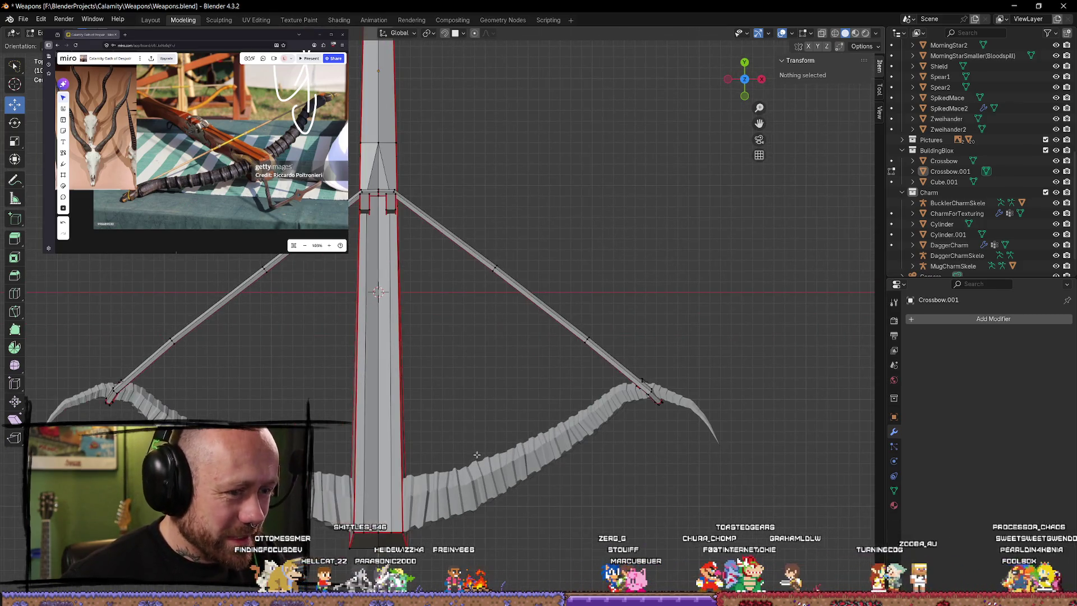
scroll(473, 433, up, 1)
middle_drag(473, 433, 539, 396)
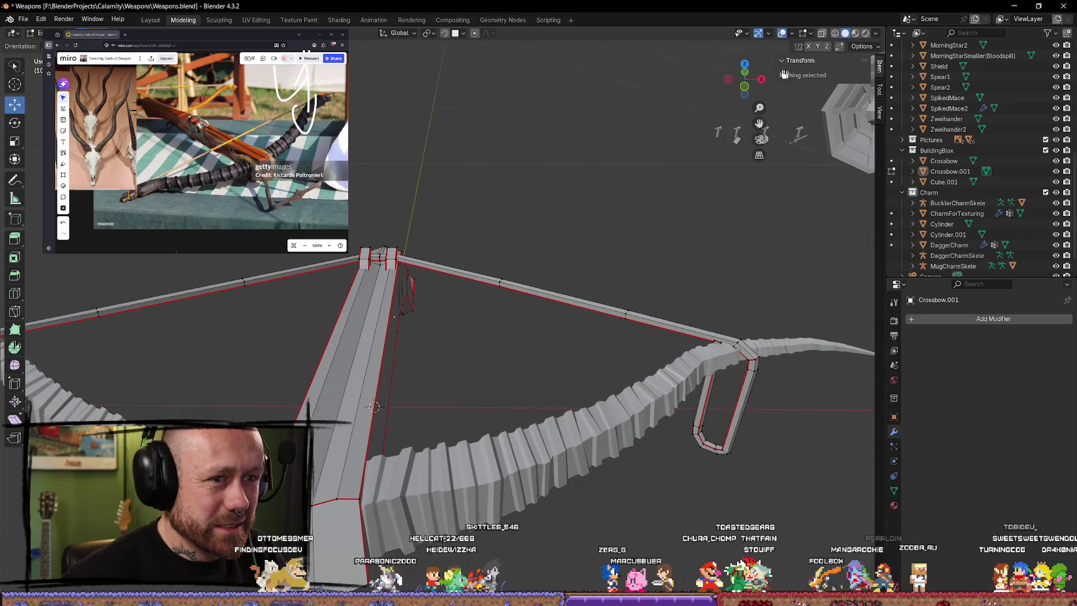
click(745, 65)
scroll(450, 220, up, 3)
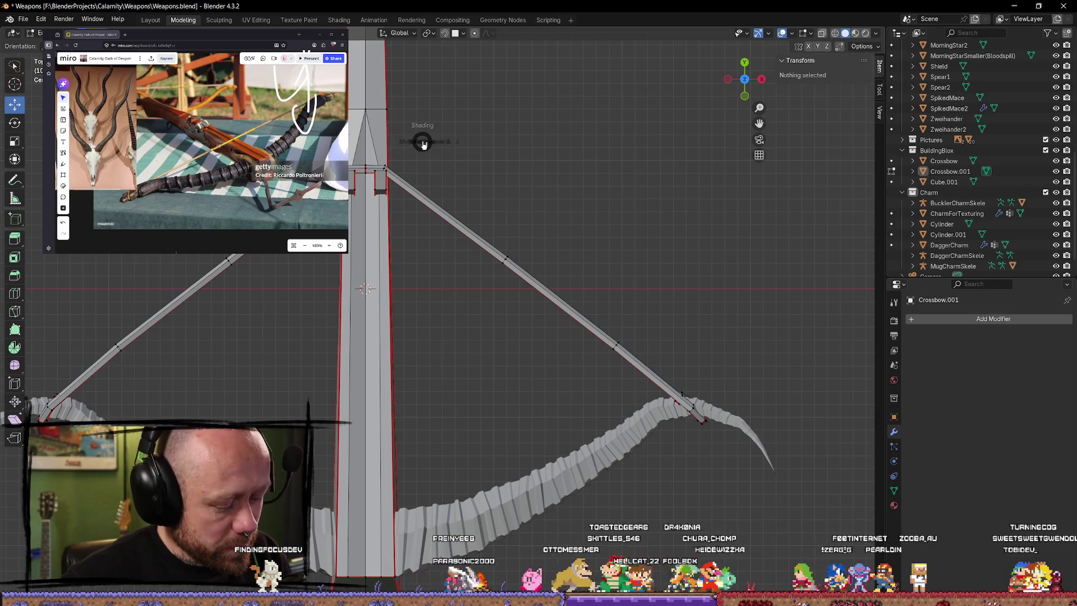
Step: Show the crossbow as see-through wireframe, test-select the diagonal bowstring arm, and orbit to a front view
click(408, 150)
drag(396, 213, 621, 198)
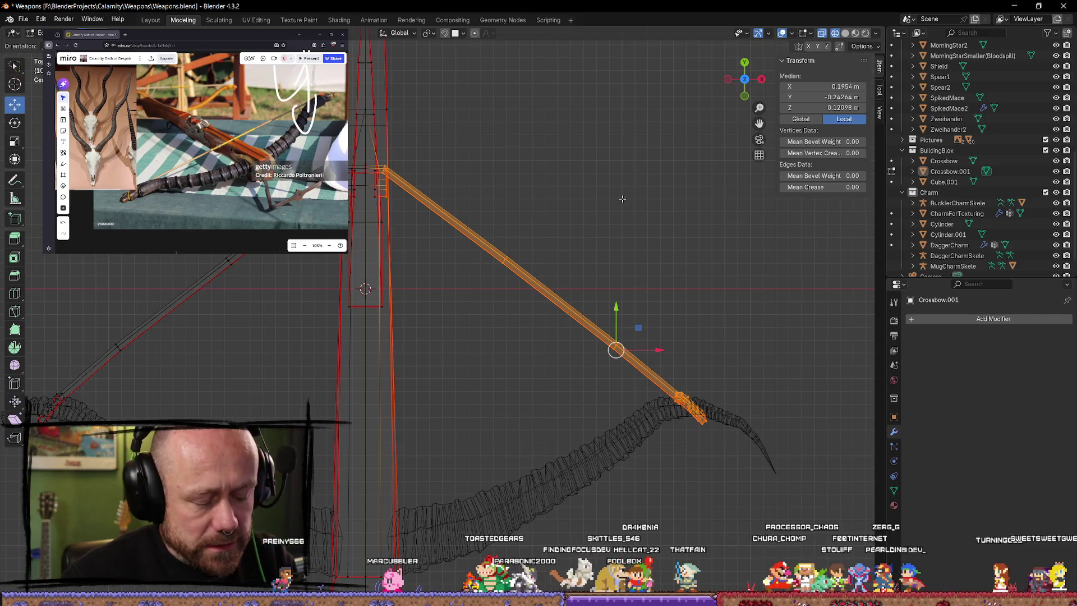
click(659, 304)
mouse_move(662, 309)
middle_down()
mouse_move(685, 253)
mouse_move(627, 228)
middle_up()
scroll(581, 248, up, 3)
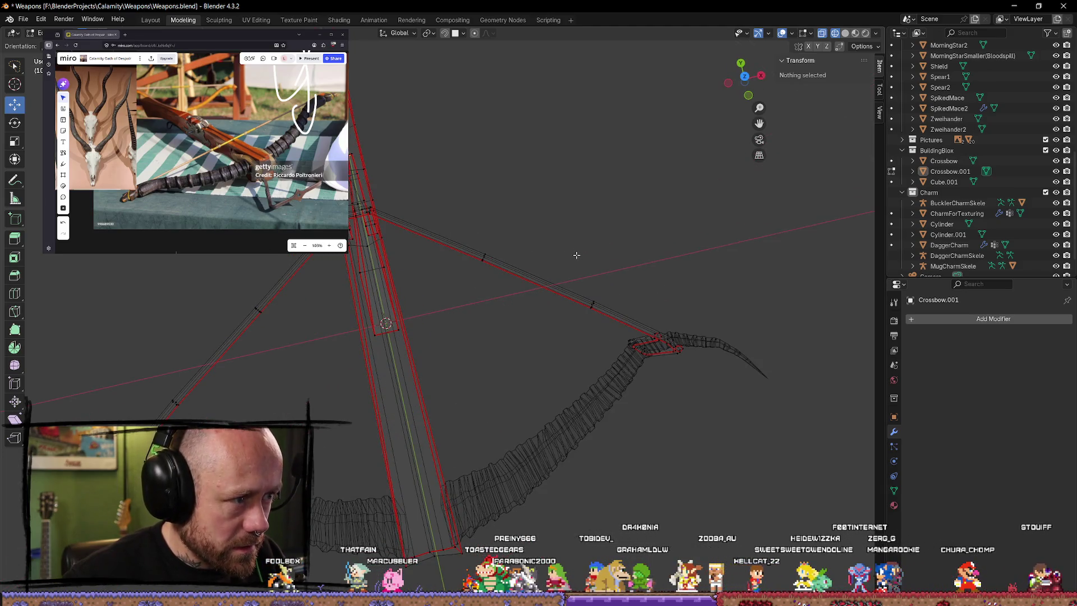
middle_drag(577, 254, 368, 248)
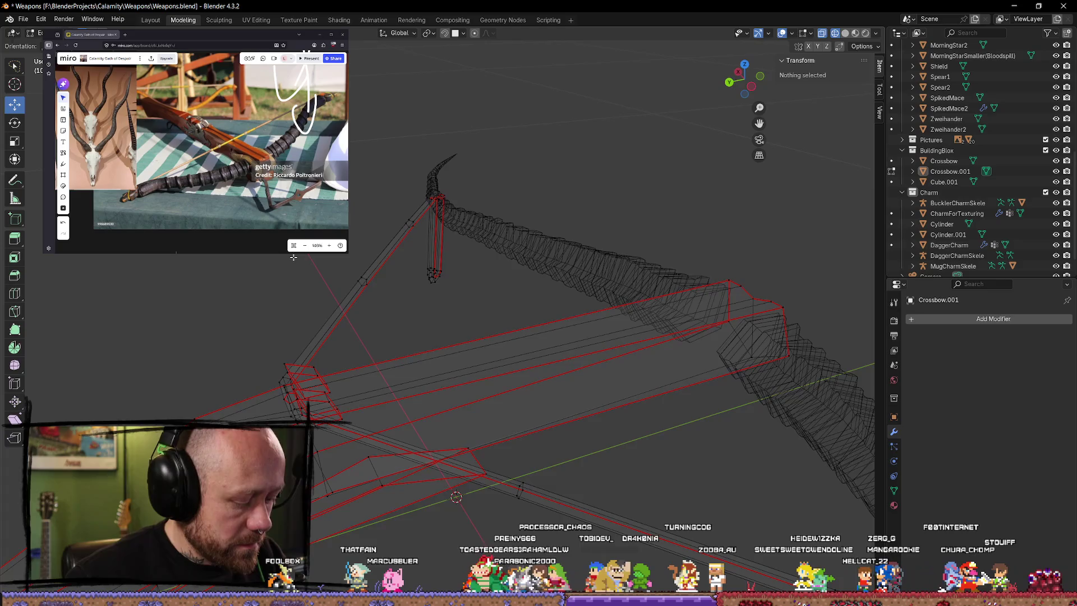
middle_drag(293, 257, 375, 255)
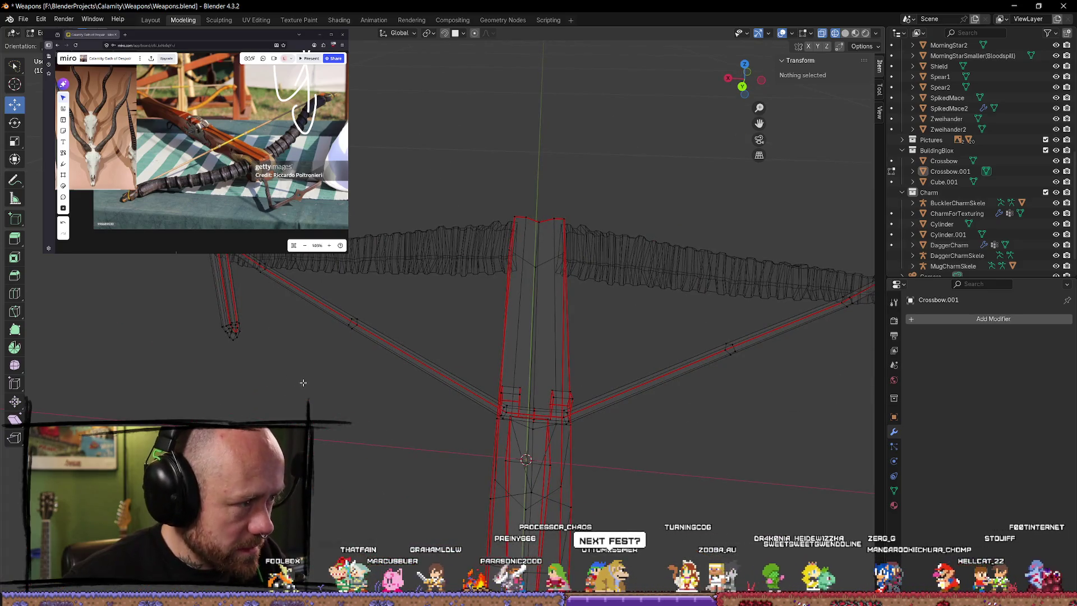
Step: Test-select bowstring edge loops and the connected bowstring mesh, clearing each selection
alt+click(346, 328)
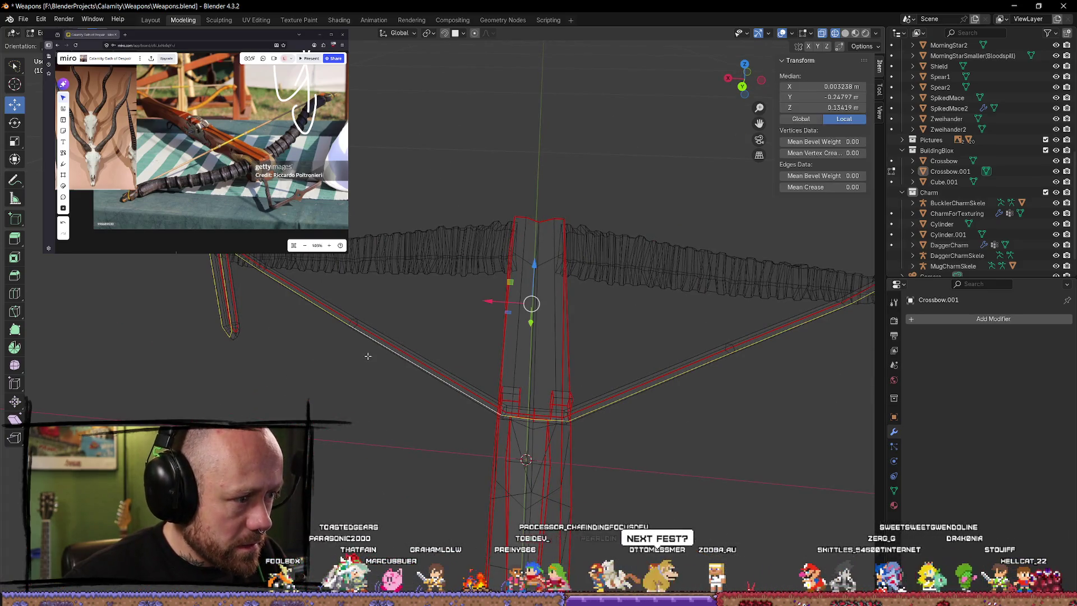
key(alt+a)
alt+click(399, 347)
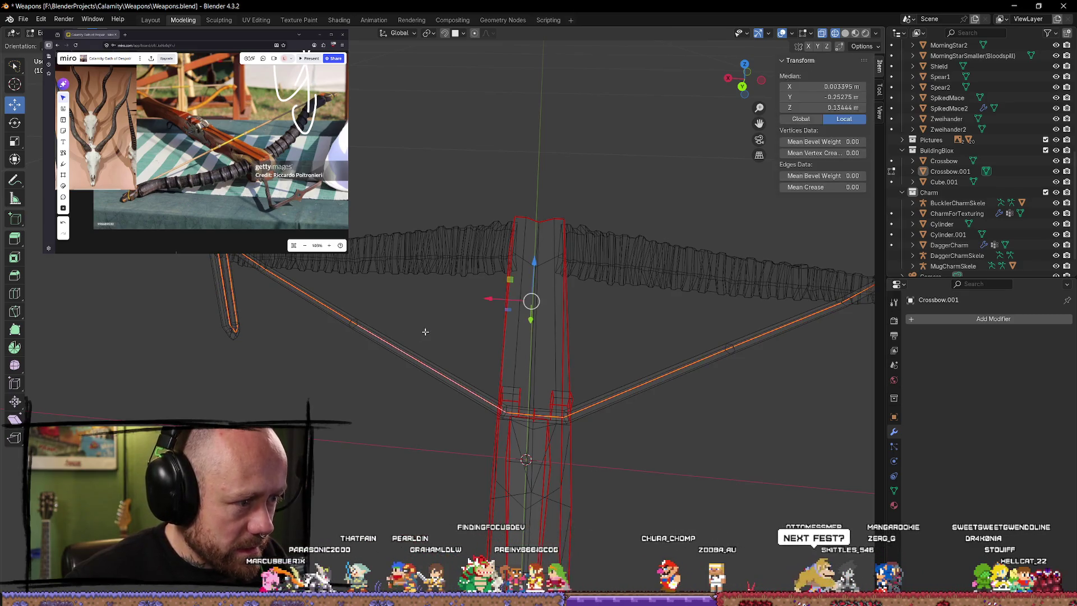
key(alt+a)
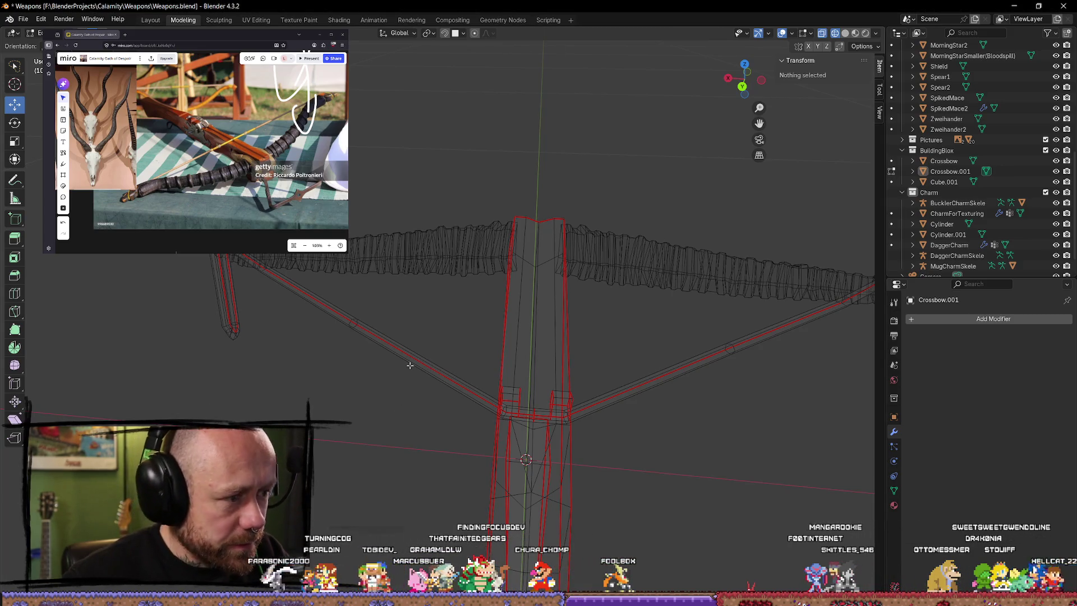
key(l)
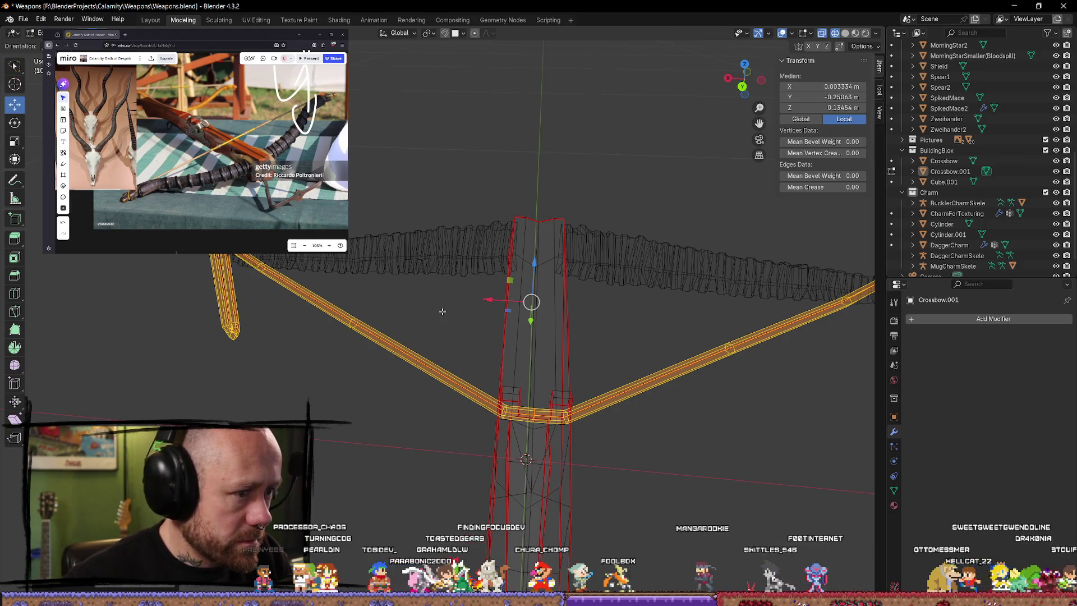
key(alt+a)
Step: Orbit to a near-frontal angle and select the left bowstring arm
mouse_move(452, 298)
middle_down()
mouse_move(581, 469)
mouse_move(717, 494)
mouse_move(450, 453)
middle_up()
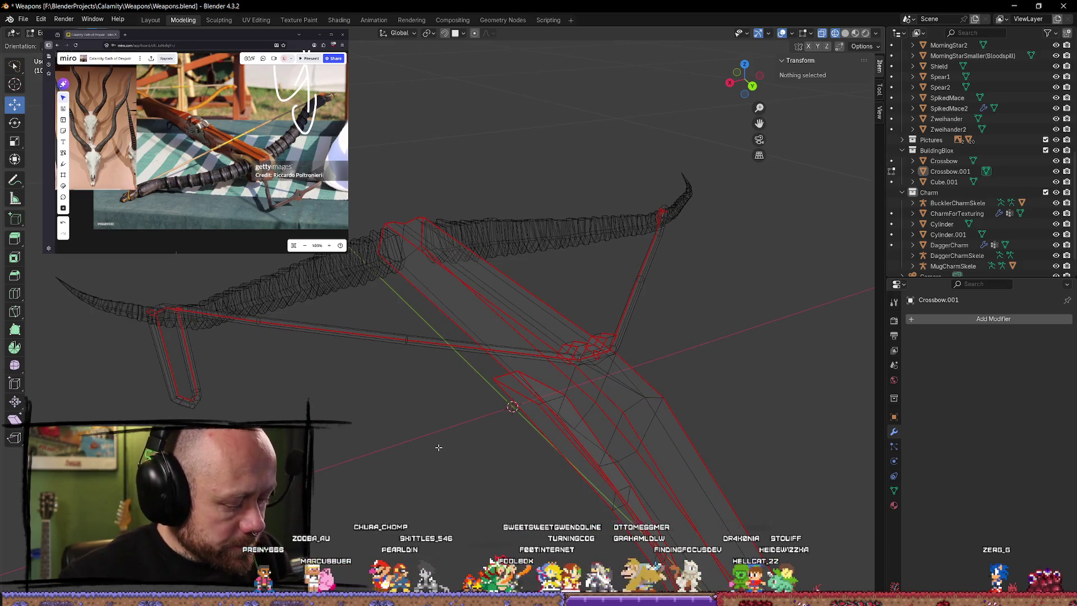
key(z)
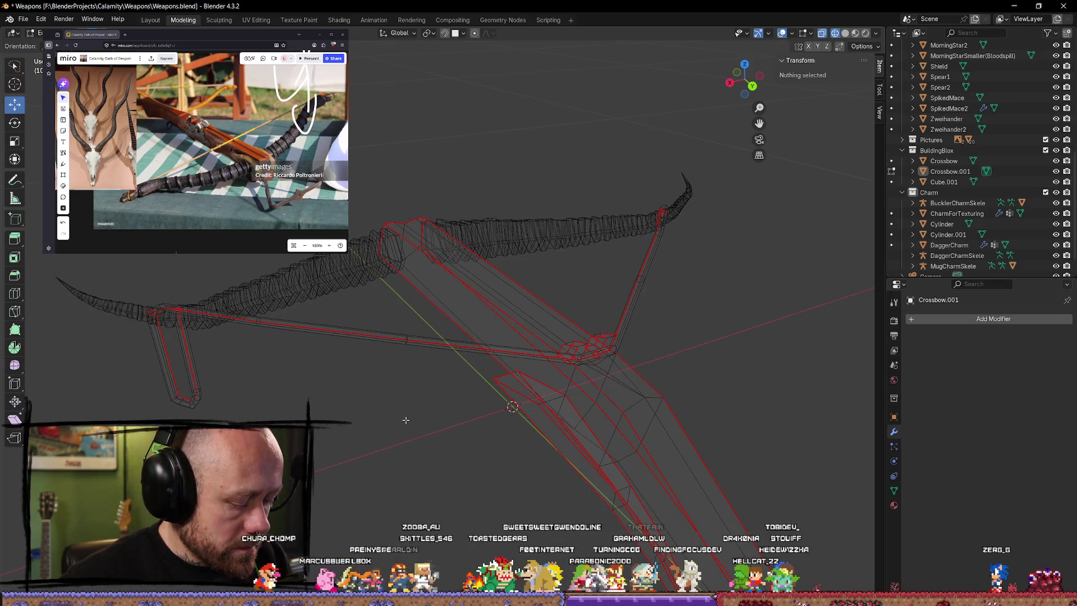
middle_drag(407, 426, 413, 339)
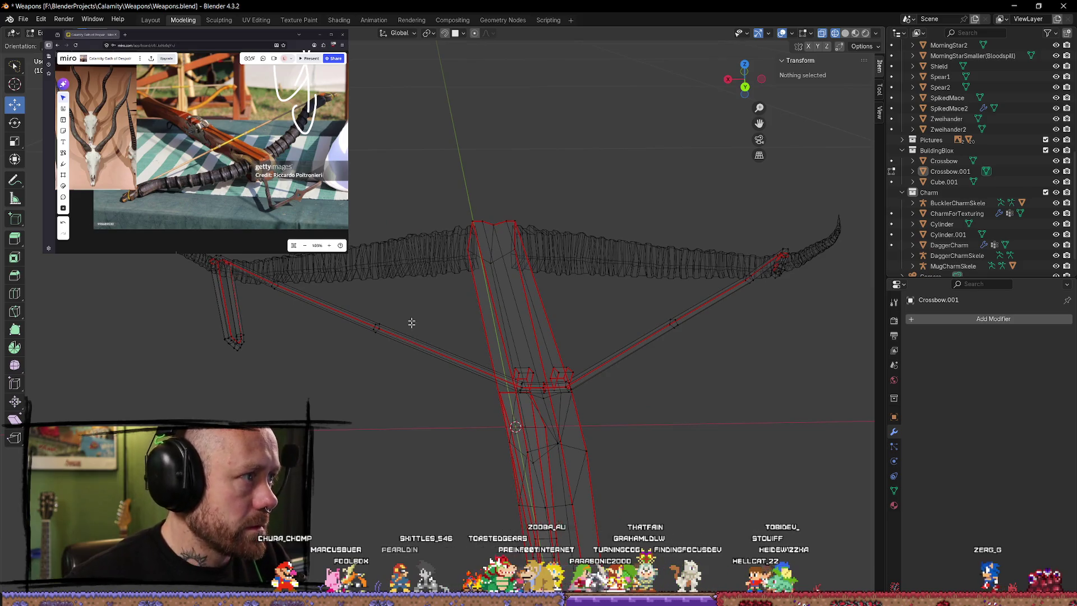
drag(180, 277, 175, 292)
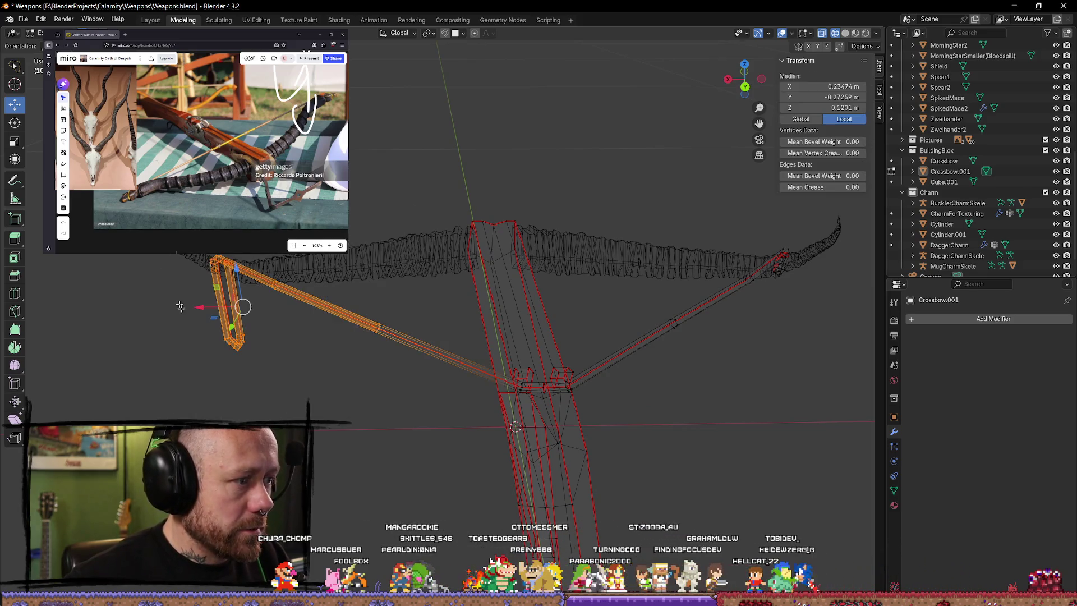
Step: Delete the left arm's selected faces, then select the remaining connected arm and delete it
key(x)
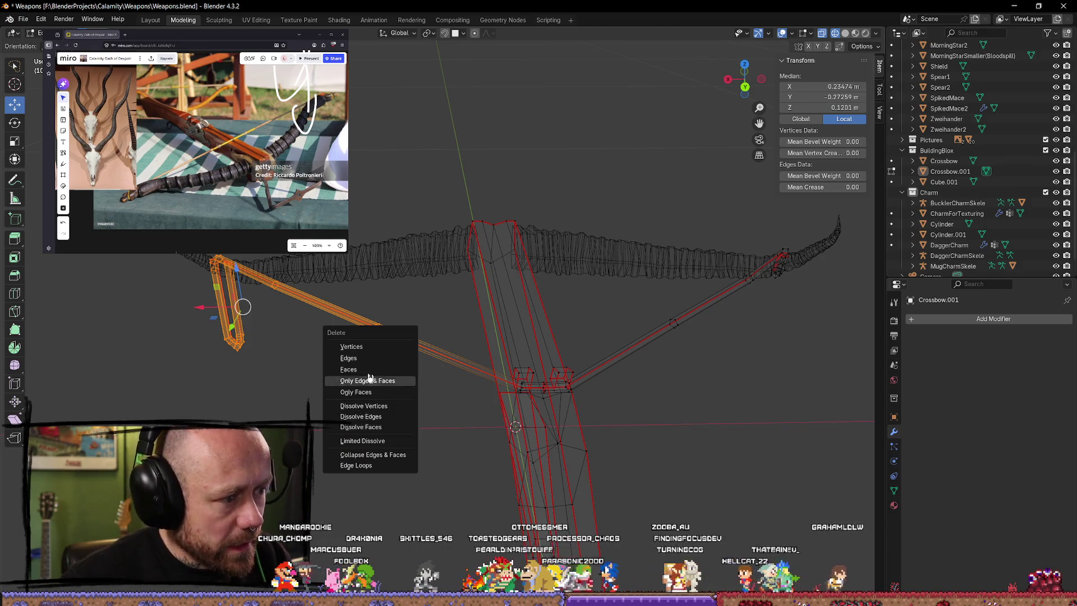
click(358, 372)
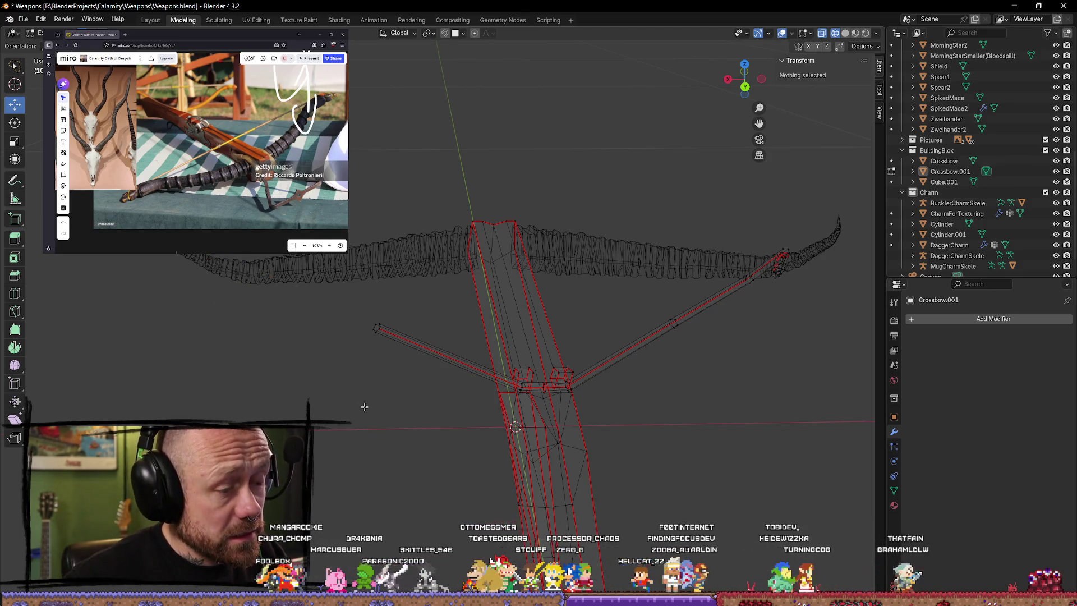
mouse_move(373, 409)
middle_down()
mouse_move(456, 413)
mouse_move(493, 362)
mouse_move(533, 378)
middle_up()
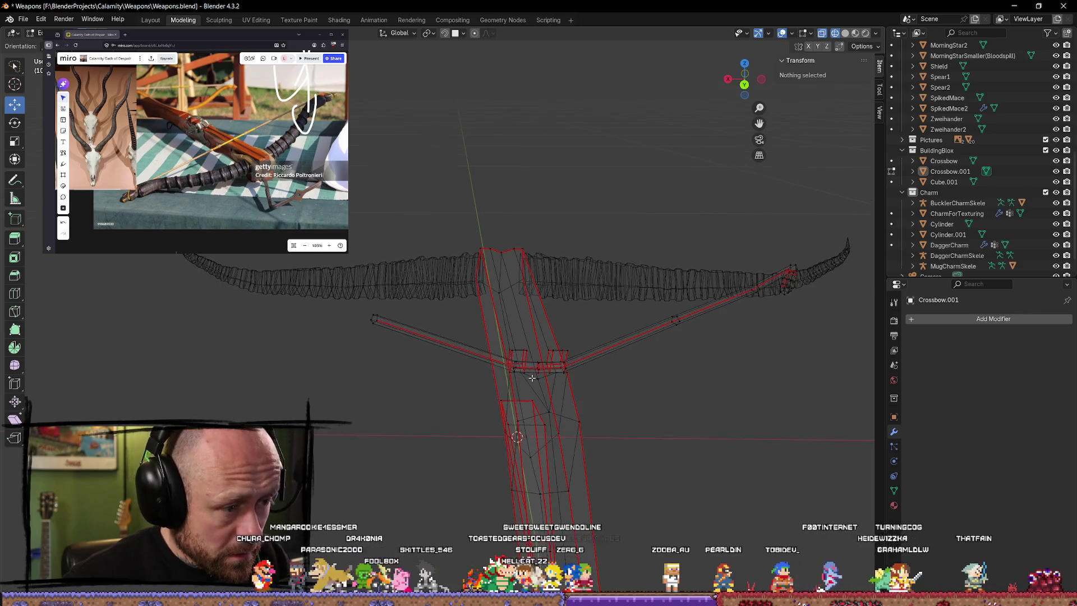
scroll(532, 378, up, 3)
click(612, 433)
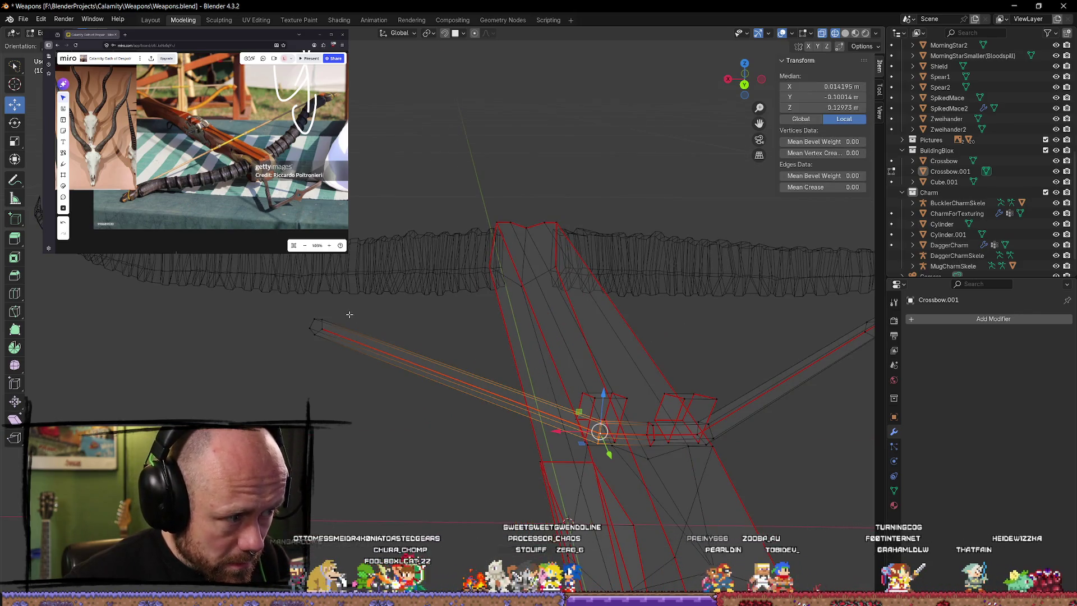
key(ctrl+l)
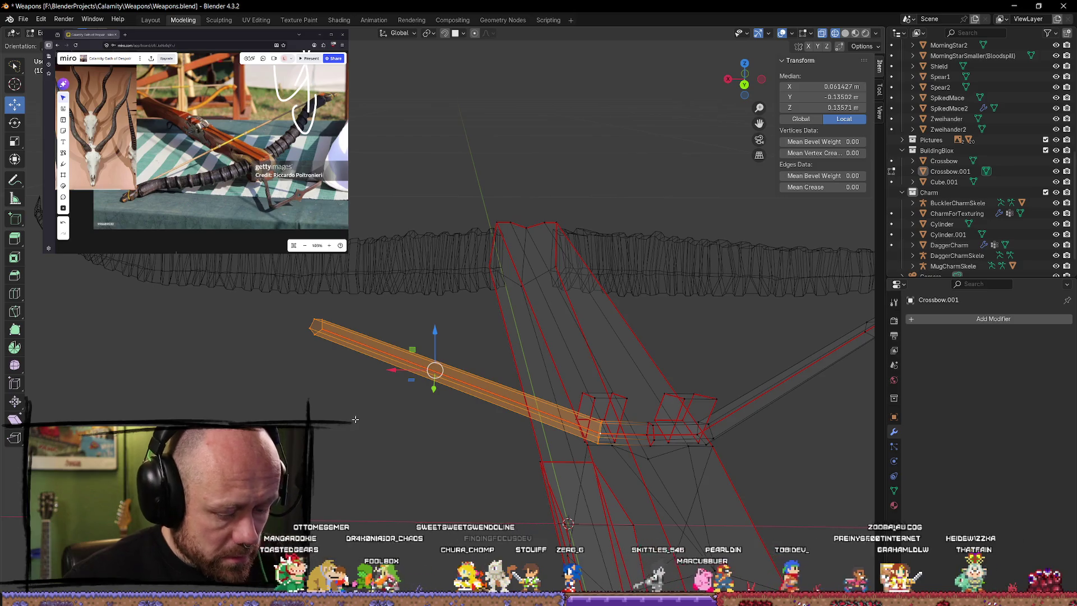
key(x)
click(357, 420)
Step: Delete the leftover stray vertex and select the remaining bowstring arm
middle_drag(594, 435, 533, 407)
click(533, 406)
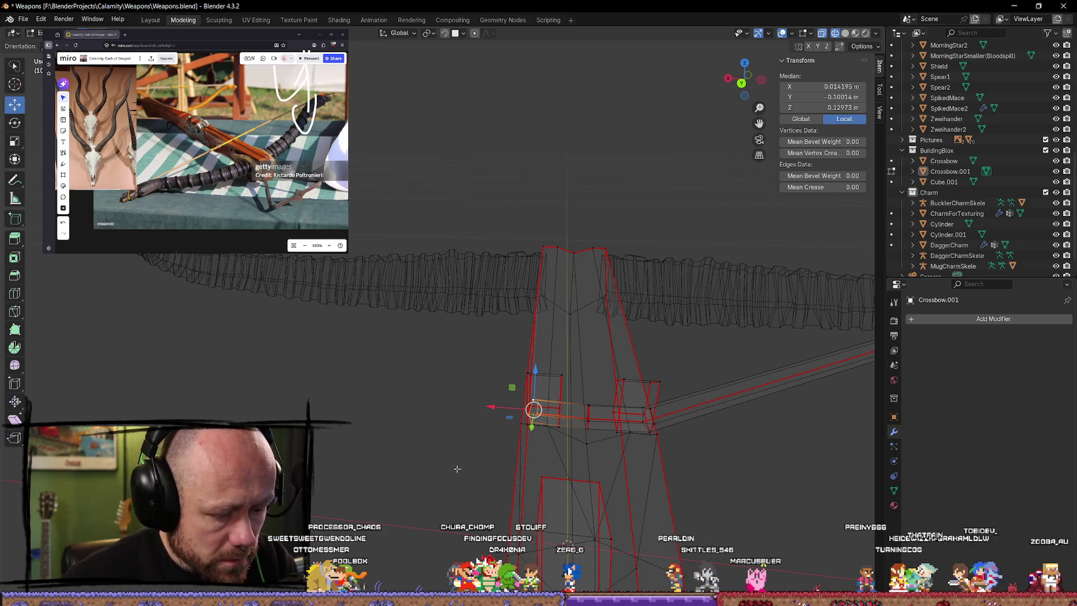
key(x)
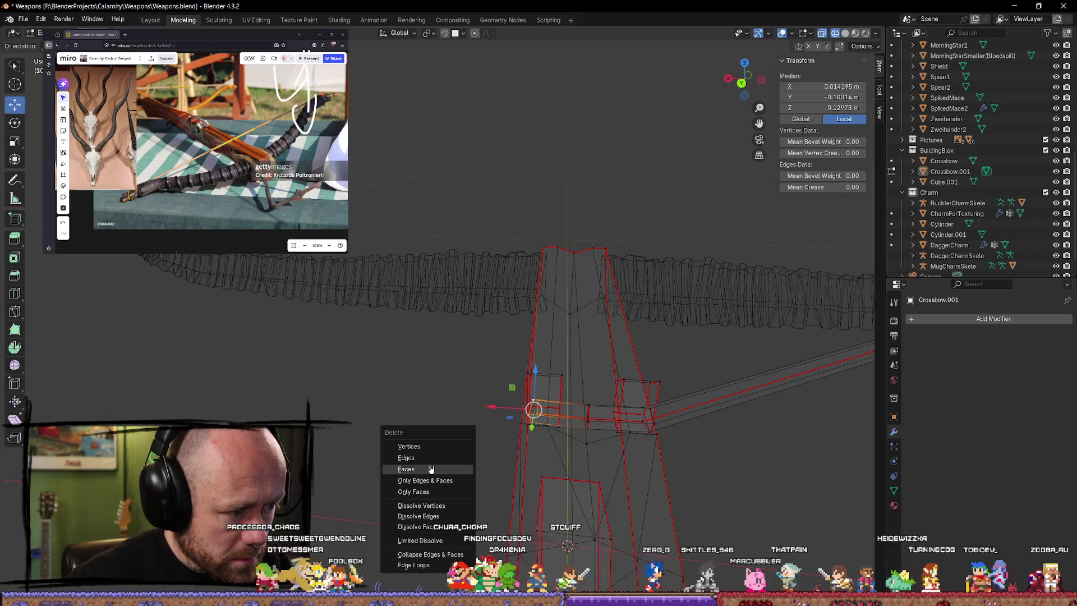
click(423, 448)
mouse_move(422, 447)
middle_down()
mouse_move(426, 473)
mouse_move(673, 305)
middle_up()
key(Tab)
key(Tab)
key(Tab)
key(Tab)
key(Tab)
key(Tab)
key(l)
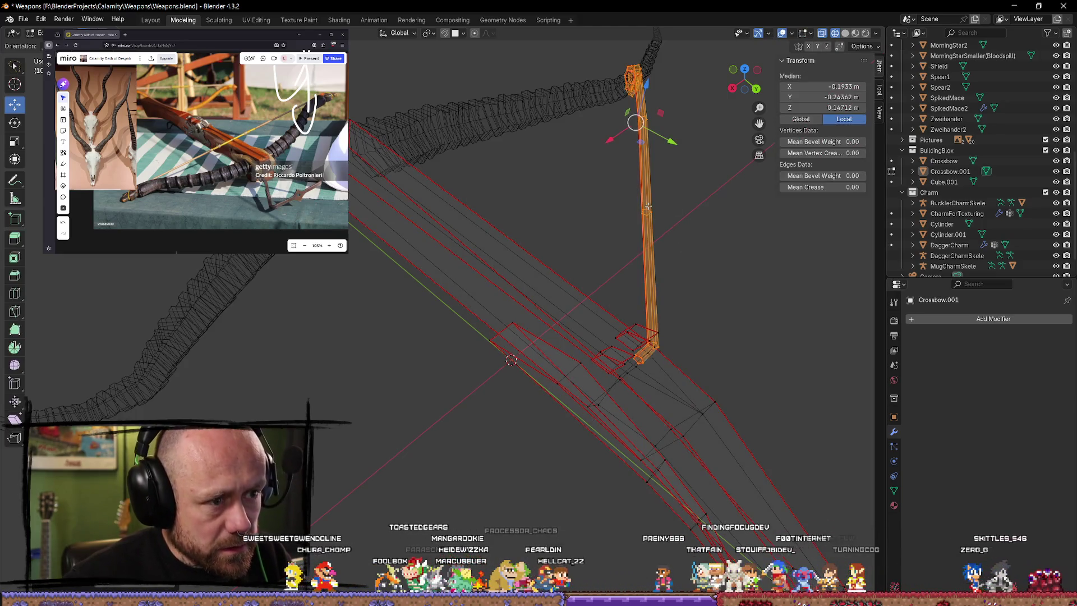
Step: Separate the bowstring arm into its own object and select it in Object Mode
middle_drag(512, 289, 685, 257)
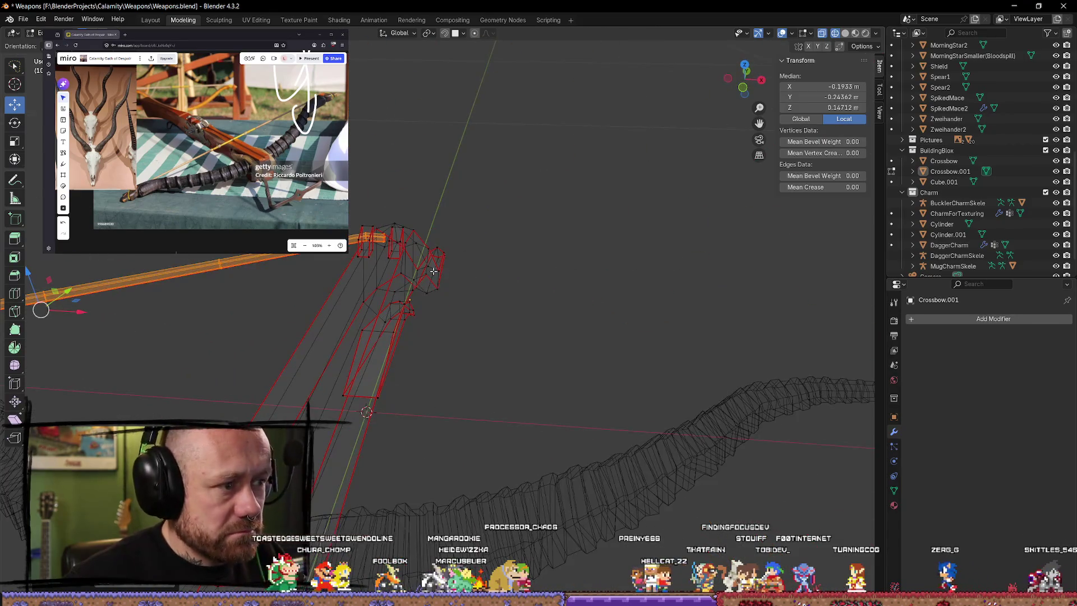
shift+middle_drag(434, 269, 486, 286)
key(p)
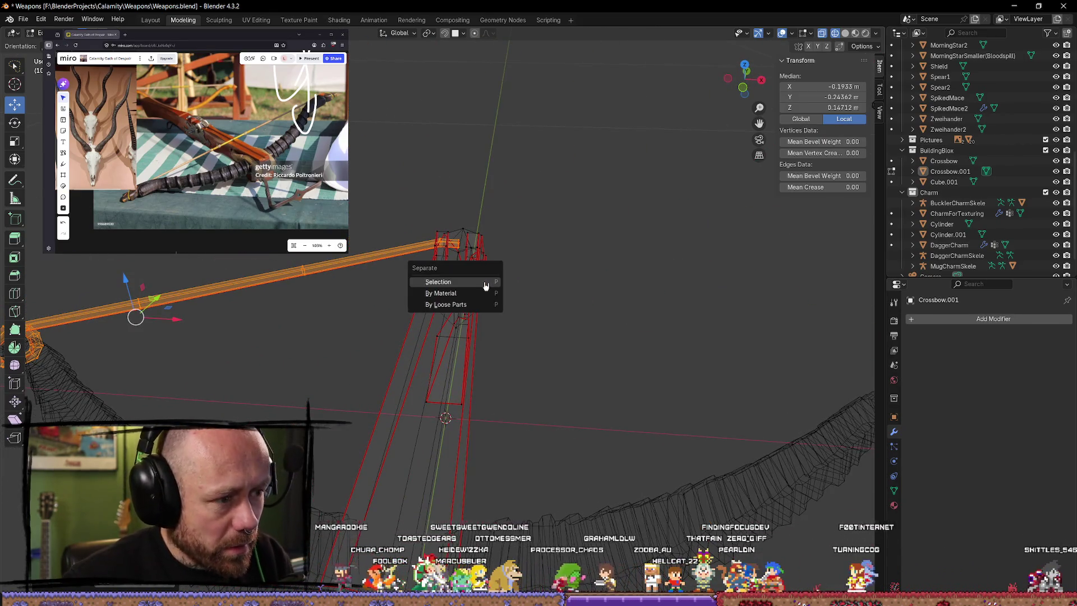
click(489, 283)
key(Tab)
click(584, 293)
click(353, 273)
scroll(353, 273, down, 5)
Step: Duplicate the bowstring object, keeping the copy in its original place
mouse_move(449, 306)
middle_down()
mouse_move(479, 343)
mouse_move(542, 298)
mouse_move(676, 325)
middle_up()
scroll(469, 312, up, 3)
click(515, 396)
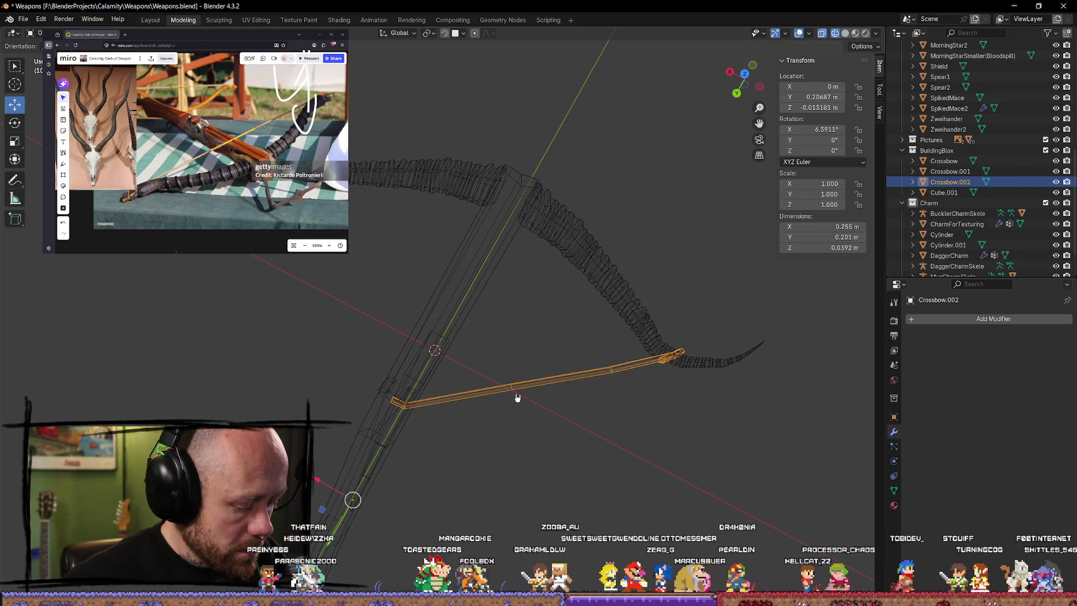
key(shift+d)
right_click(515, 394)
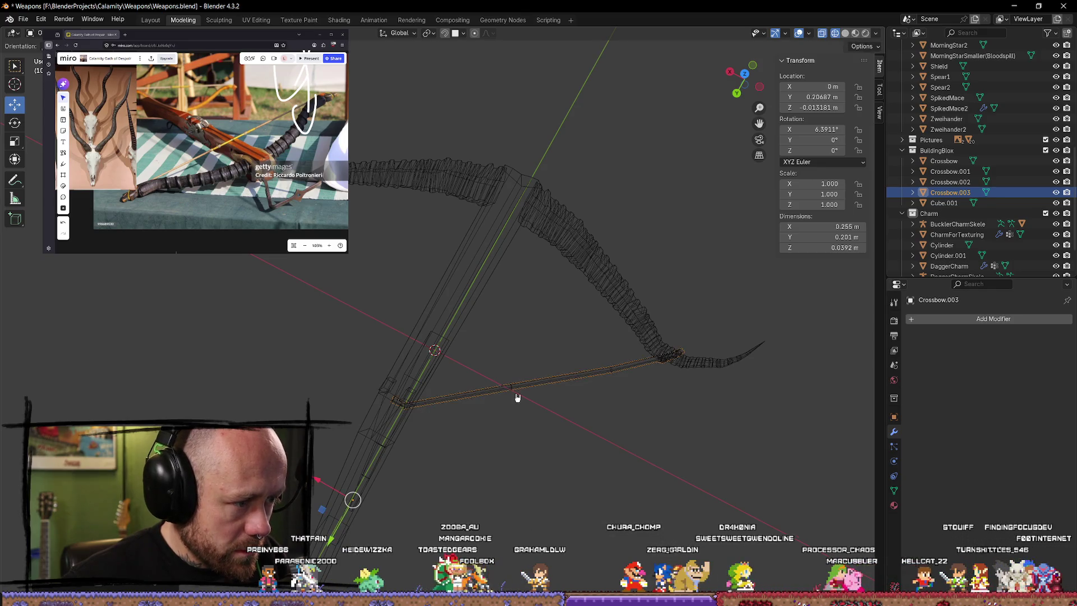
mouse_move(537, 405)
middle_down()
mouse_move(554, 314)
mouse_move(505, 397)
mouse_move(289, 347)
middle_up()
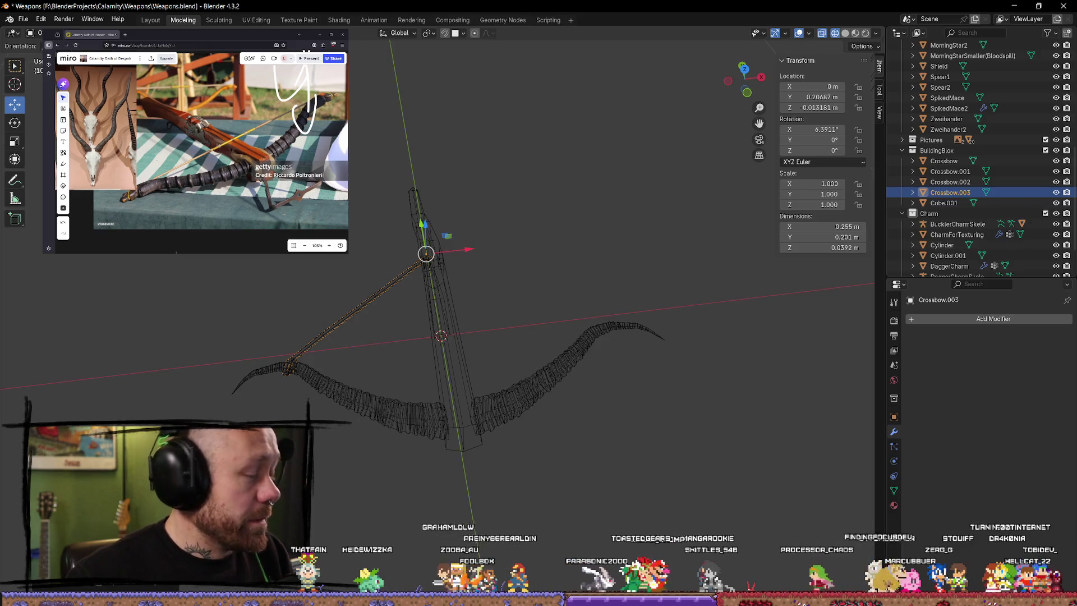
Step: Undo an accidental sideways move of the rod and browse the object context menu
drag(472, 252, 564, 256)
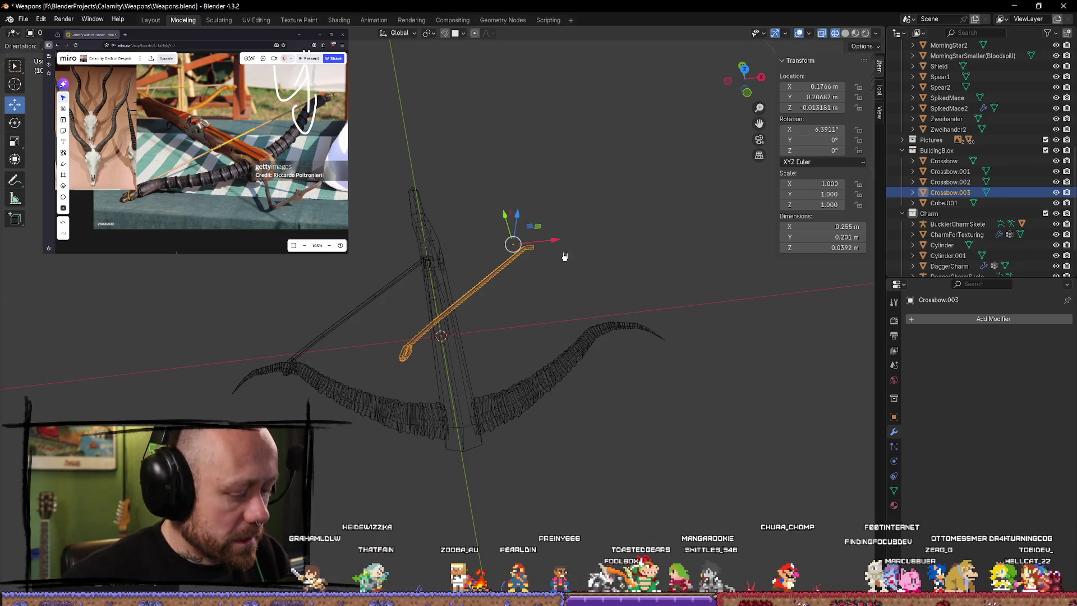
key(ctrl+z)
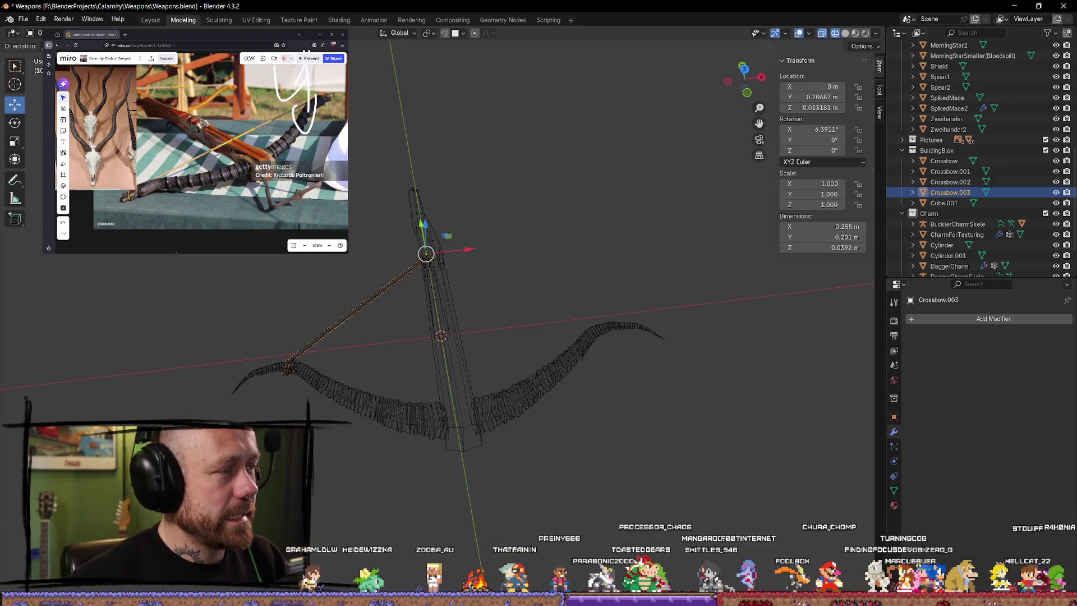
middle_drag(438, 336, 471, 353)
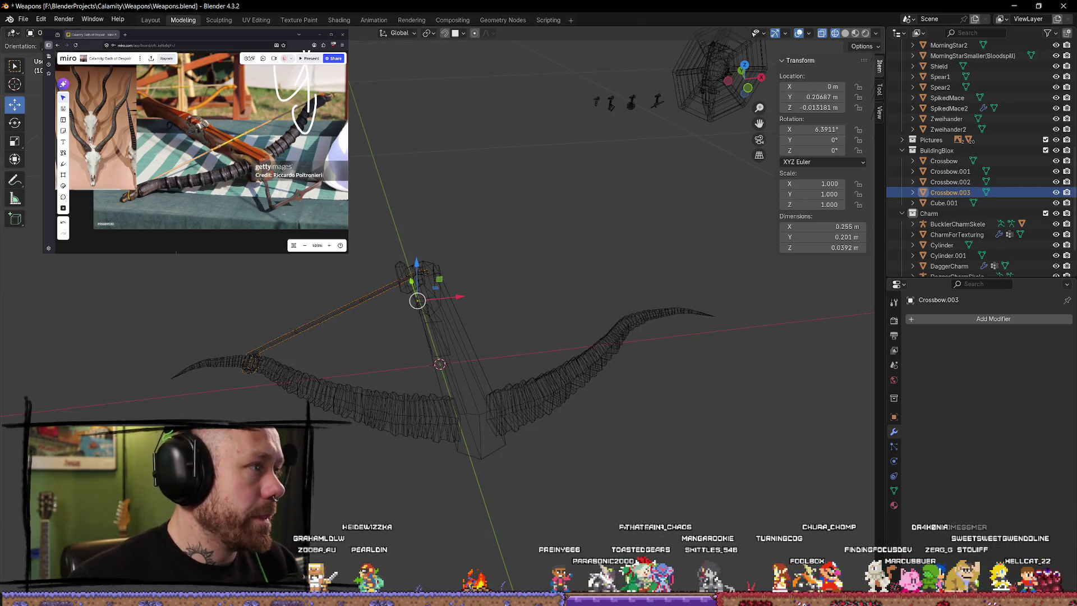
right_click(380, 291)
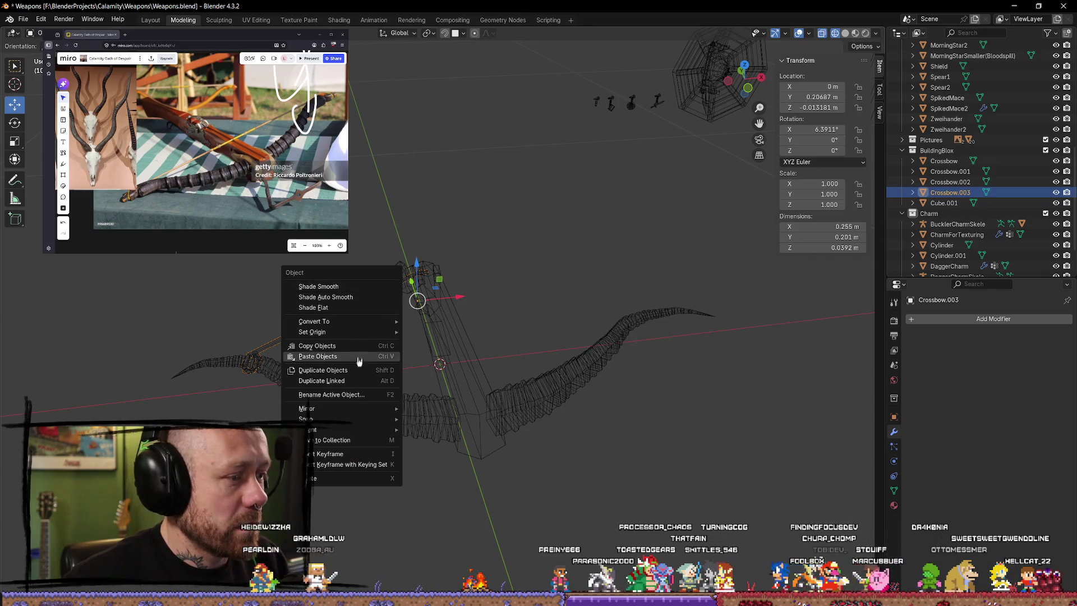
right_click(202, 240)
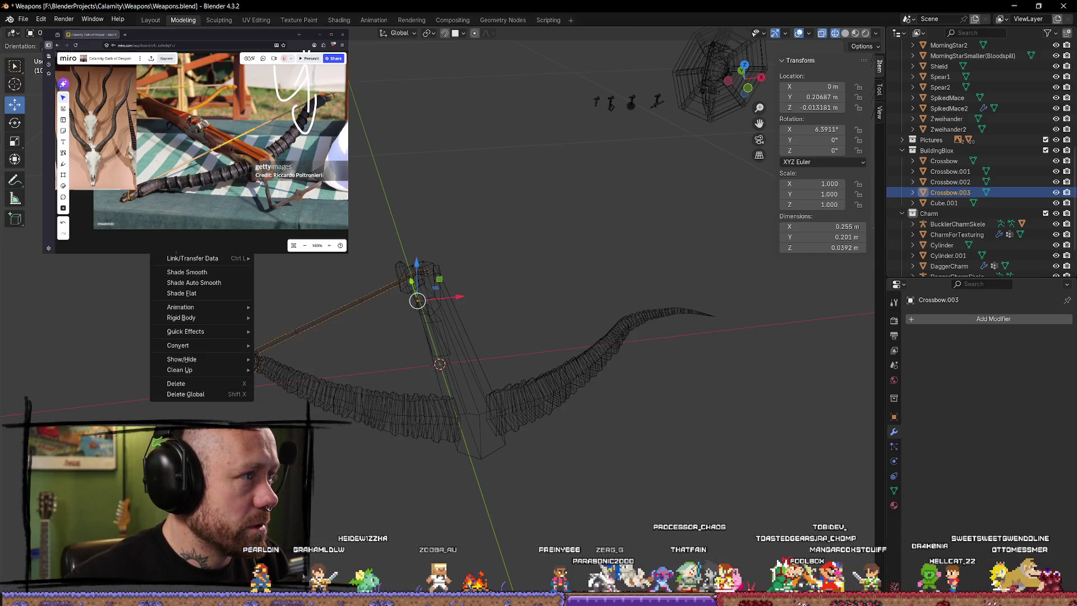
key(Escape)
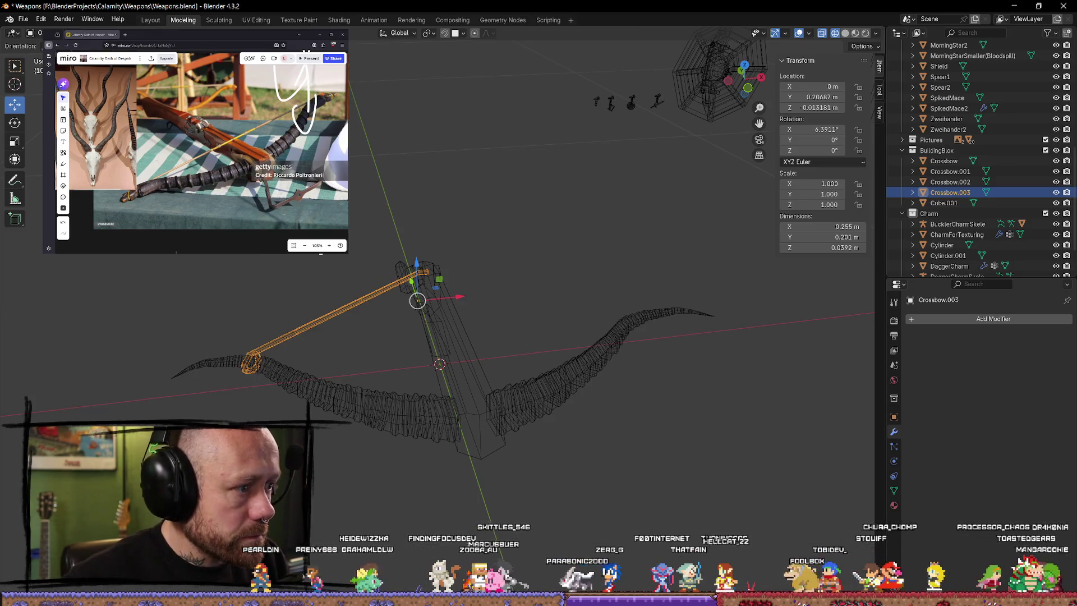
right_click(375, 292)
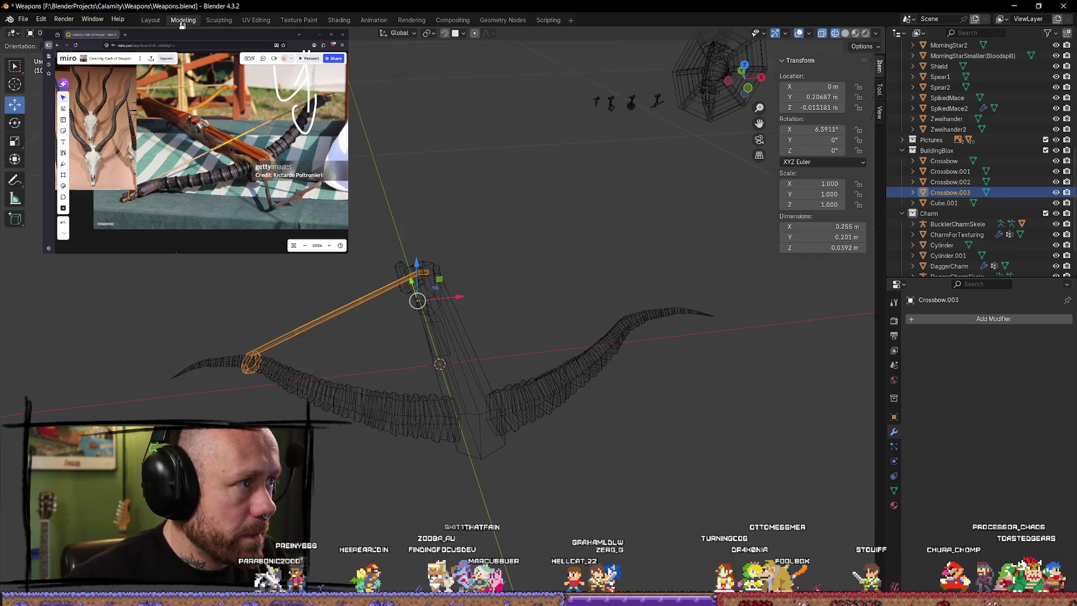
right_click(194, 346)
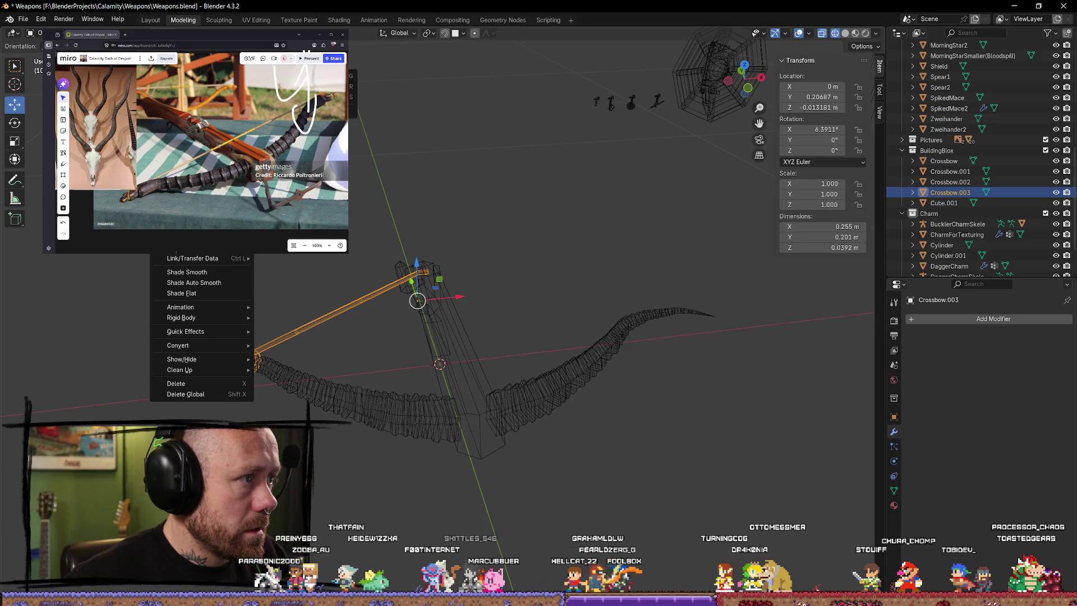
Step: Mirror the duplicate string rod along the X axis so it reaches the right limb tip
key(ctrl+m)
key(x)
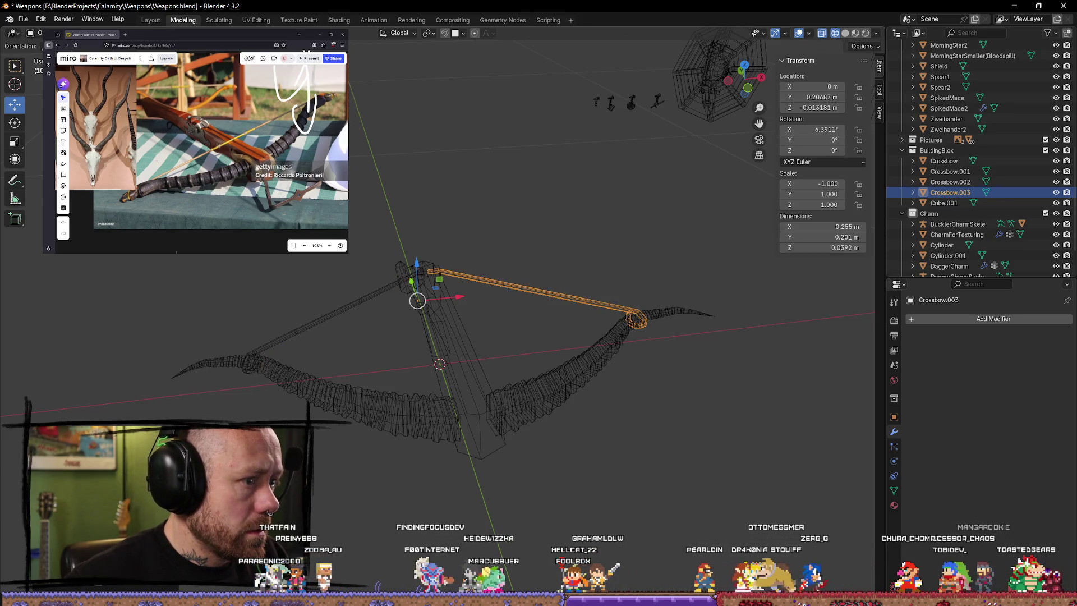
click(594, 180)
middle_drag(594, 181, 400, 202)
middle_drag(695, 112, 468, 383)
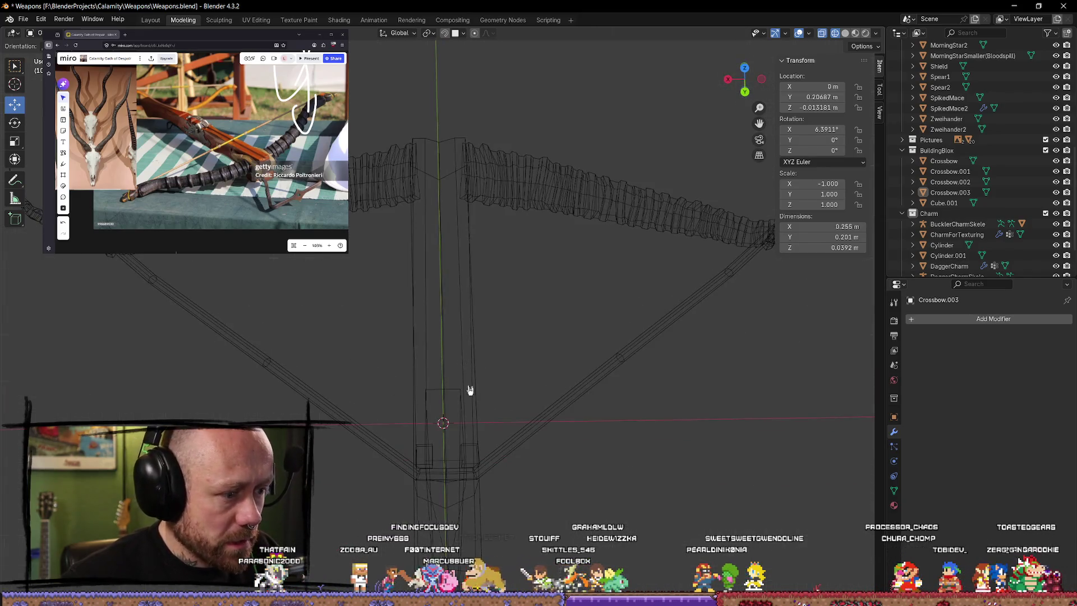
Step: Join the two string halves into a single string object
key(Tab)
mouse_move(468, 383)
middle_down()
mouse_move(551, 319)
mouse_move(606, 318)
mouse_move(573, 334)
mouse_move(494, 426)
mouse_move(527, 428)
mouse_move(289, 392)
middle_up()
key(Tab)
key(Tab)
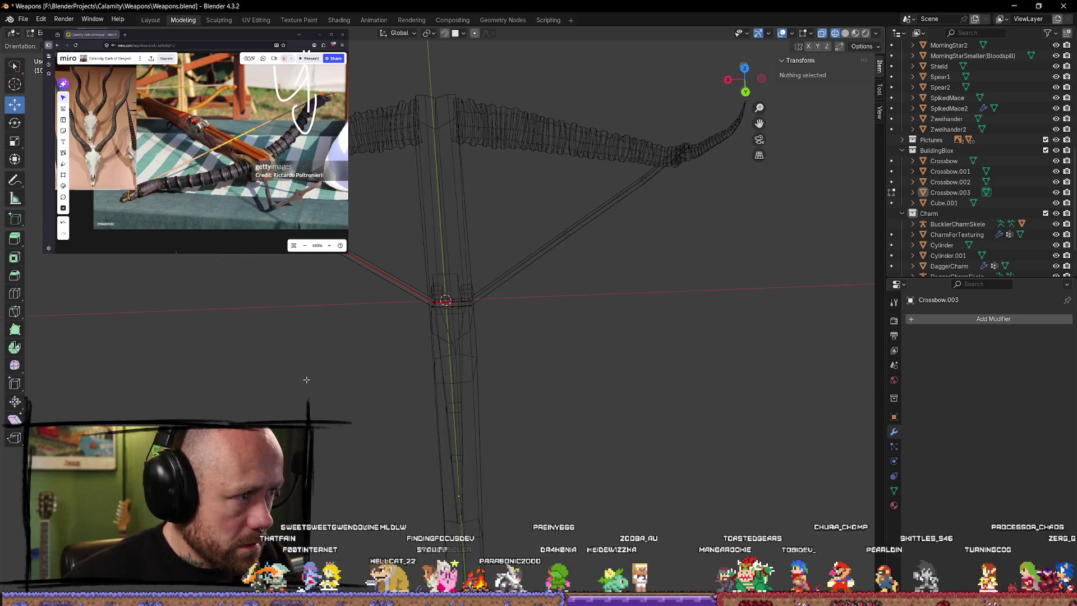
key(Tab)
click(441, 300)
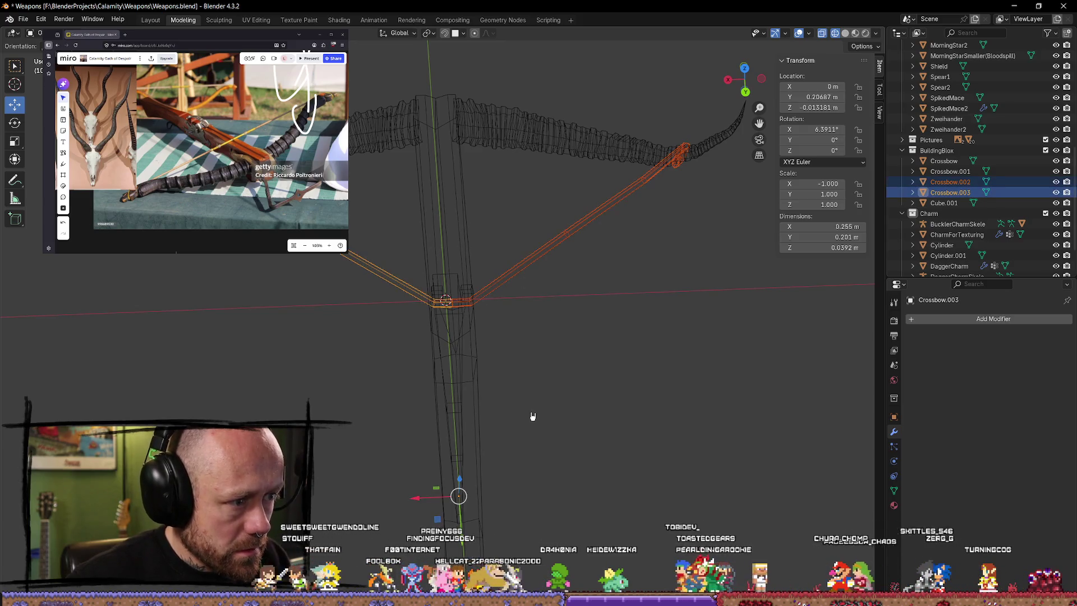
key(ctrl+j)
scroll(643, 415, up, 3)
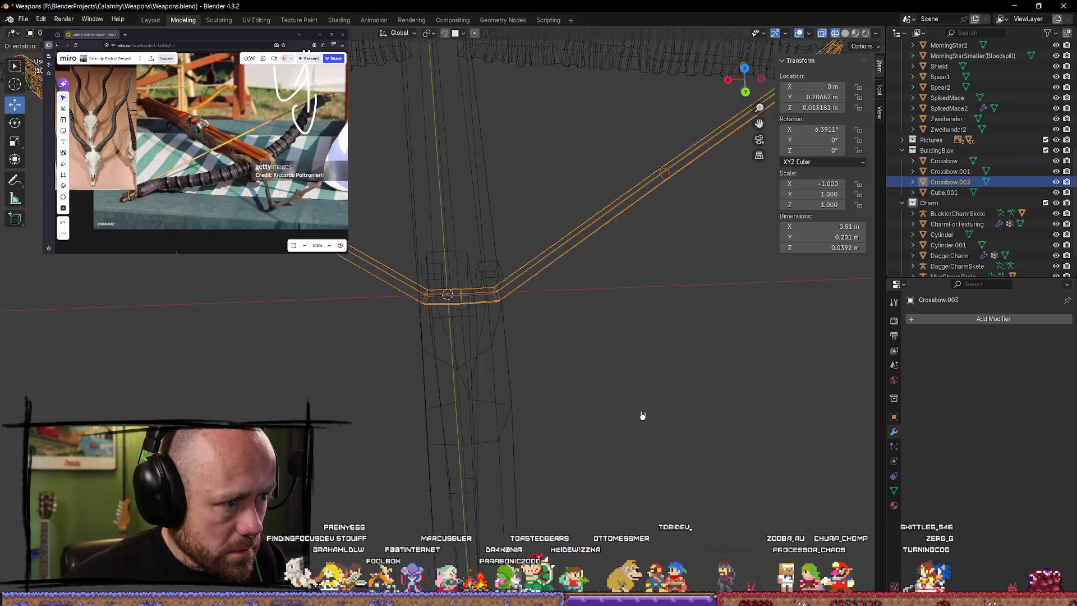
scroll(643, 415, up, 1)
Step: Merge the string's centre edge loop at its center to weld the halves together
key(Tab)
alt+click(461, 313)
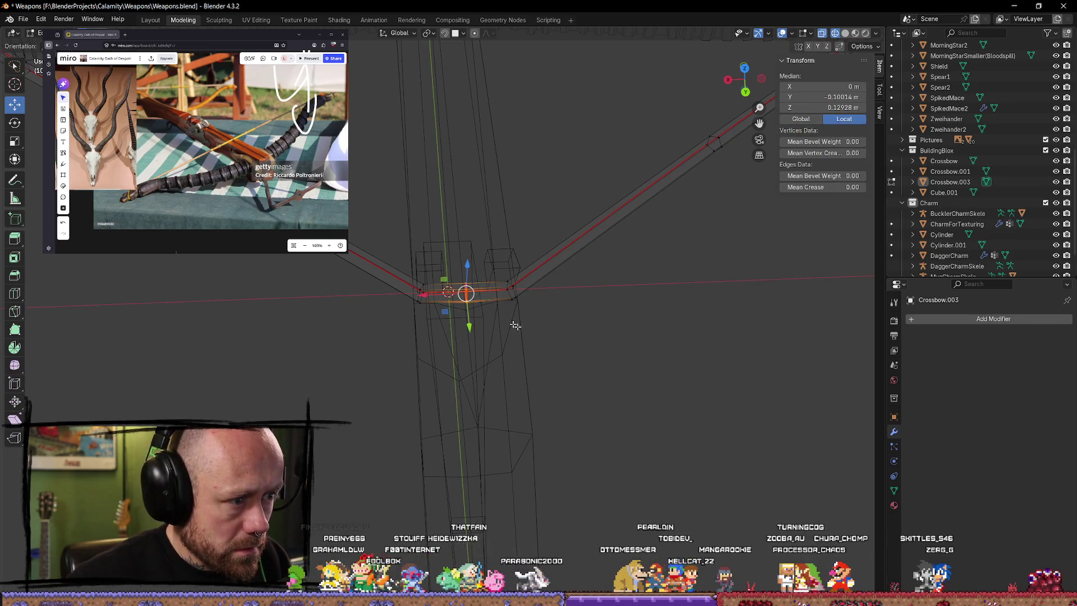
key(m)
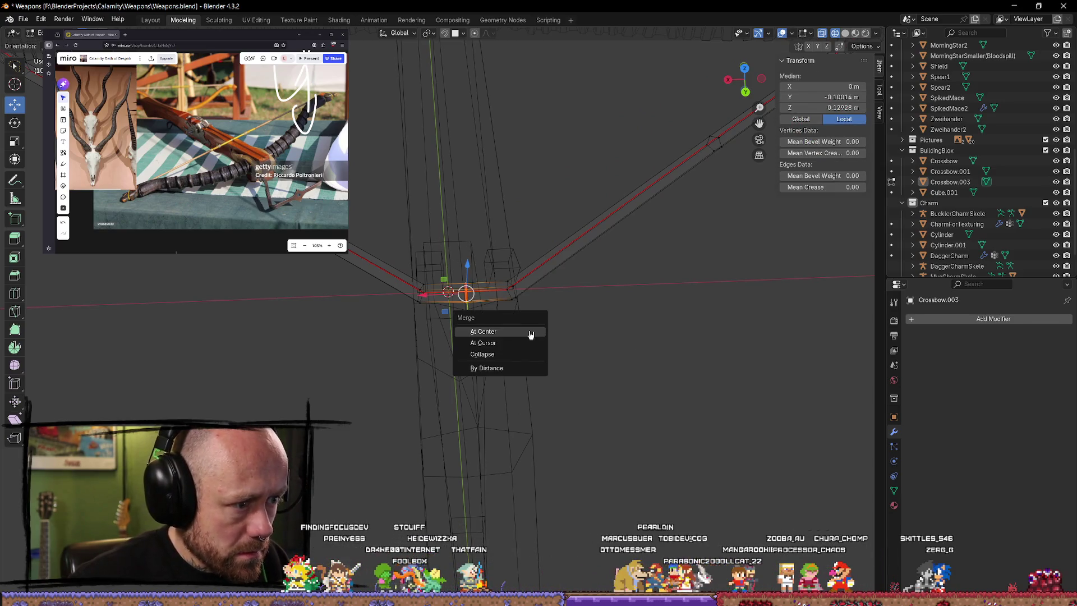
click(512, 368)
key(alt+a)
Step: Raise one string vertex slightly, then return to Object Mode
middle_drag(657, 377, 592, 359)
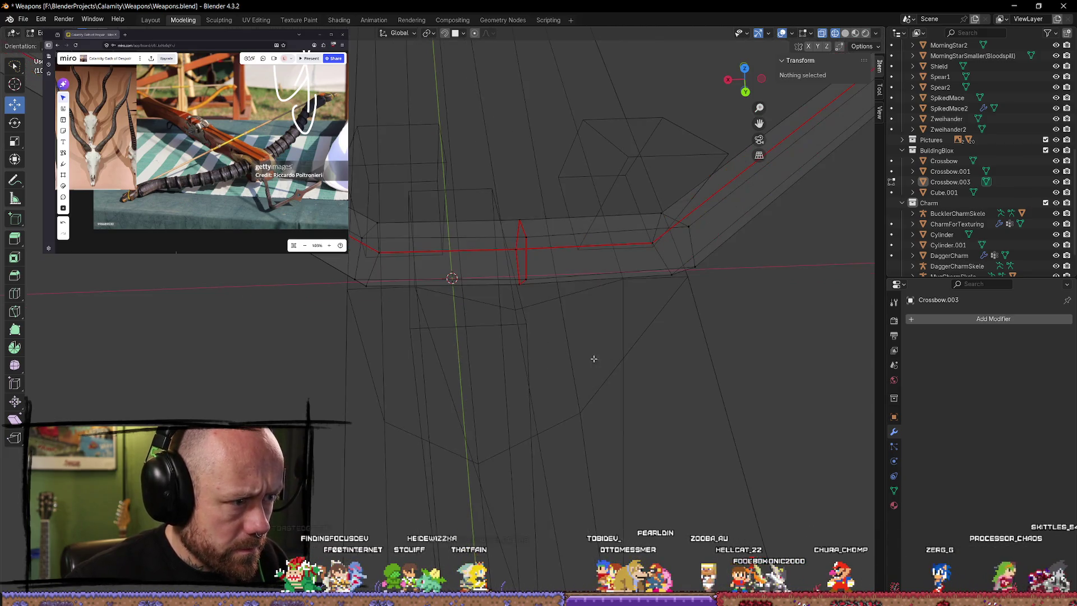
click(527, 245)
middle_drag(528, 245, 508, 151)
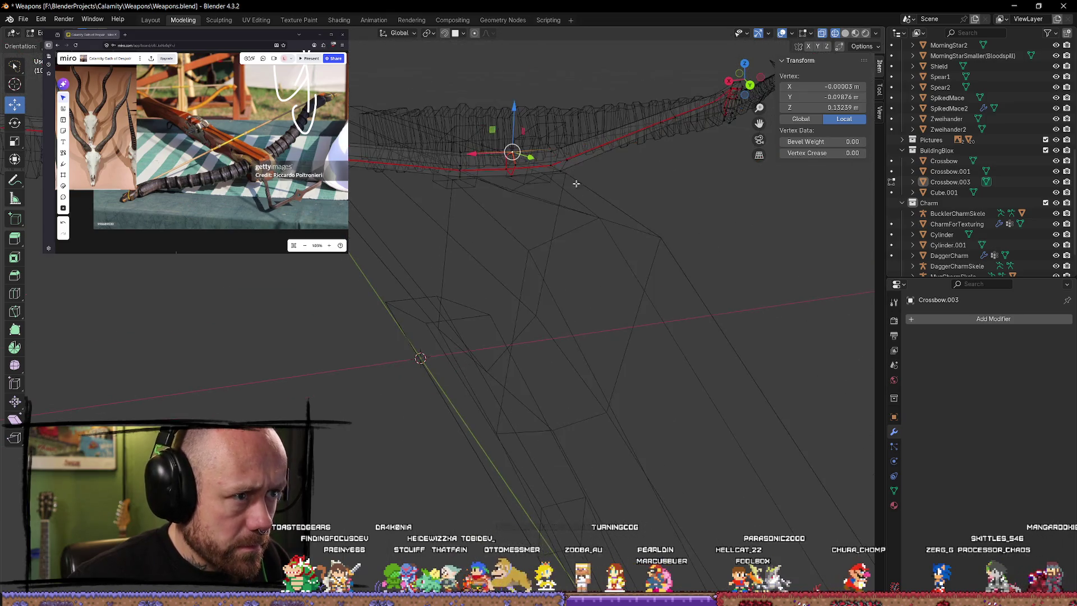
drag(508, 151, 508, 113)
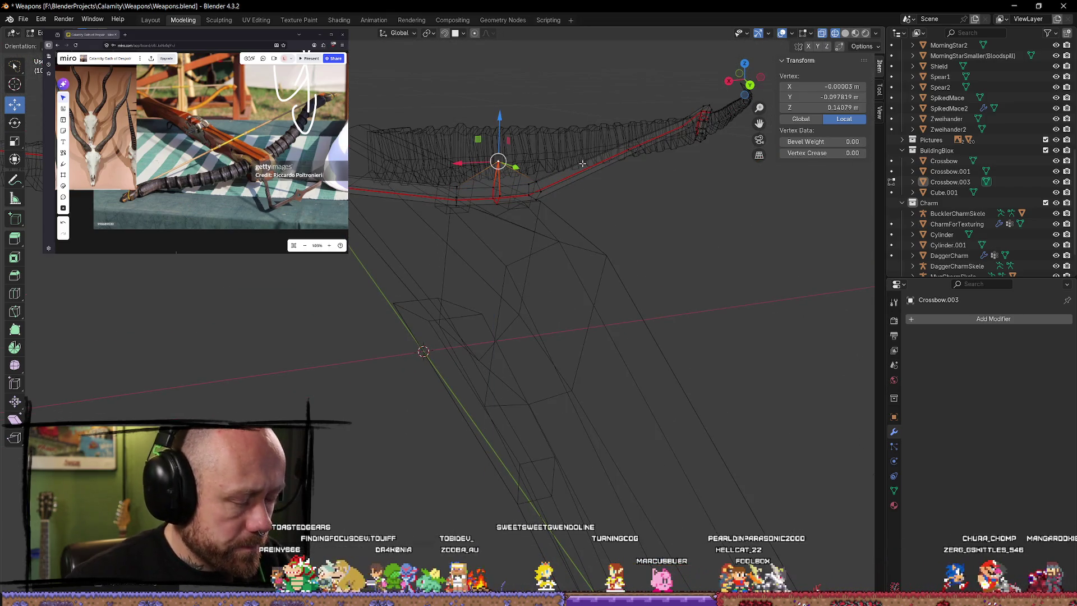
key(alt+a)
middle_drag(625, 204, 609, 260)
key(Tab)
Step: Join the welded string into the stock as one crossbow object
middle_drag(613, 349, 624, 209)
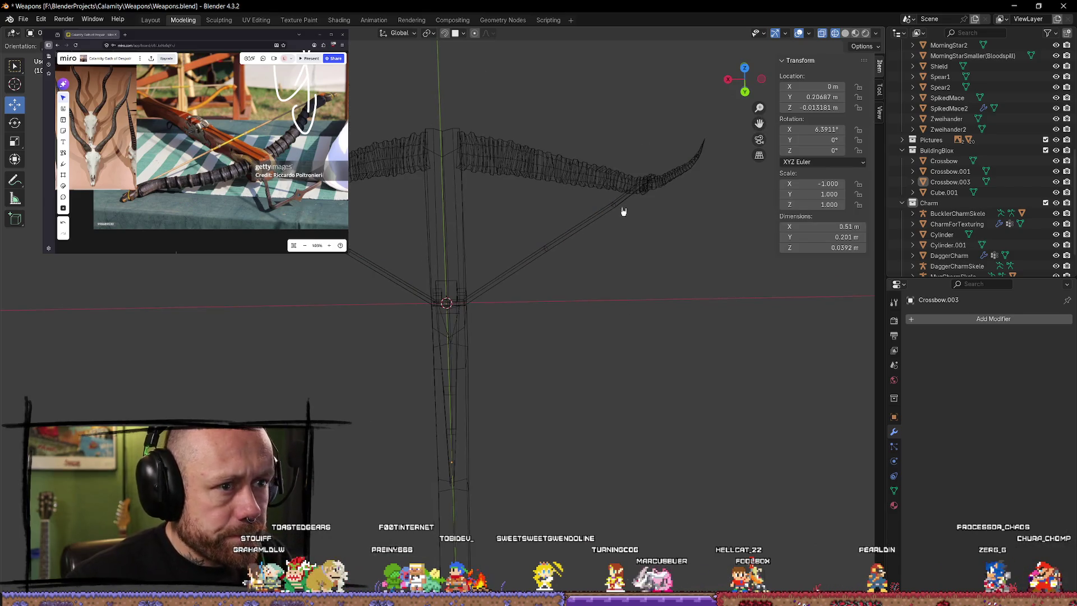
click(530, 268)
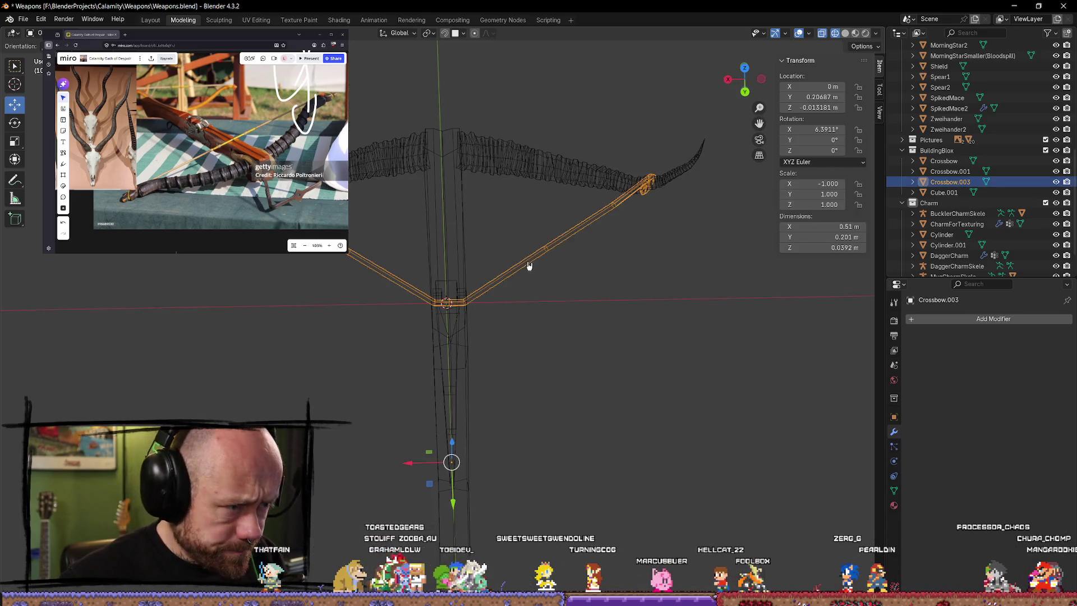
shift+click(466, 348)
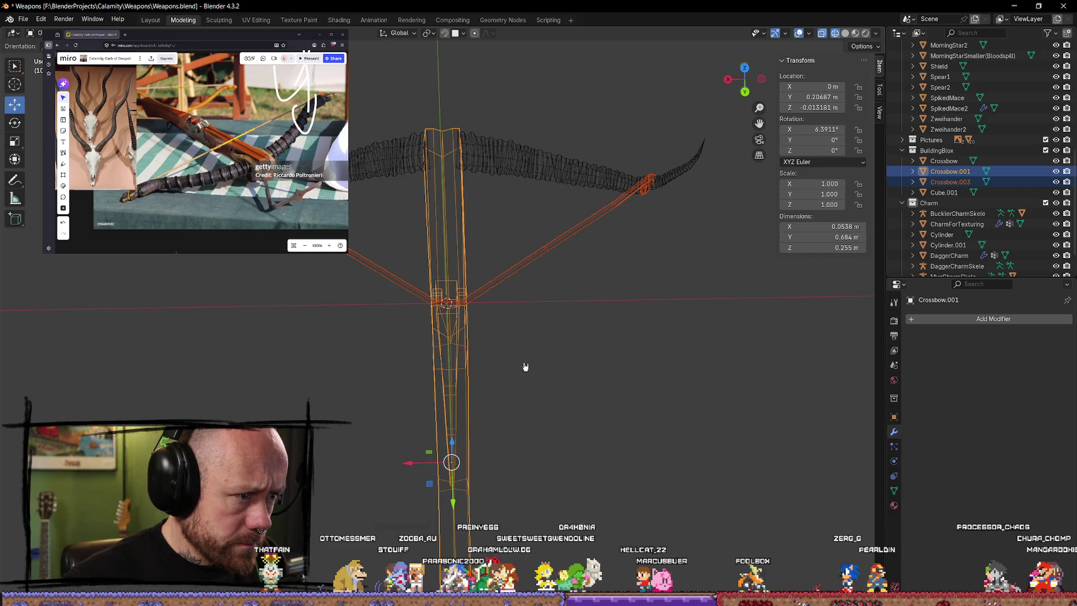
click(591, 372)
click(459, 229)
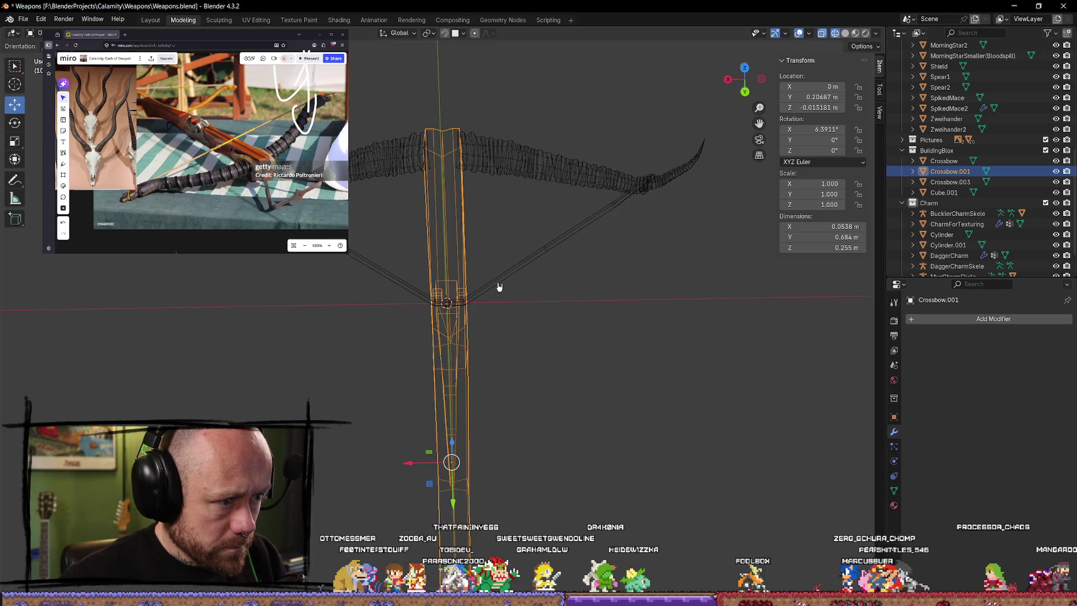
click(480, 291)
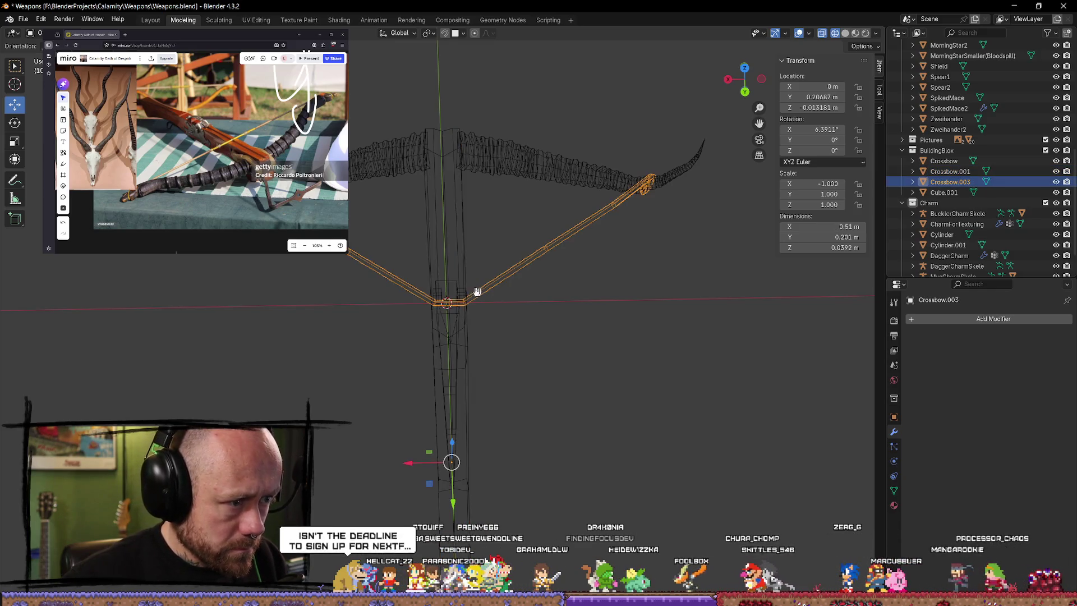
shift+click(464, 273)
mouse_move(464, 273)
middle_down()
mouse_move(580, 366)
mouse_move(636, 316)
mouse_move(570, 272)
mouse_move(490, 396)
mouse_move(530, 426)
mouse_move(572, 402)
mouse_move(597, 368)
mouse_move(590, 341)
mouse_move(620, 353)
mouse_move(611, 440)
mouse_move(587, 502)
mouse_move(378, 497)
mouse_move(337, 473)
mouse_move(341, 465)
middle_up()
key(ctrl+j)
Step: Show the joined crossbow in solid shading and leave it deselected
click(491, 396)
click(527, 320)
click(845, 34)
click(539, 446)
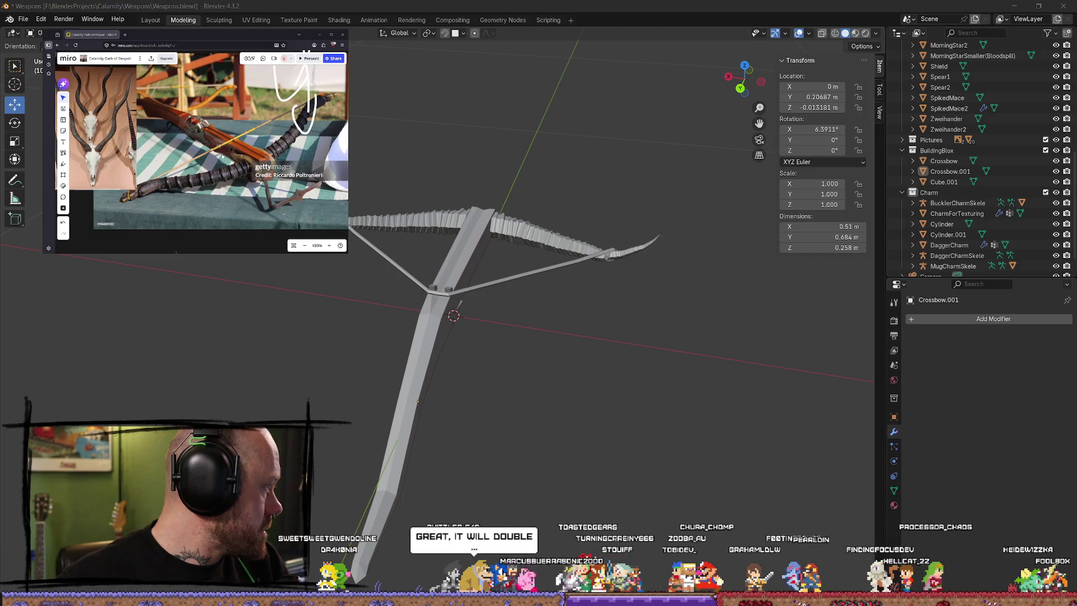
key(alt+Tab)
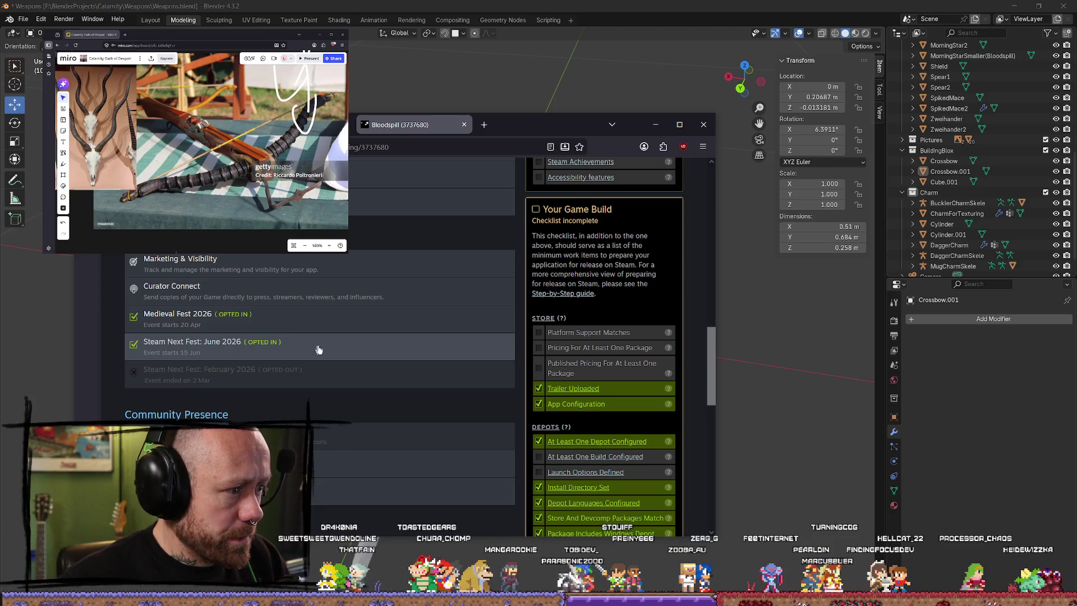
click(656, 124)
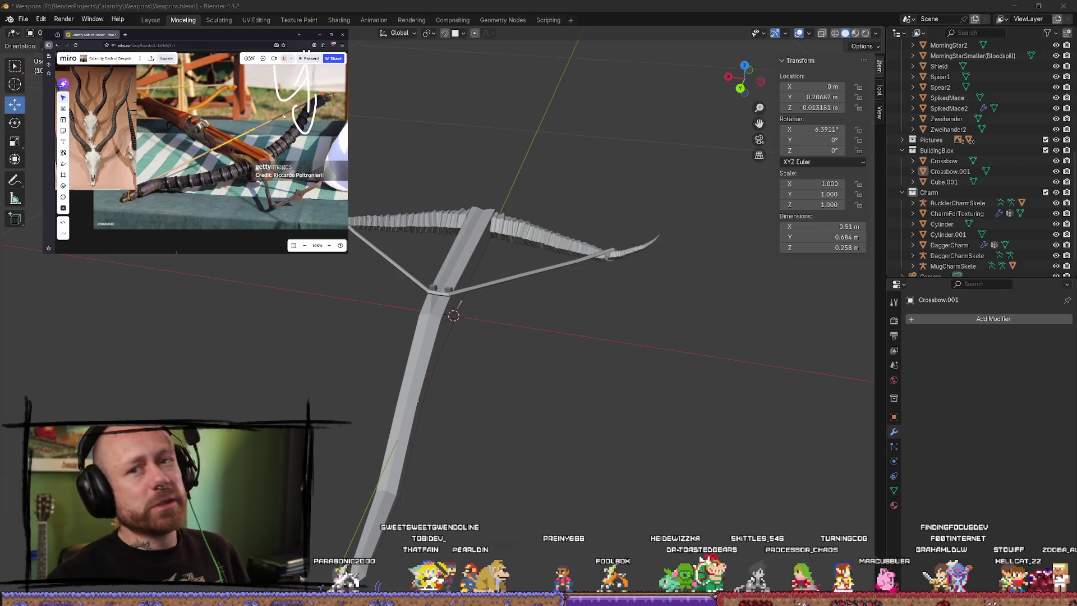
mouse_move(217, 289)
middle_down()
mouse_move(457, 308)
mouse_move(392, 283)
mouse_move(399, 378)
mouse_move(129, 388)
middle_up()
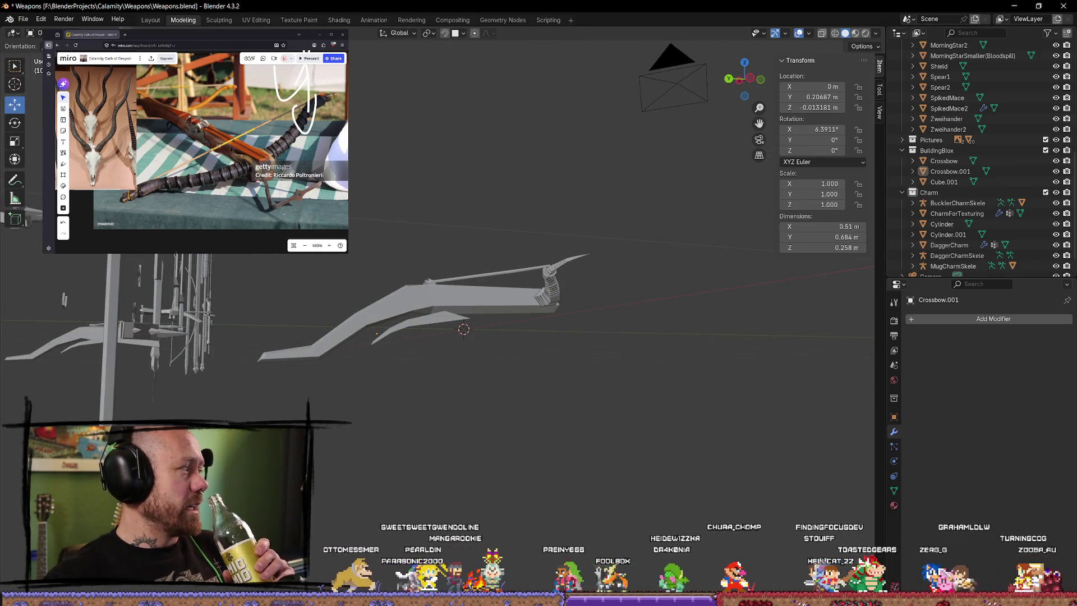
mouse_move(314, 346)
middle_down()
mouse_move(542, 368)
mouse_move(741, 332)
mouse_move(577, 344)
mouse_move(510, 320)
mouse_move(600, 359)
mouse_move(378, 245)
mouse_move(476, 401)
mouse_move(327, 353)
mouse_move(368, 305)
mouse_move(412, 378)
mouse_move(621, 433)
mouse_move(464, 332)
mouse_move(413, 329)
mouse_move(507, 368)
middle_up()
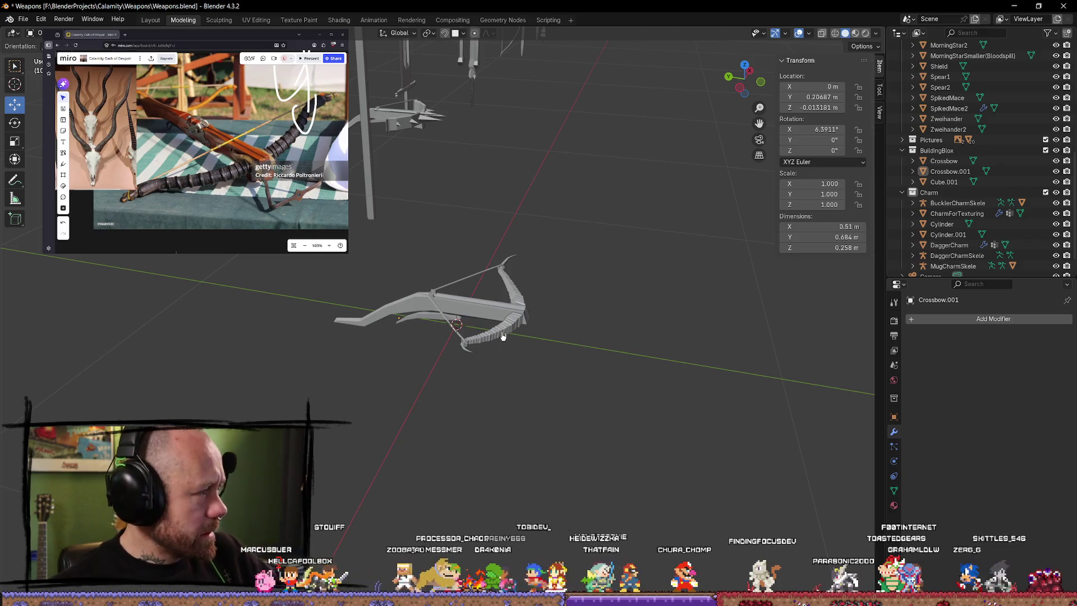
middle_drag(541, 103, 482, 290)
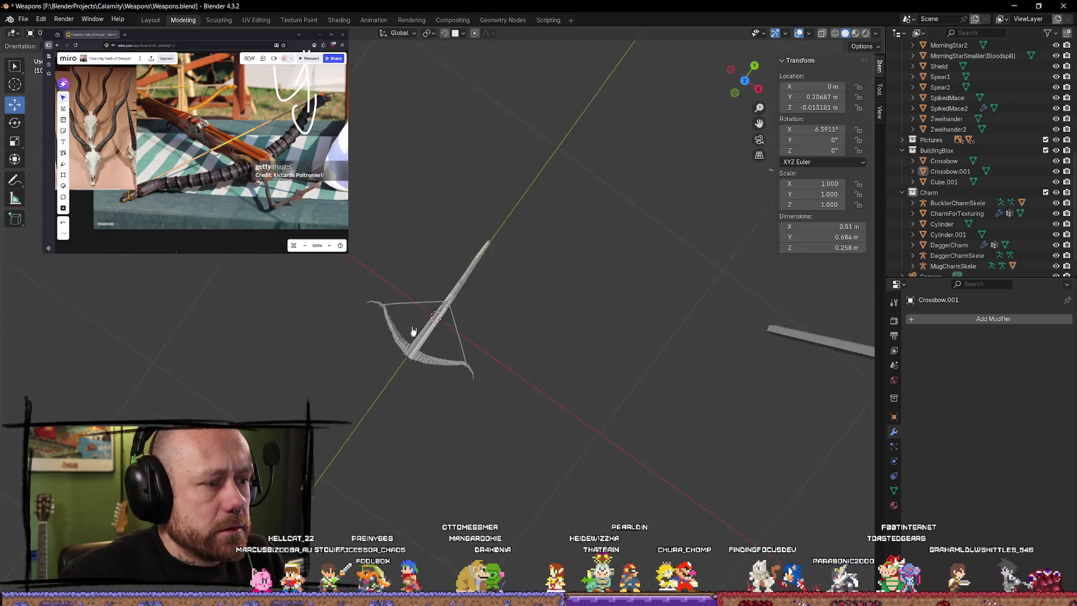
click(481, 290)
scroll(649, 241, up, 5)
mouse_move(649, 241)
middle_down()
mouse_move(552, 380)
mouse_move(585, 246)
mouse_move(599, 281)
mouse_move(597, 230)
mouse_move(312, 277)
mouse_move(413, 302)
mouse_move(361, 360)
mouse_move(433, 320)
mouse_move(458, 236)
mouse_move(344, 293)
mouse_move(457, 269)
middle_up()
click(561, 244)
scroll(464, 210, up, 4)
scroll(463, 209, down, 4)
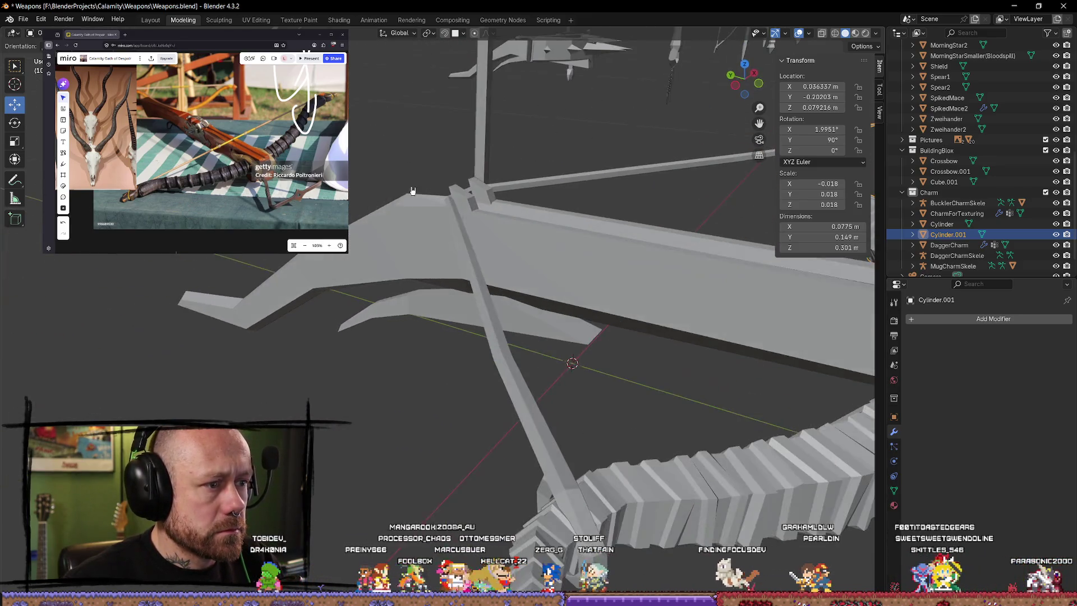
Step: Isolate the crossbow in local view and enter Edit Mode on its mesh
click(472, 197)
middle_drag(471, 198, 551, 175)
key(KP_Divide)
key(Tab)
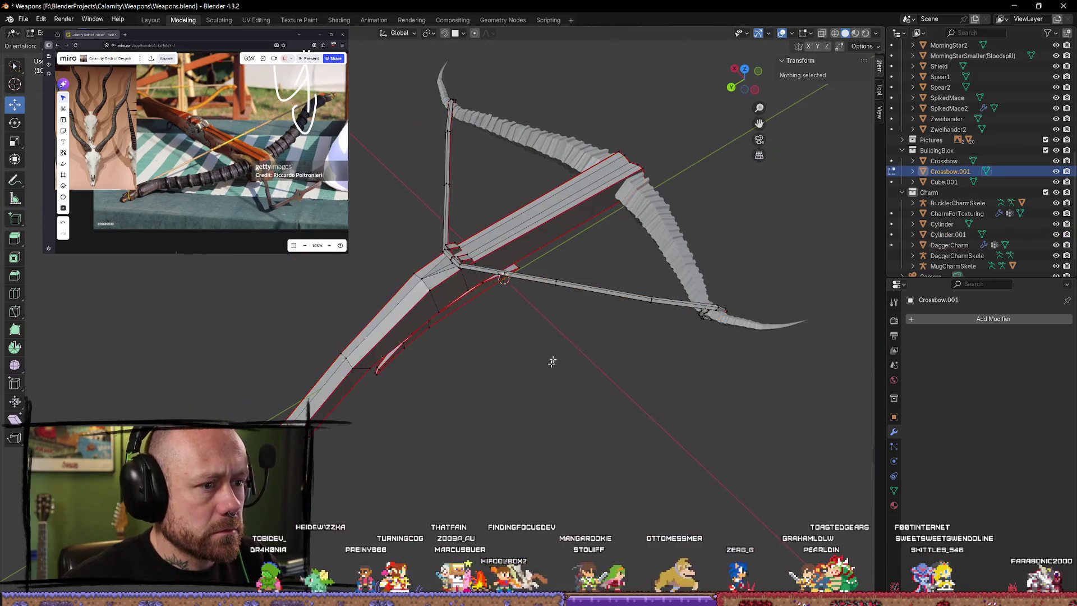
middle_drag(558, 345, 519, 342)
scroll(532, 343, up, 1)
scroll(539, 342, up, 3)
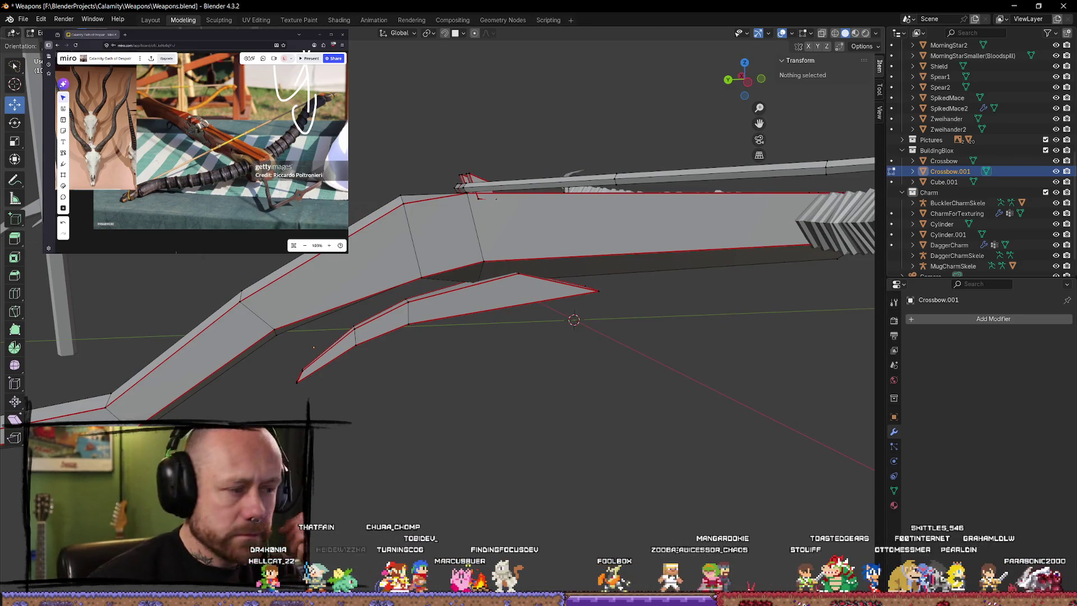
middle_drag(362, 361, 529, 283)
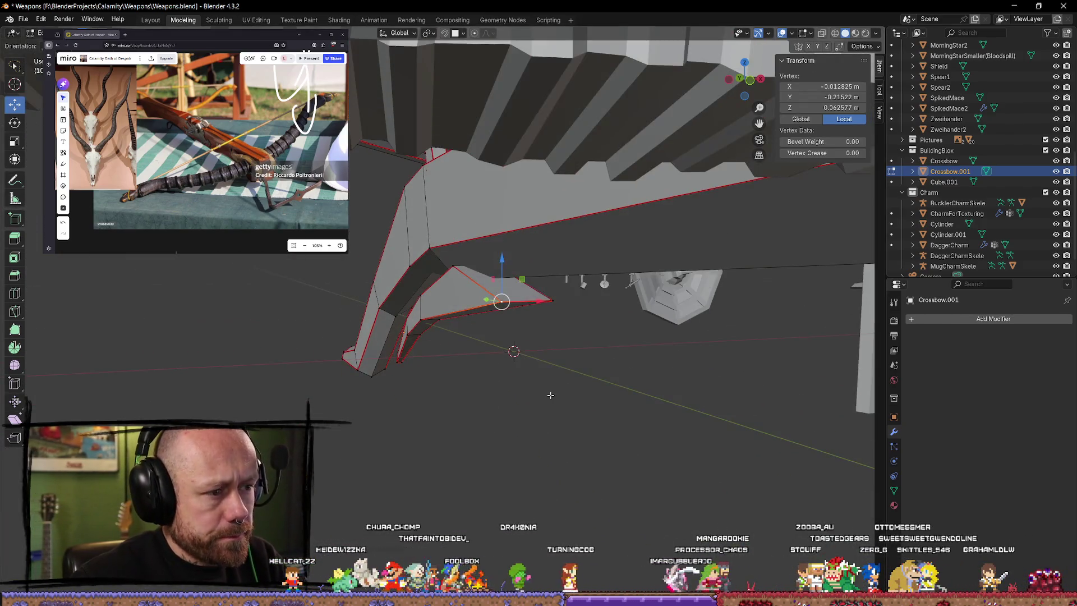
Step: Narrow the lower prong's end face by scaling it along X
click(506, 281)
middle_drag(506, 281, 538, 328)
key(s)
key(x)
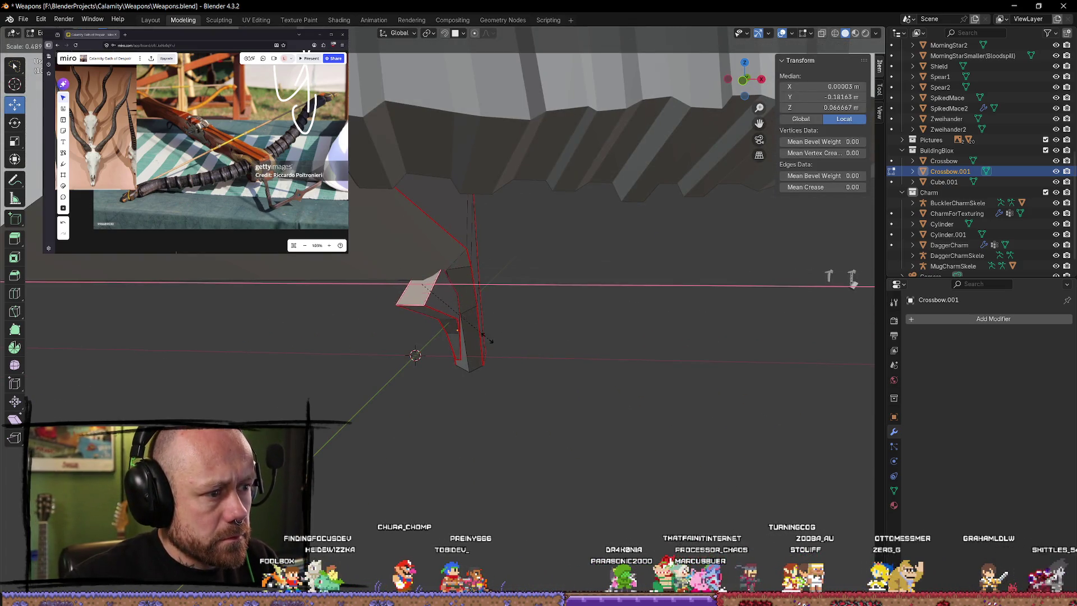
click(493, 341)
mouse_move(493, 341)
middle_down()
mouse_move(573, 348)
mouse_move(547, 262)
mouse_move(523, 274)
mouse_move(518, 304)
middle_up()
Step: Lower the prong's corner vertex along Z, then fine-tune its height
click(546, 262)
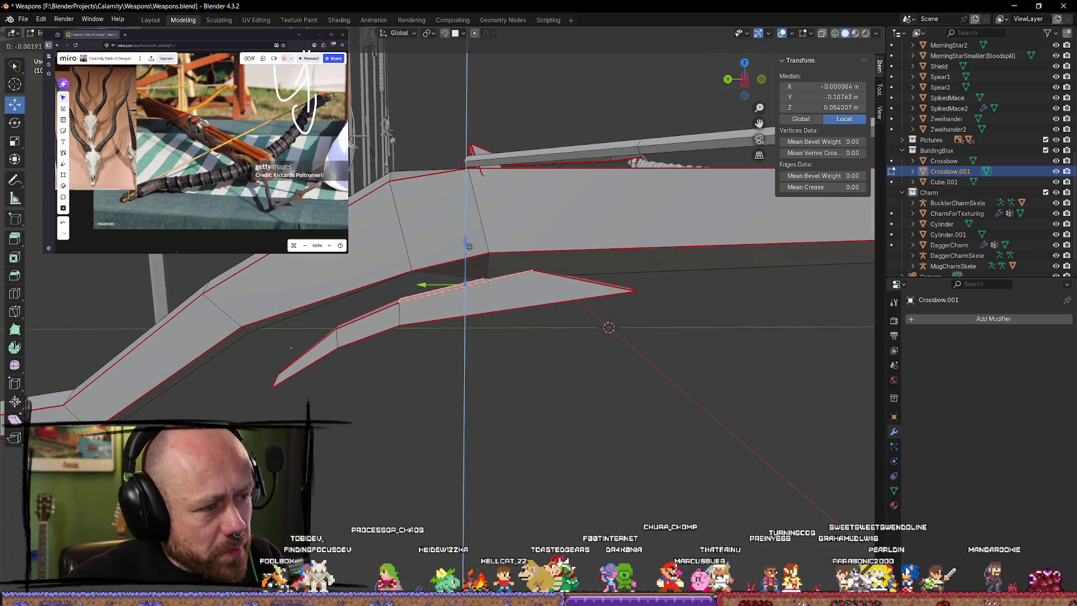
scroll(526, 273, up, 2)
mouse_move(526, 273)
middle_down()
mouse_move(462, 296)
mouse_move(457, 265)
mouse_move(512, 292)
middle_up()
scroll(462, 296, up, 2)
click(511, 262)
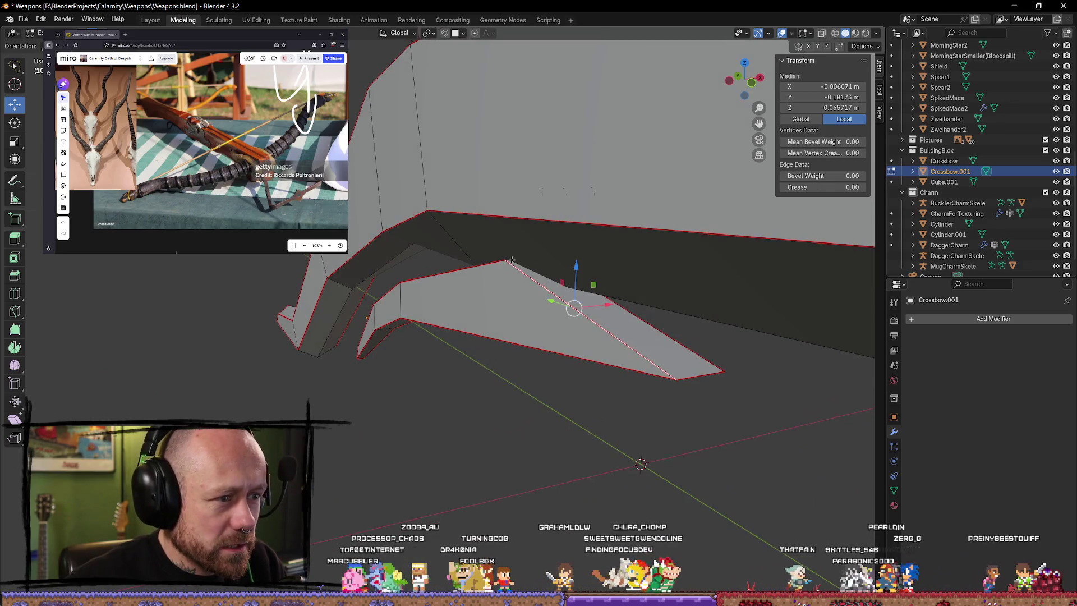
click(508, 263)
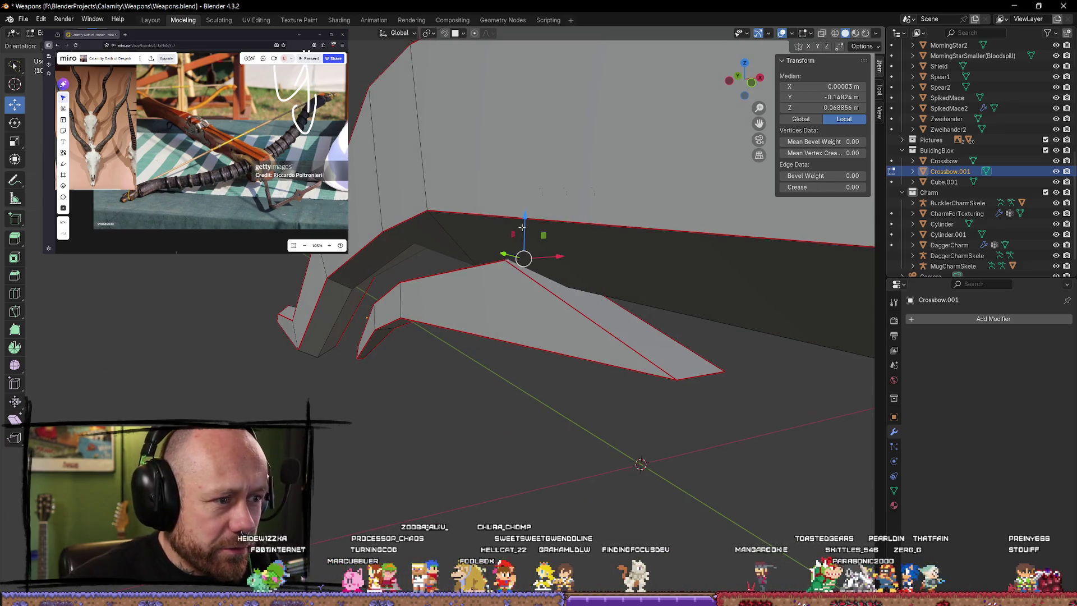
drag(512, 224, 533, 243)
click(533, 244)
middle_drag(532, 243, 530, 237)
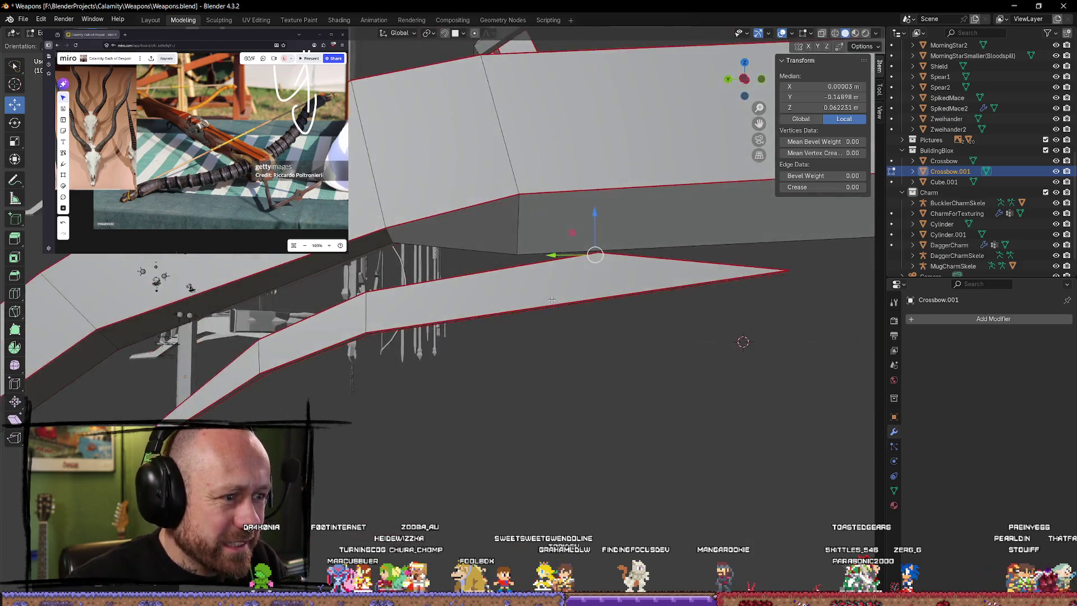
key(g)
key(z)
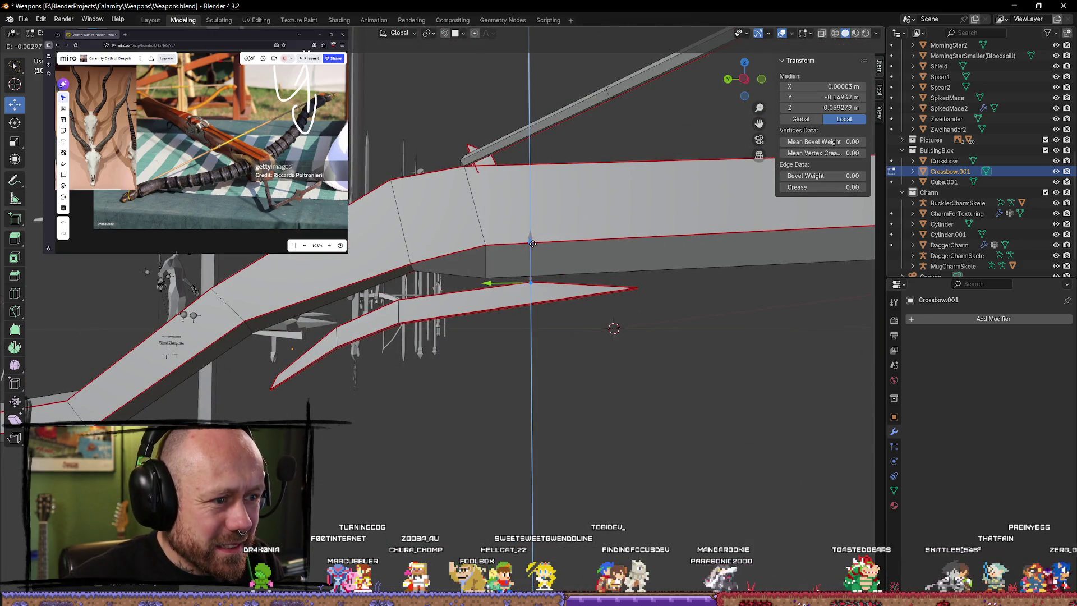
click(636, 316)
mouse_move(636, 315)
middle_down()
mouse_move(677, 307)
mouse_move(664, 315)
middle_up()
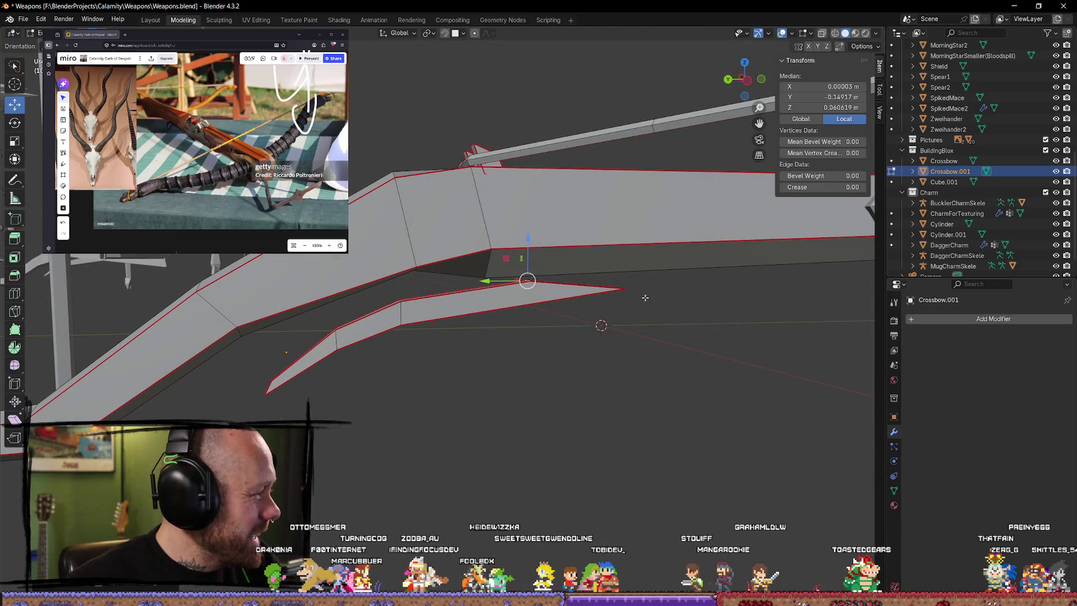
Step: Raise the lower prong face along Z toward the stock and review it straight-on
key(Tab)
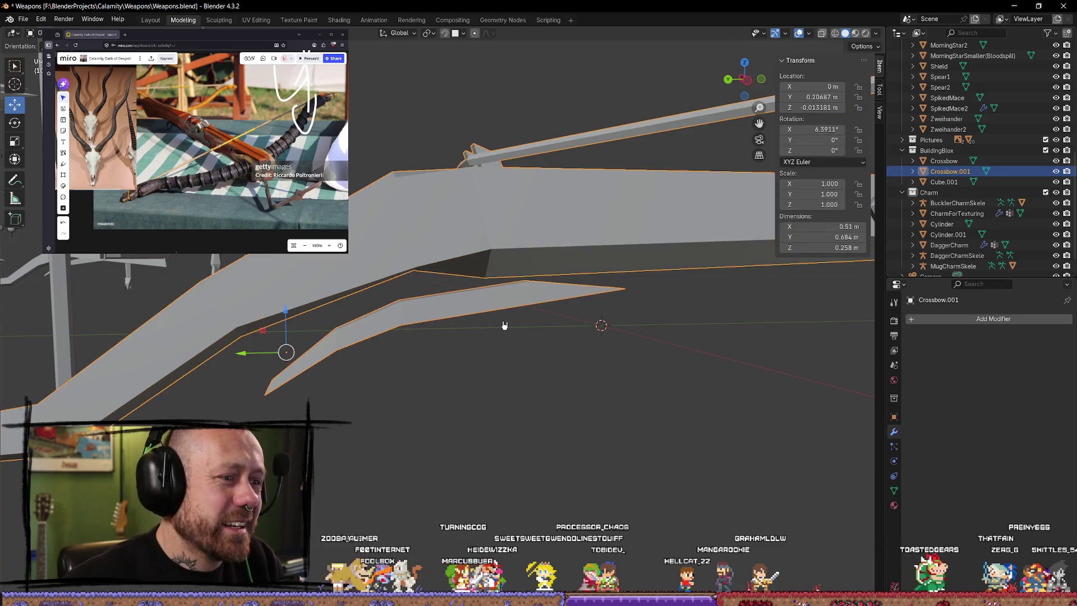
key(Tab)
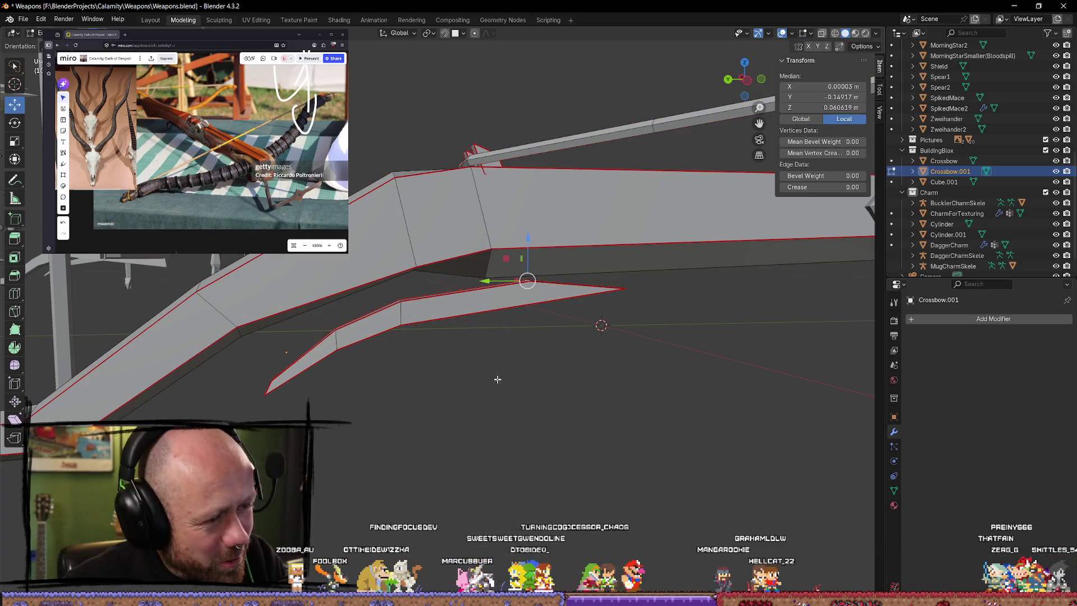
click(478, 297)
drag(401, 290, 398, 282)
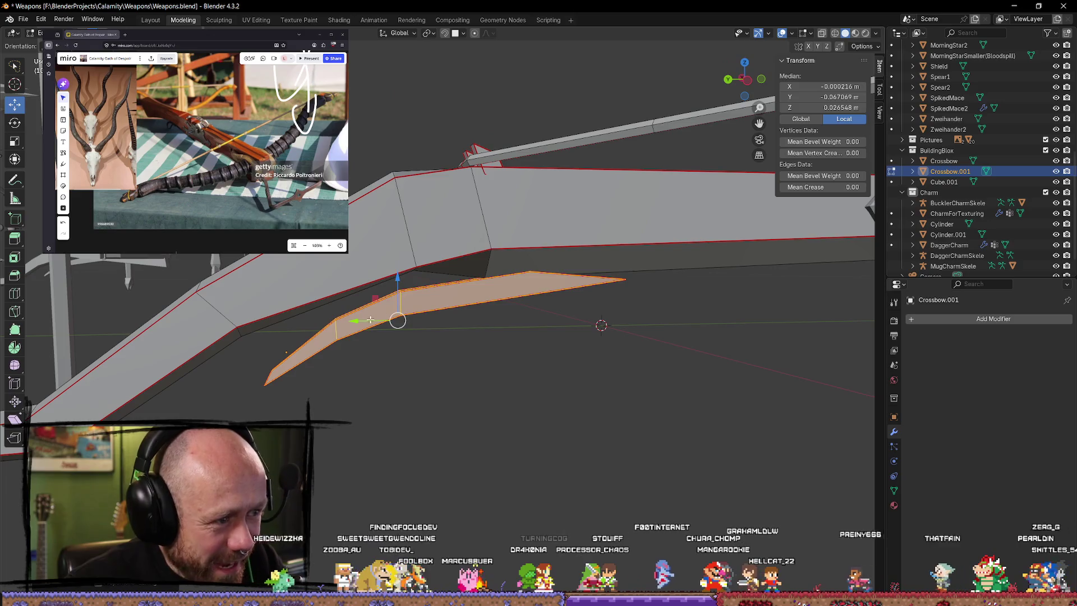
mouse_move(356, 321)
middle_down()
mouse_move(318, 329)
mouse_move(486, 319)
middle_up()
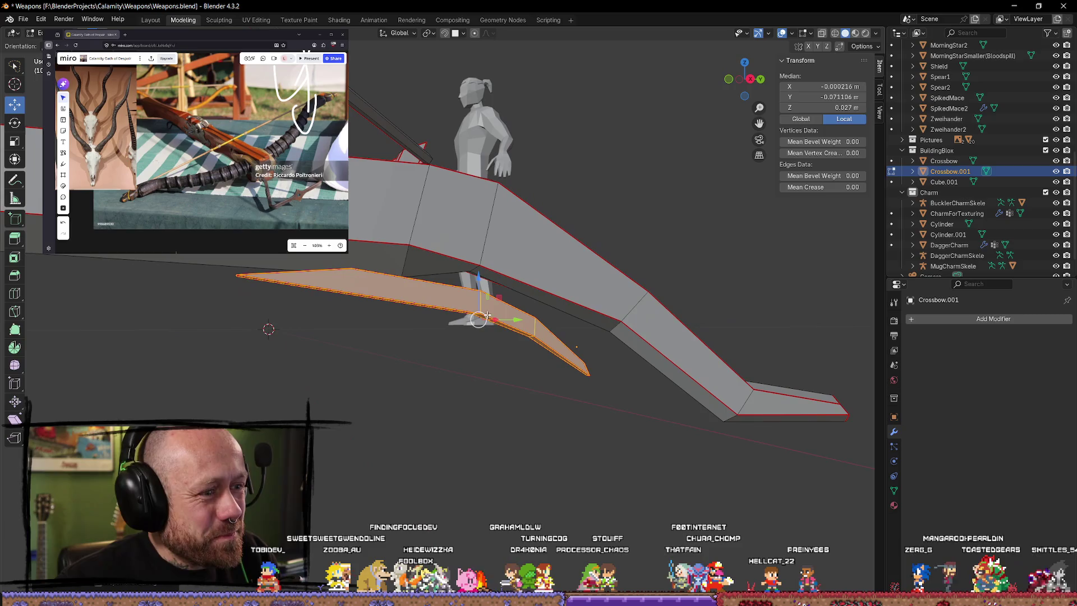
click(16, 123)
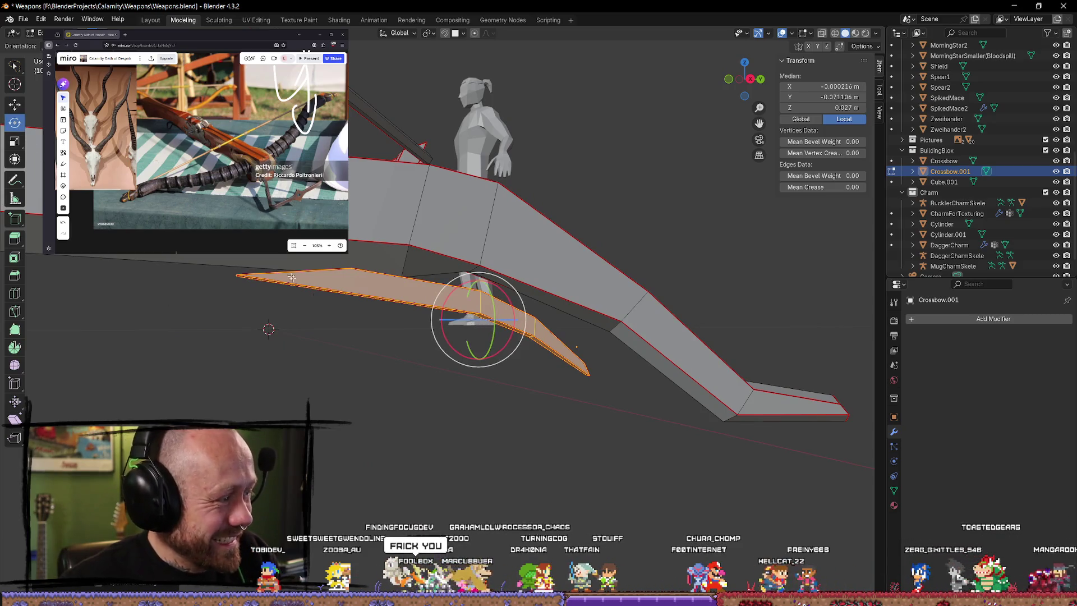
middle_drag(473, 386, 488, 419)
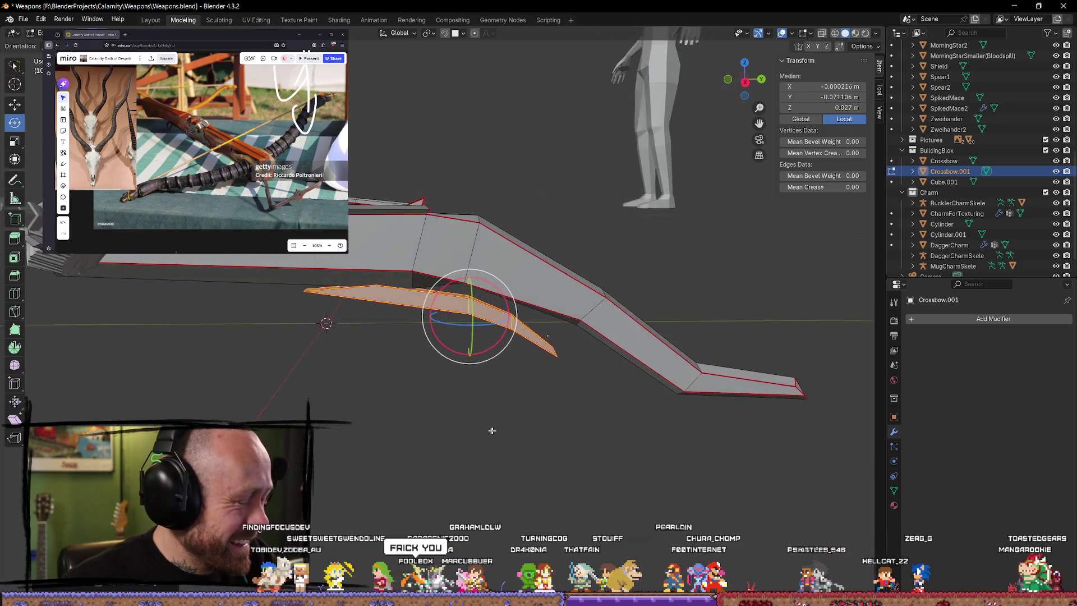
mouse_move(459, 359)
middle_down()
mouse_move(444, 367)
mouse_move(579, 373)
mouse_move(539, 353)
mouse_move(500, 353)
mouse_move(485, 362)
mouse_move(498, 387)
mouse_move(510, 366)
mouse_move(488, 373)
mouse_move(498, 373)
mouse_move(491, 387)
mouse_move(504, 370)
mouse_move(500, 344)
mouse_move(543, 279)
mouse_move(524, 266)
mouse_move(507, 178)
mouse_move(457, 291)
mouse_move(474, 288)
mouse_move(477, 305)
mouse_move(451, 336)
middle_up()
key(Tab)
click(746, 81)
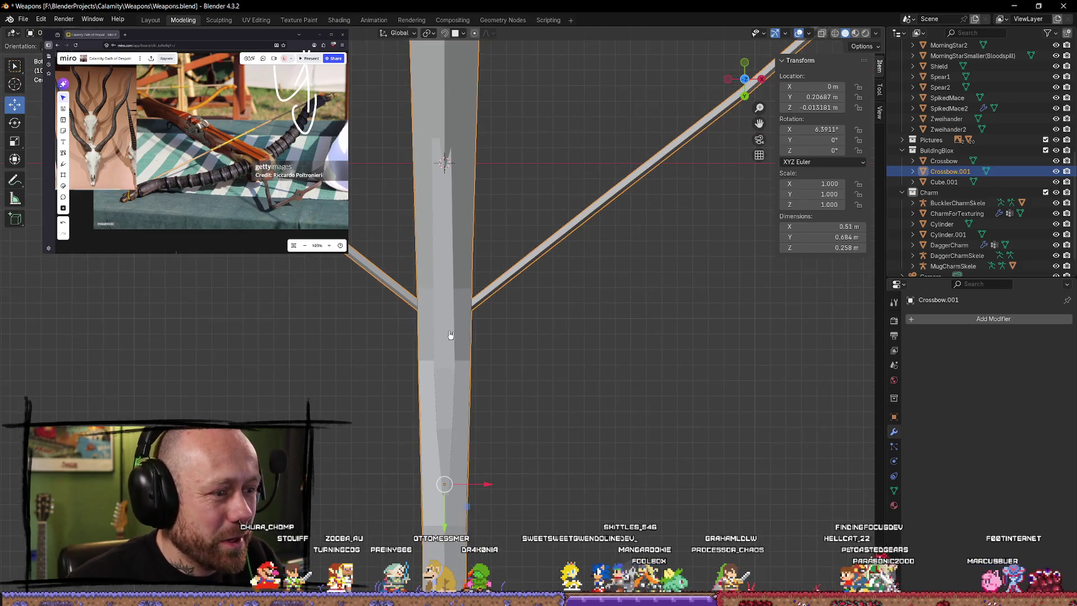
Step: Rotate the lower prong's inner loop slightly so it lines up beneath the stock
key(Tab)
click(625, 356)
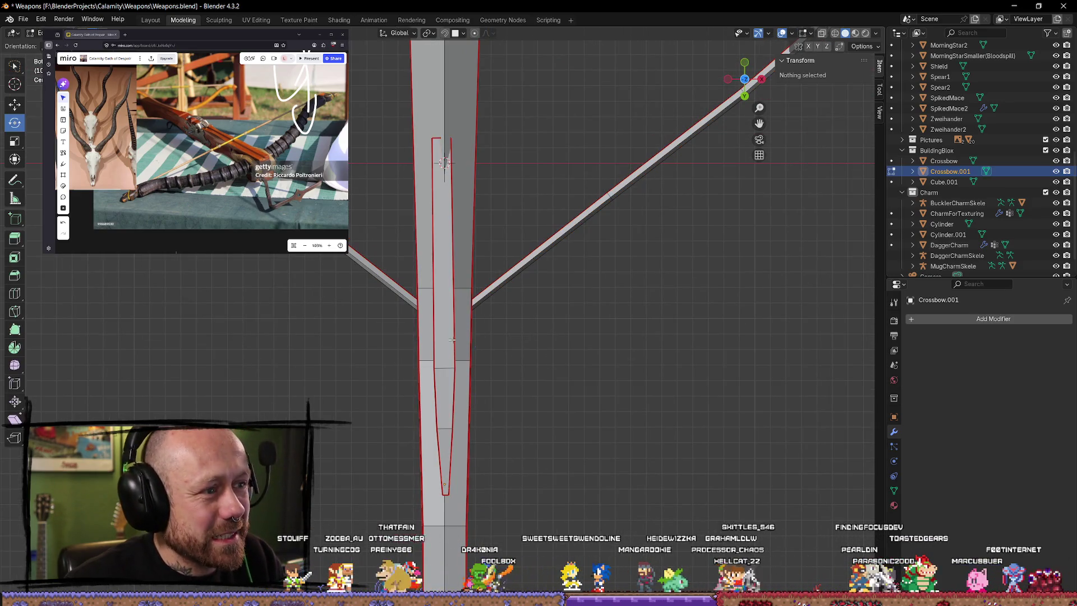
alt+click(457, 370)
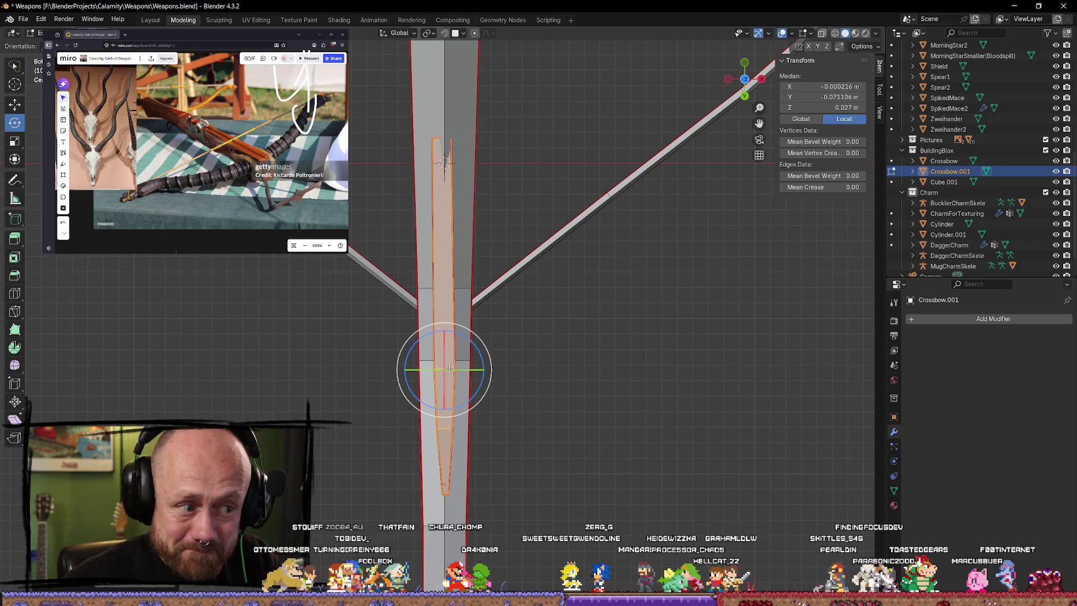
drag(473, 399, 473, 397)
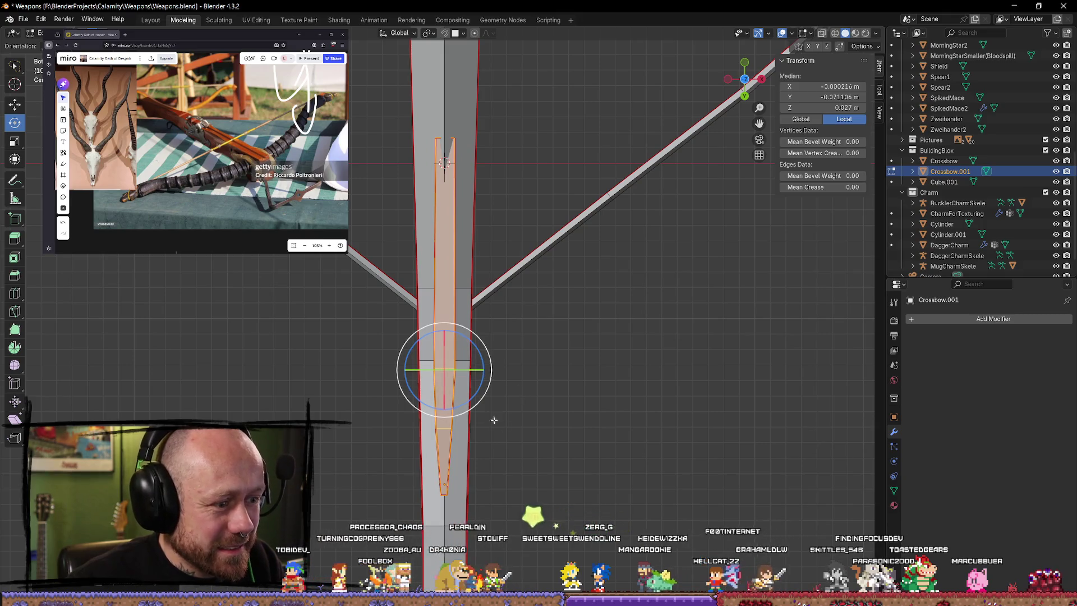
scroll(505, 382, up, 2)
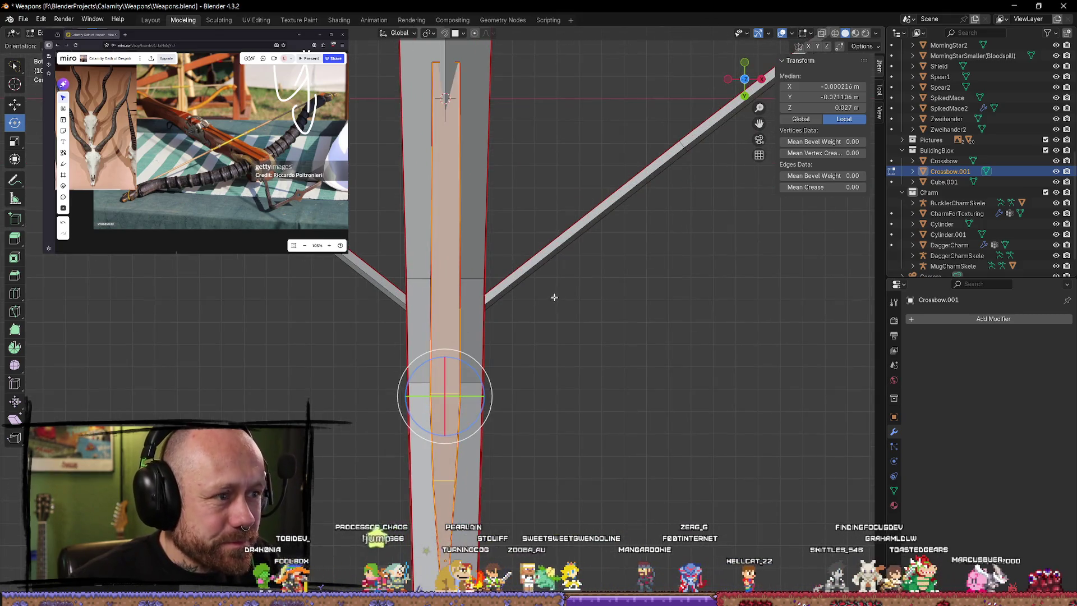
click(601, 390)
Step: Inspect the prong from several angles, leave Edit Mode with the crossbow deselected, and bring up the shortcut notes
mouse_move(594, 387)
middle_down()
mouse_move(697, 446)
mouse_move(657, 354)
middle_up()
mouse_move(679, 520)
middle_down()
mouse_move(645, 468)
mouse_move(577, 427)
mouse_move(552, 379)
middle_up()
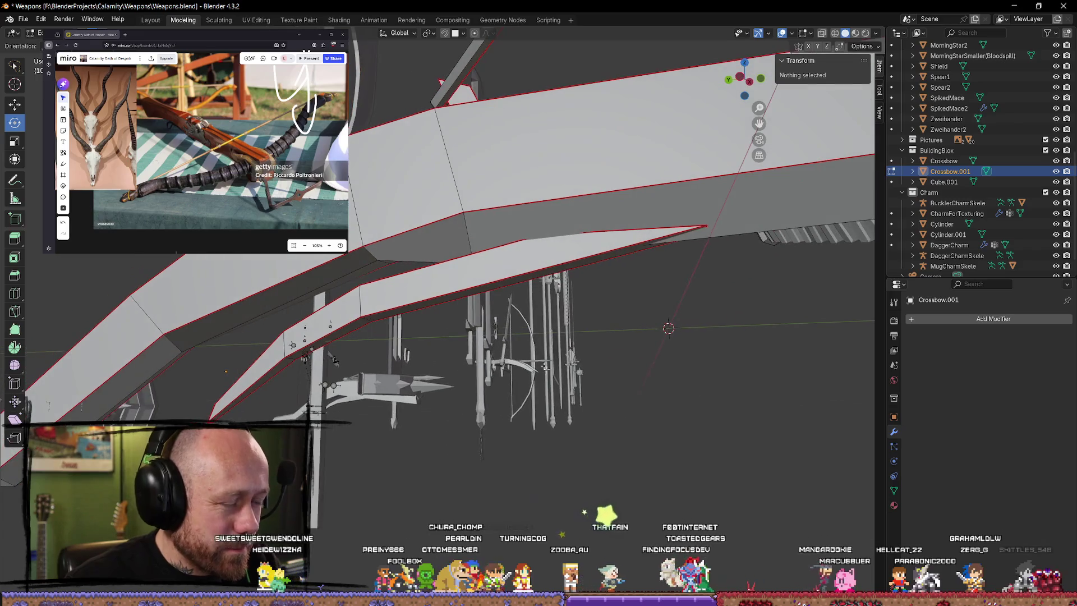
click(493, 285)
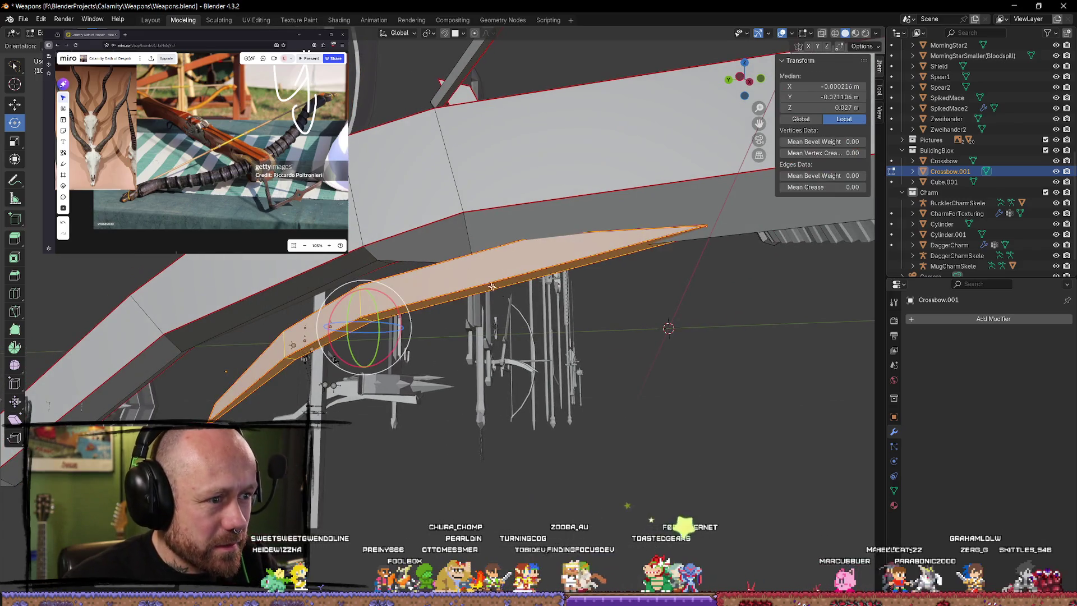
click(380, 362)
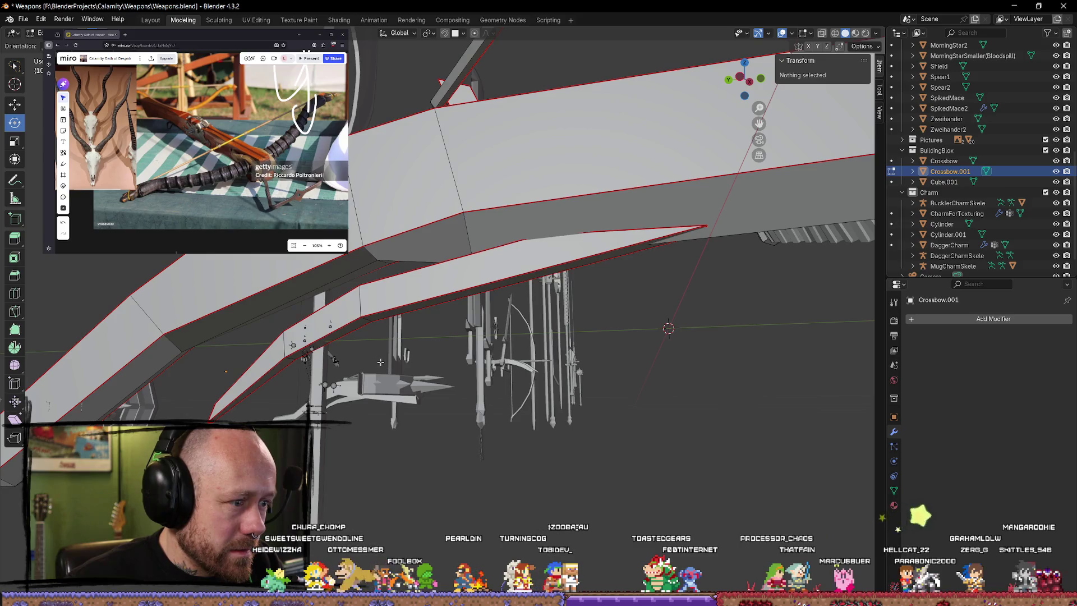
middle_drag(334, 361, 509, 369)
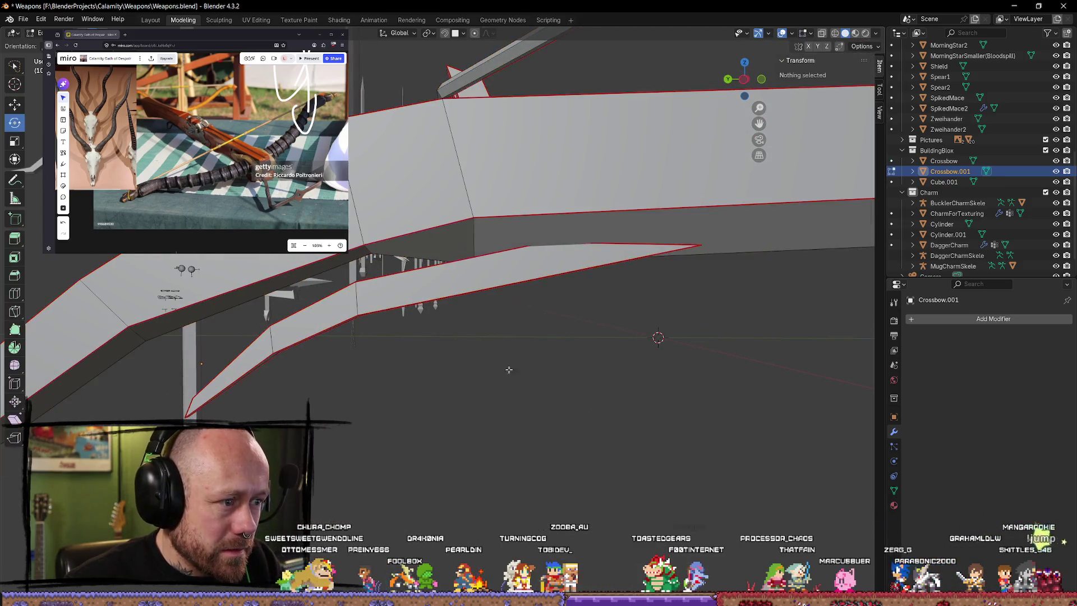
click(464, 267)
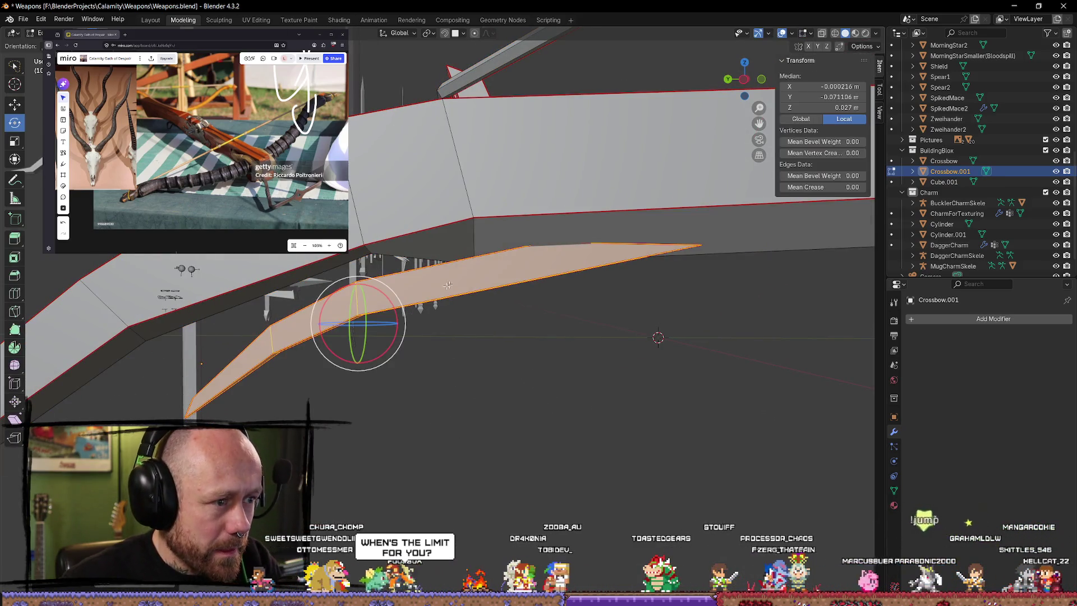
click(382, 358)
mouse_move(383, 357)
middle_down()
mouse_move(520, 359)
mouse_move(454, 453)
mouse_move(494, 449)
mouse_move(484, 424)
middle_up()
key(Tab)
click(453, 453)
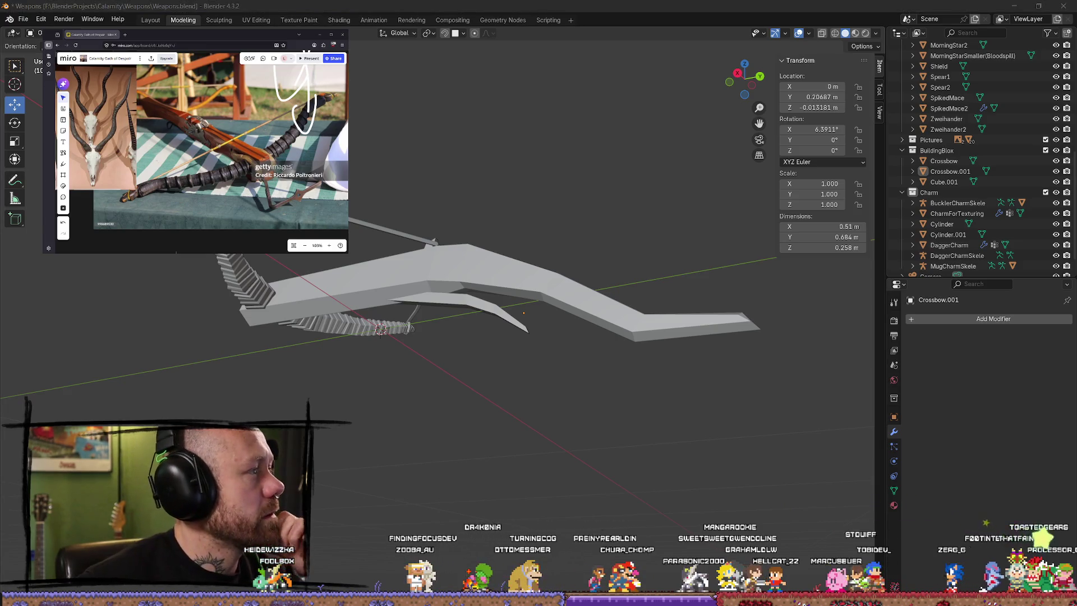
key(alt+Tab)
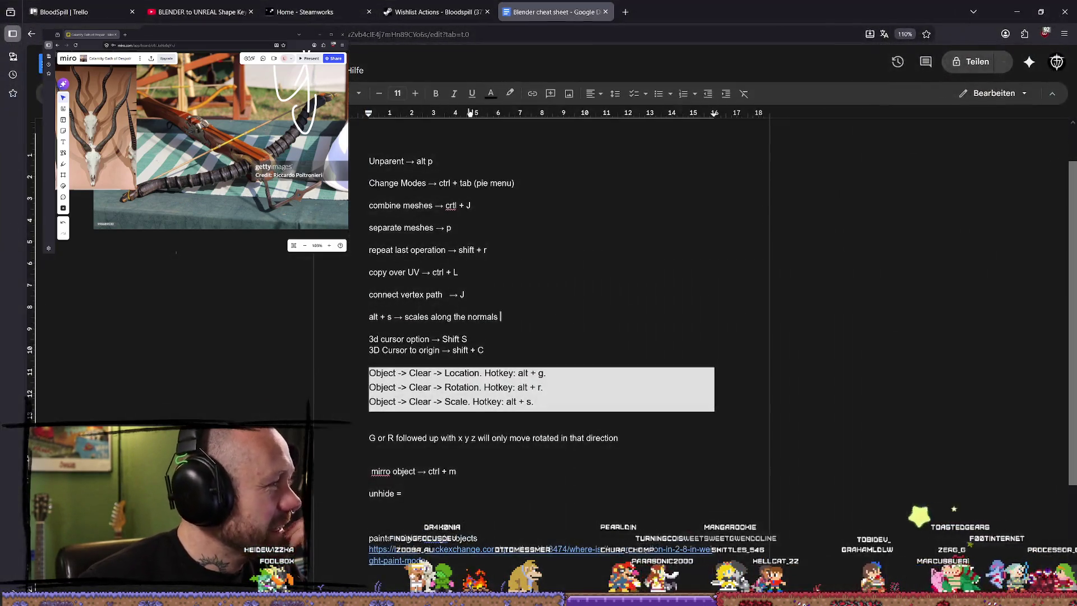
key(super+Down)
key(alt+Tab)
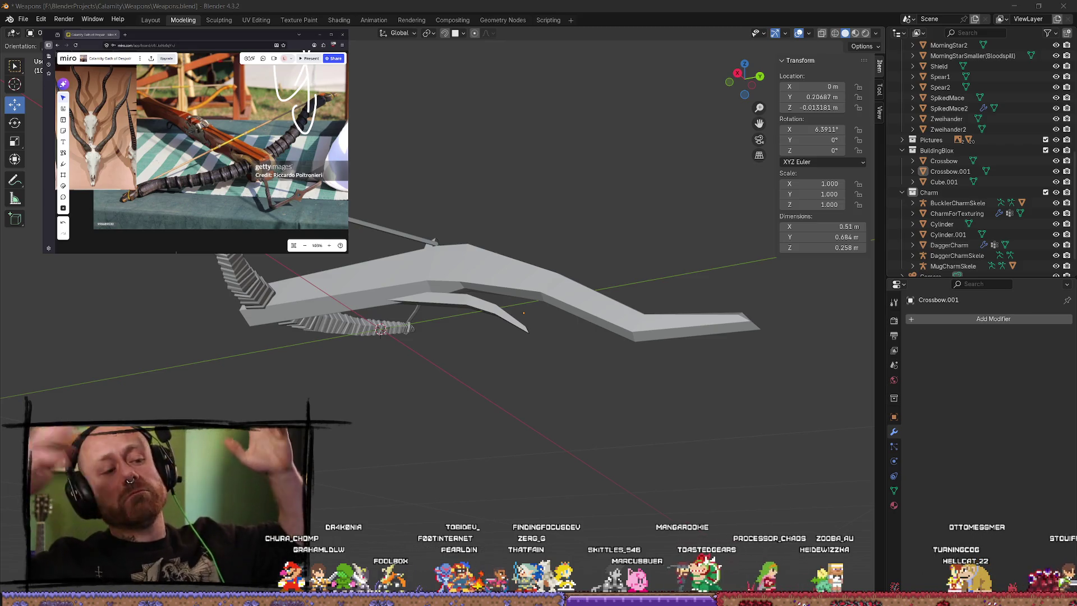
Step: Enter Edit Mode on the crossbow and switch the viewport to wireframe shading
mouse_move(312, 337)
middle_down()
mouse_move(376, 350)
mouse_move(418, 229)
mouse_move(524, 315)
middle_up()
key(Tab)
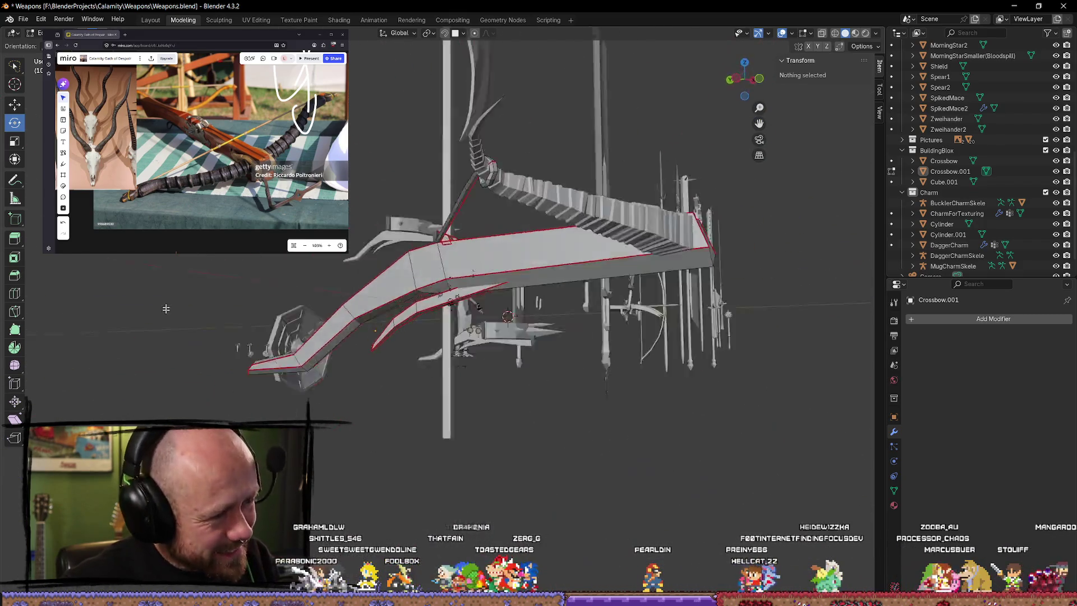
scroll(461, 269, up, 3)
middle_drag(461, 268, 488, 300)
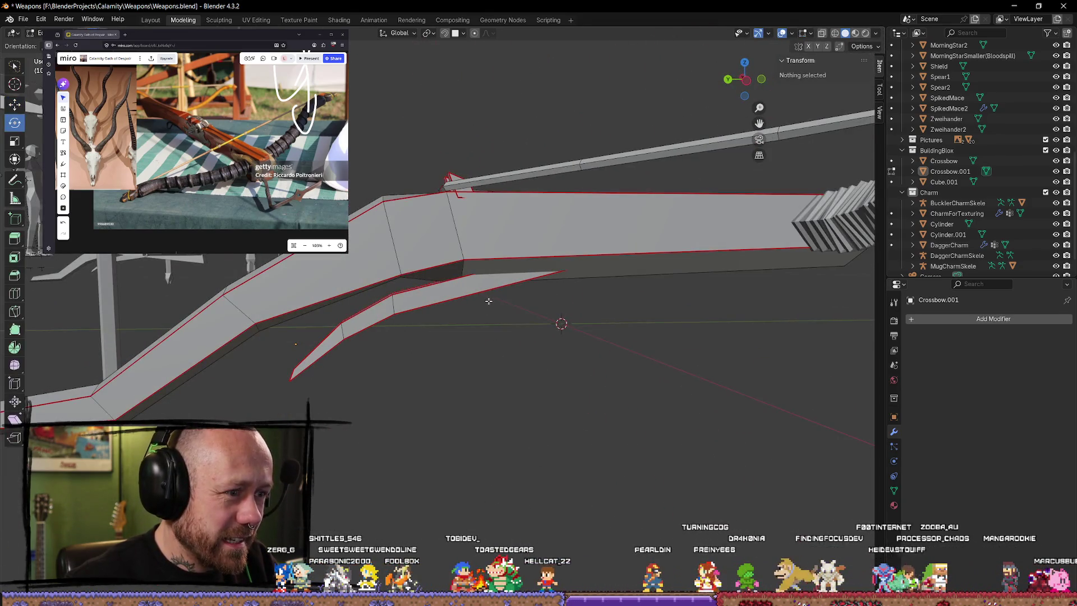
click(457, 281)
click(552, 347)
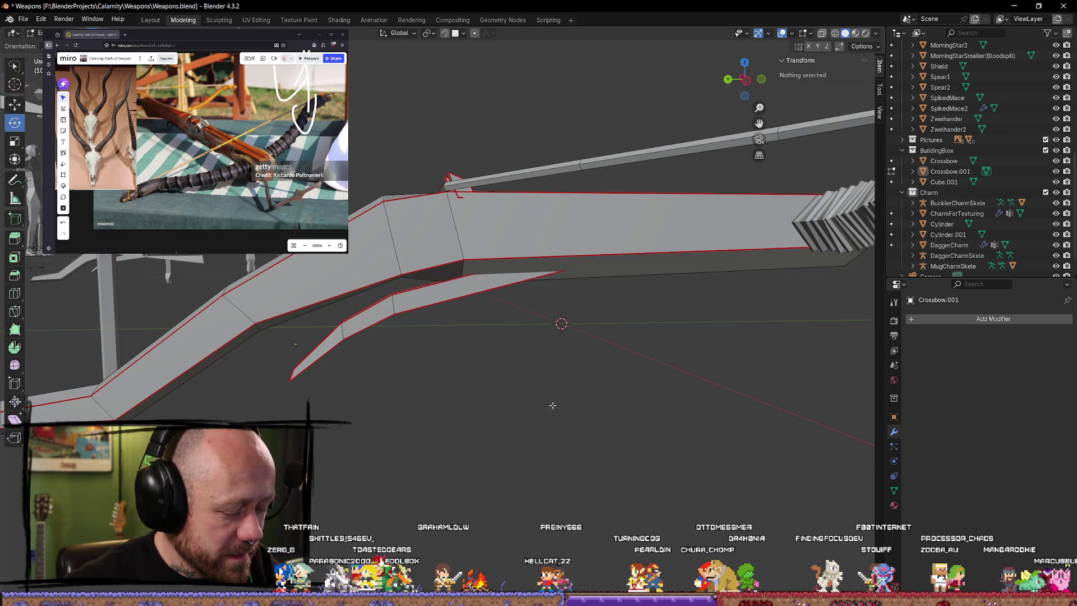
key(z)
click(471, 395)
Step: Raise the vertex at the inner limb branch joint slightly along Z, then return to solid shading
click(501, 300)
click(564, 377)
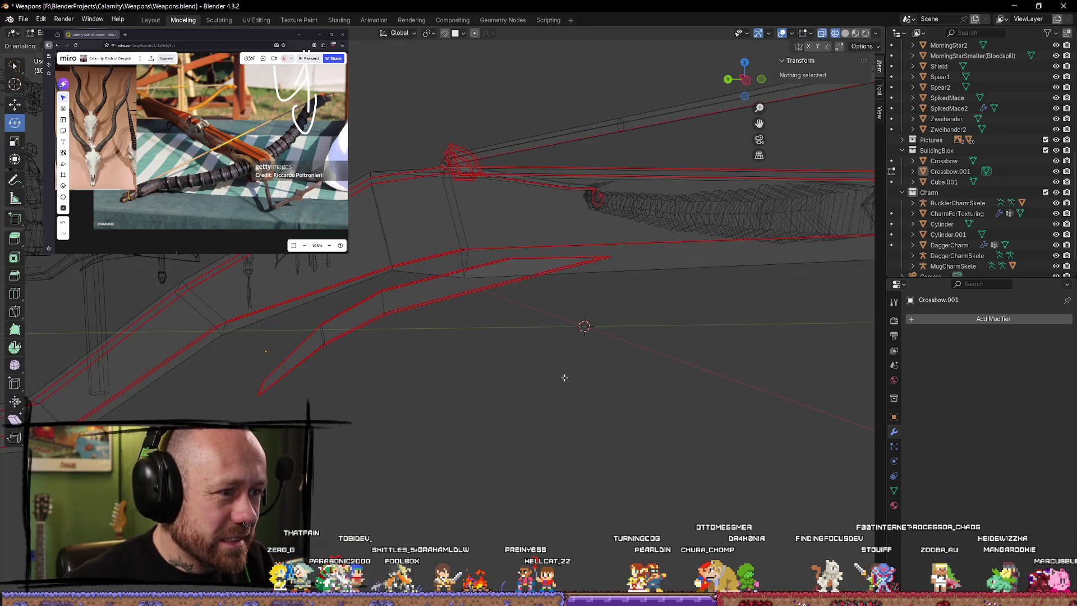
click(463, 278)
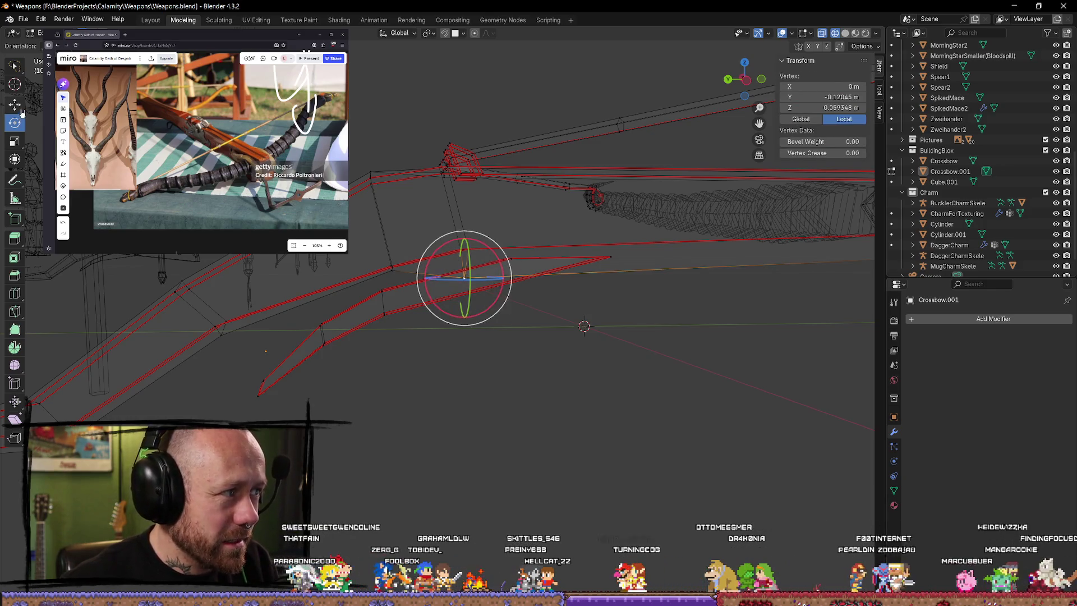
key(shift+space)
key(g)
drag(464, 240, 474, 228)
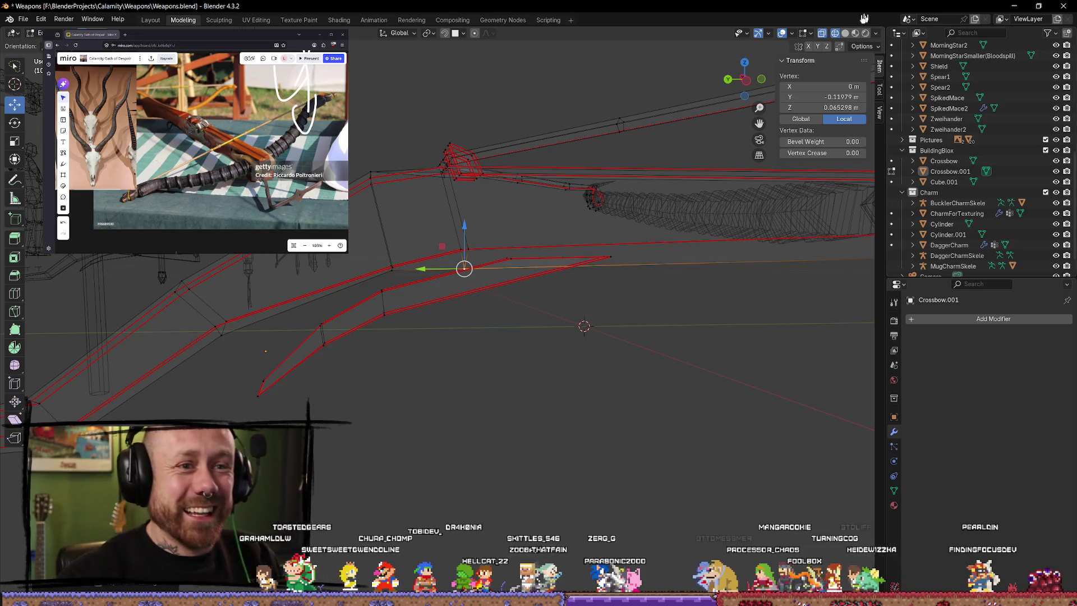
click(846, 34)
mouse_move(588, 252)
middle_down()
mouse_move(664, 269)
mouse_move(441, 279)
middle_up()
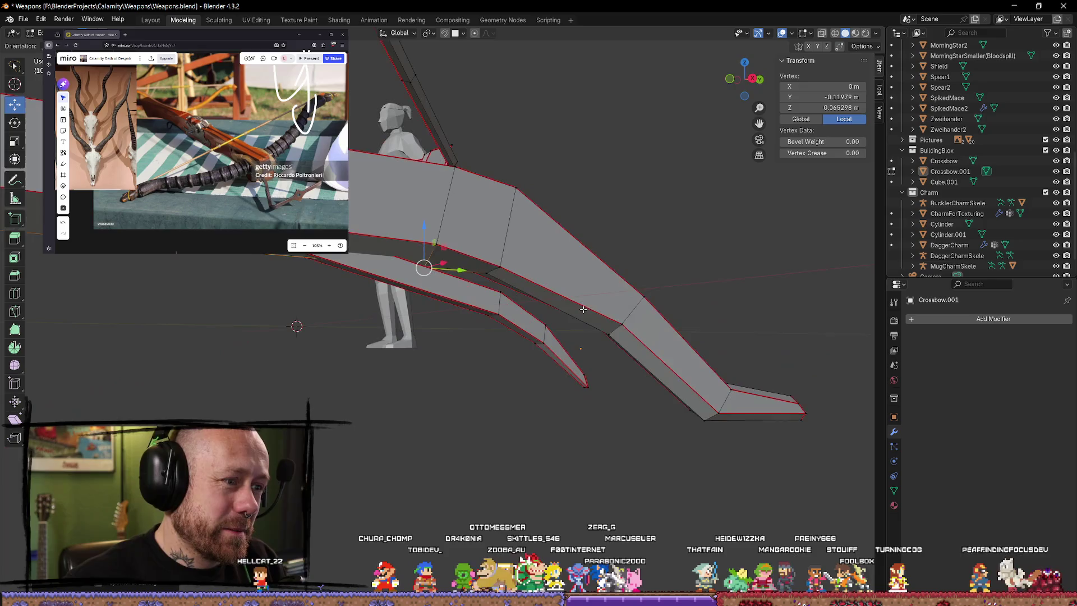
mouse_move(423, 231)
middle_down()
mouse_move(452, 277)
mouse_move(561, 386)
mouse_move(328, 415)
mouse_move(440, 329)
middle_up()
click(561, 386)
scroll(441, 329, up, 3)
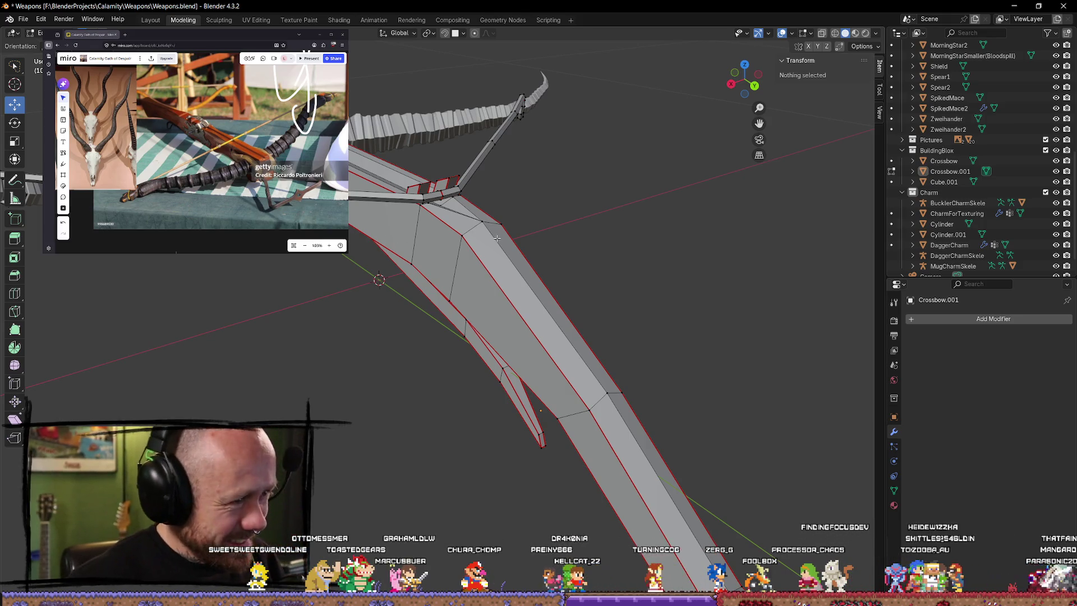
mouse_move(395, 233)
middle_down()
mouse_move(387, 172)
mouse_move(132, 308)
middle_up()
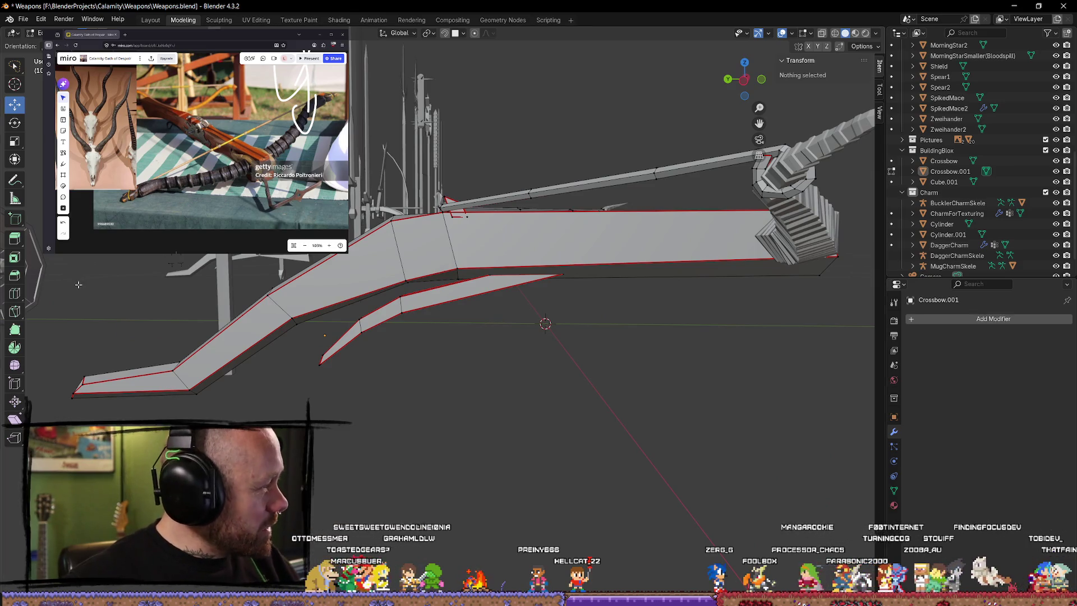
scroll(272, 273, up, 3)
mouse_move(272, 273)
middle_down()
mouse_move(542, 281)
mouse_move(470, 240)
mouse_move(505, 270)
middle_up()
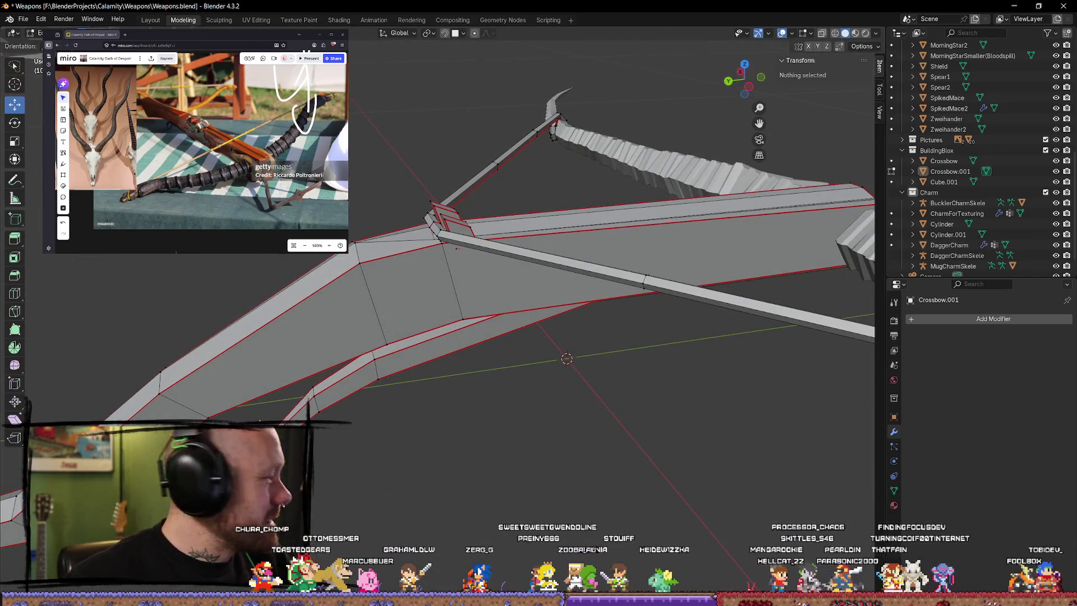
scroll(219, 129, up, 5)
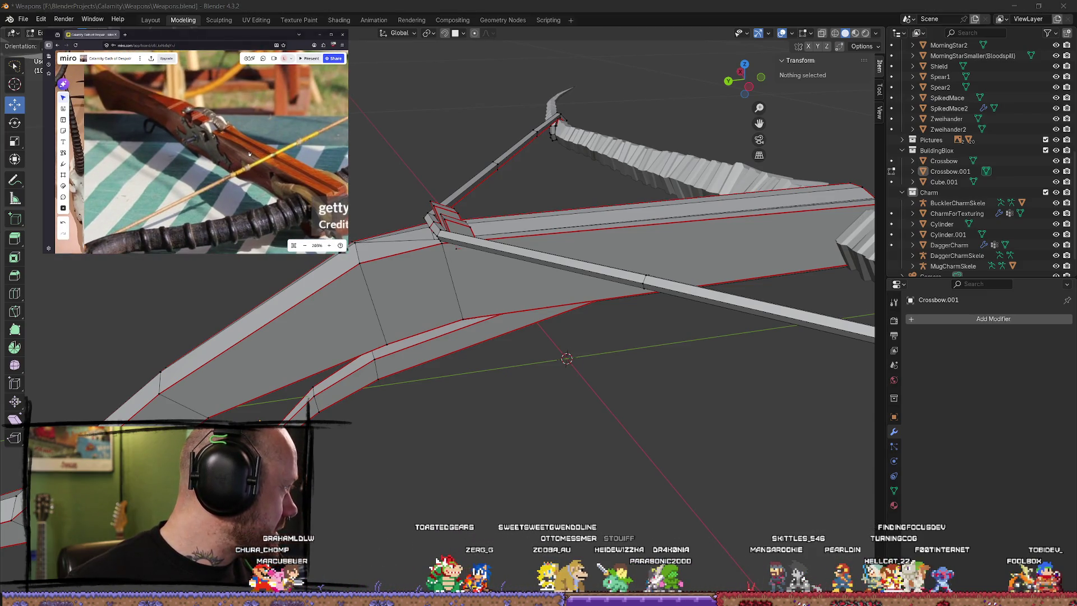
mouse_move(407, 435)
middle_down()
mouse_move(380, 346)
mouse_move(382, 441)
mouse_move(531, 396)
middle_up()
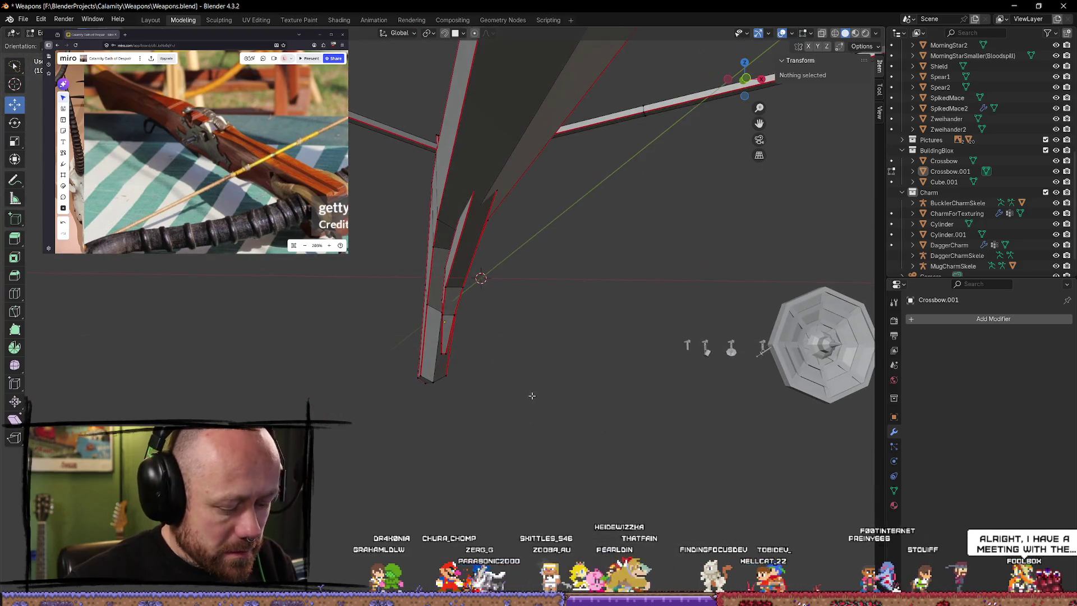
Step: Delete the strip of faces on the crossbow's lower limb branch
click(462, 244)
click(555, 346)
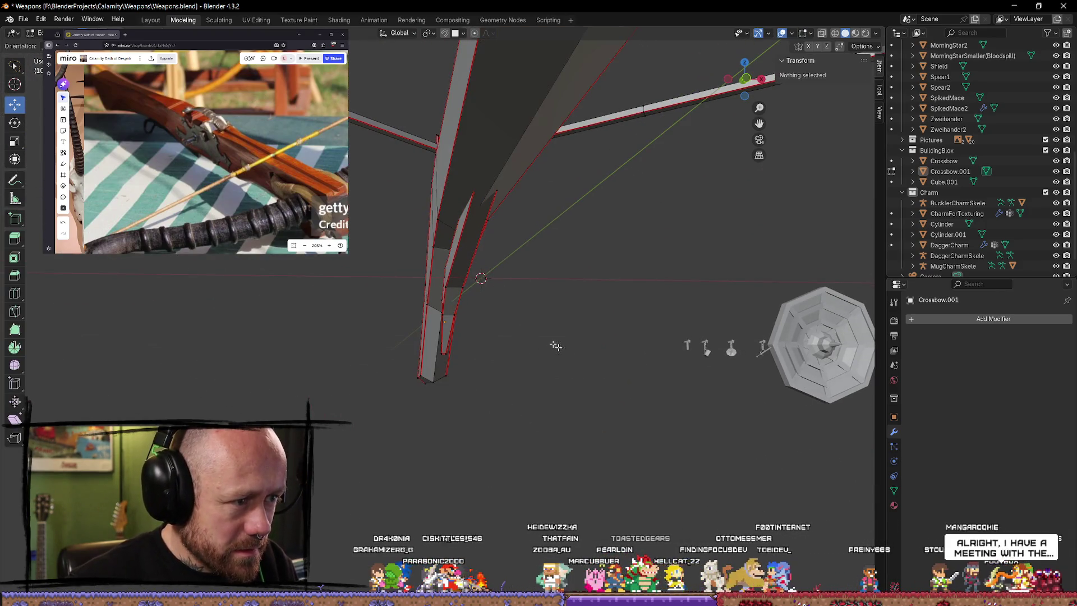
click(465, 280)
key(x)
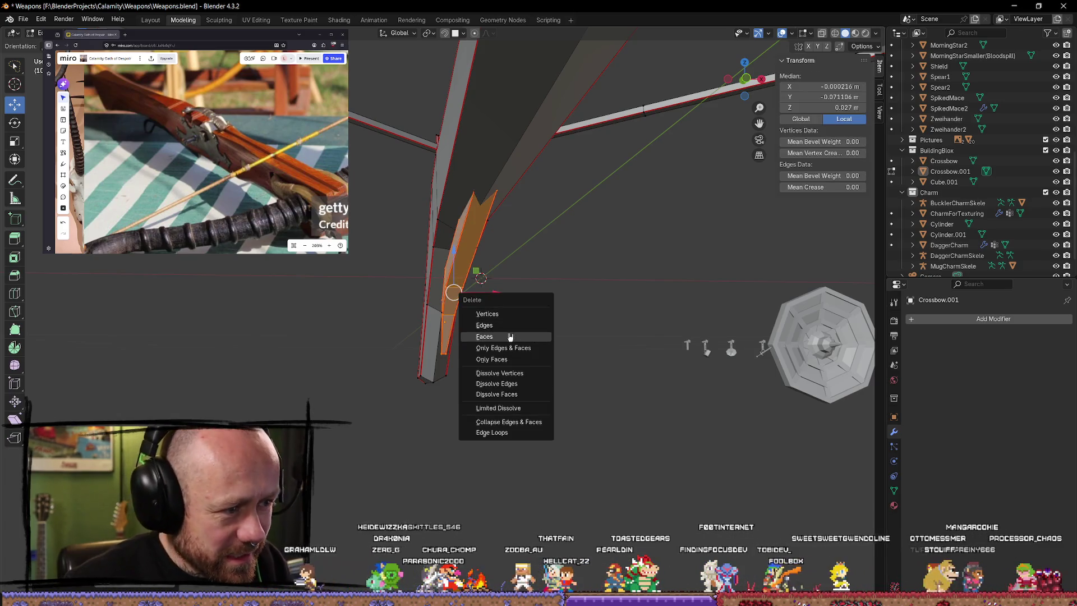
click(510, 336)
Step: Return to Object Mode and bring up the Add menu
middle_drag(480, 277, 614, 378)
key(Tab)
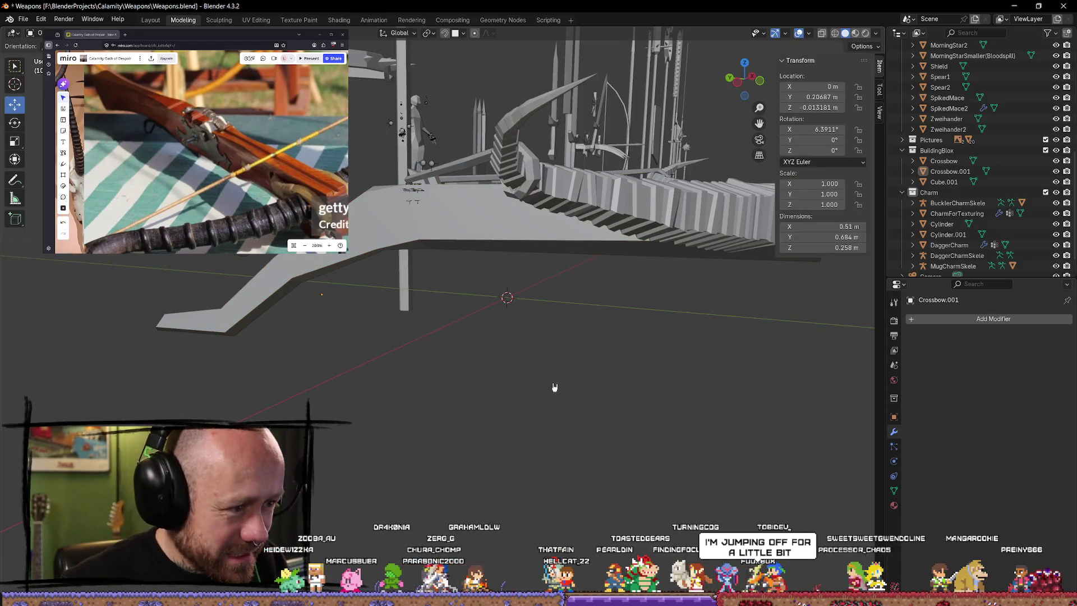
key(shift+a)
mouse_move(498, 373)
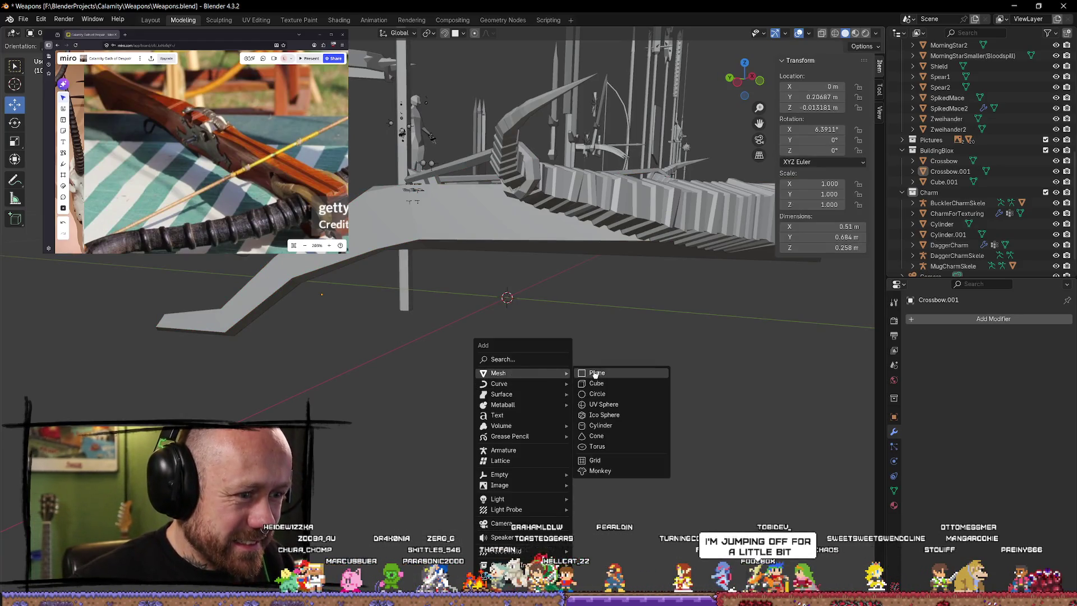
Step: Add a cube and scale it down to a tiny size
click(601, 383)
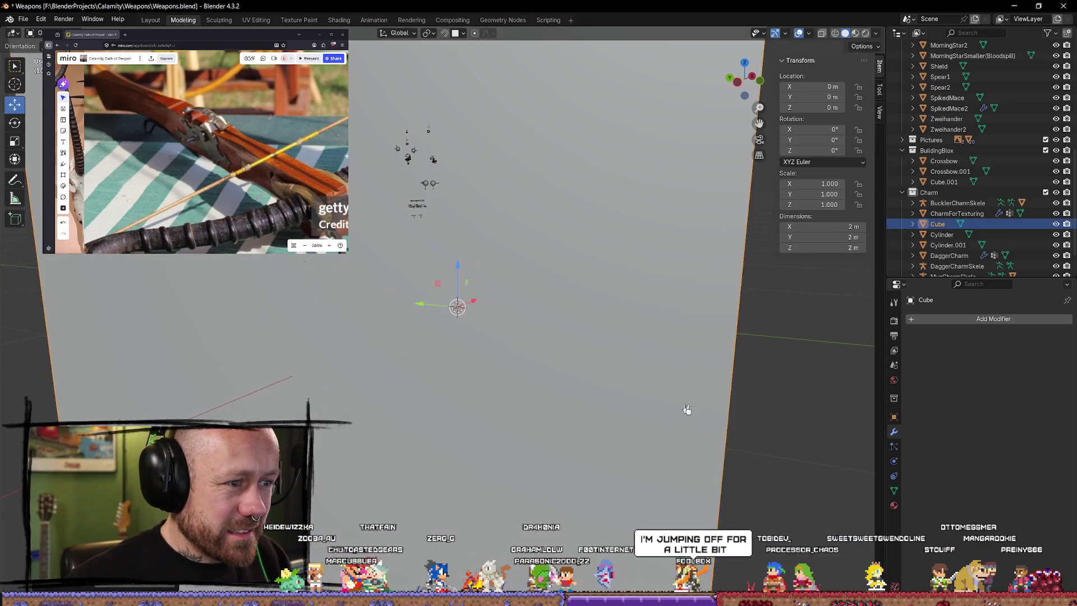
key(s)
scroll(696, 383, up, 5)
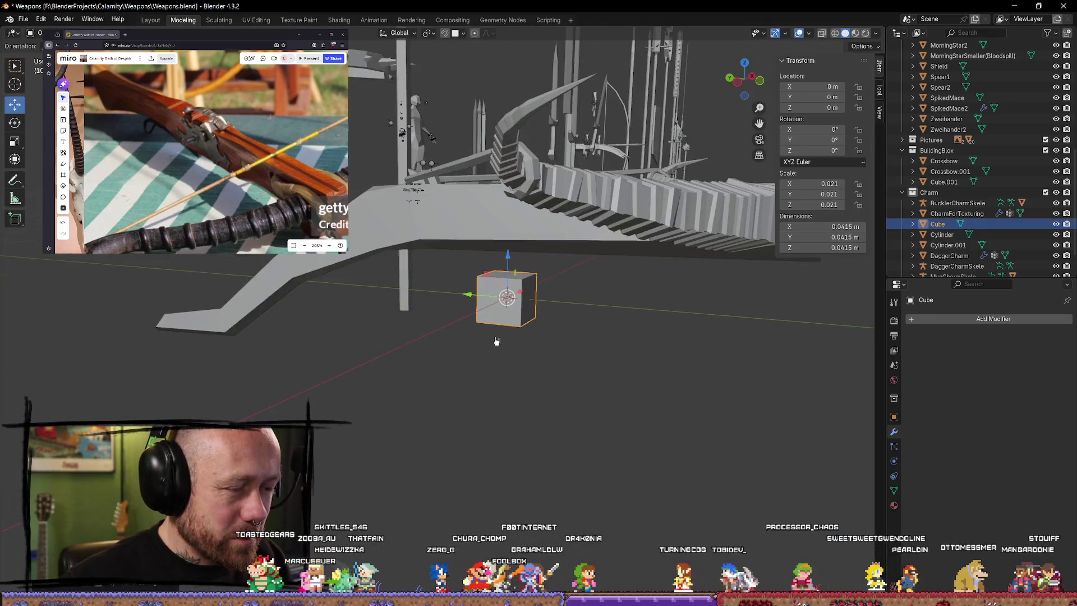
click(572, 319)
scroll(584, 329, up, 2)
scroll(563, 336, up, 3)
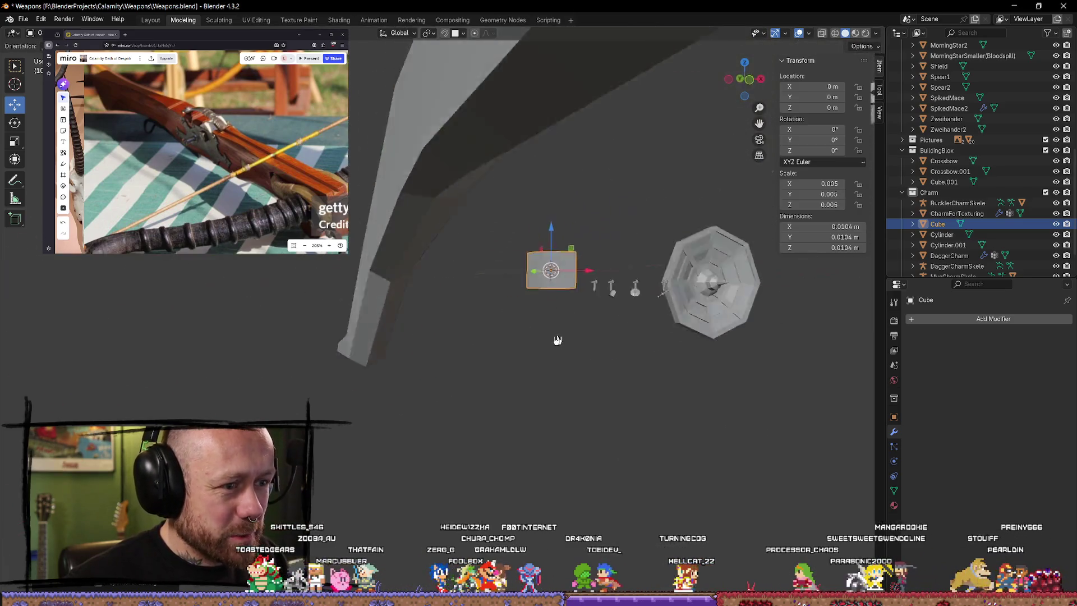
scroll(532, 345, up, 2)
middle_drag(531, 345, 704, 455)
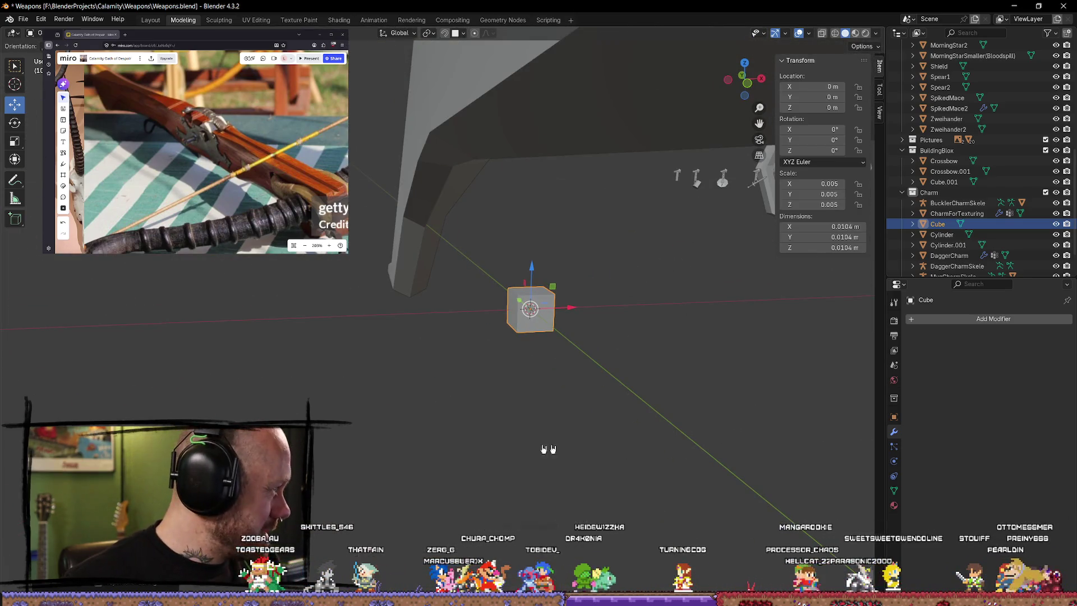
mouse_move(469, 408)
middle_down()
mouse_move(623, 368)
mouse_move(612, 334)
mouse_move(606, 355)
middle_up()
Step: Stretch one end of the cube along its length to form a thin bar
key(Tab)
click(606, 354)
click(554, 267)
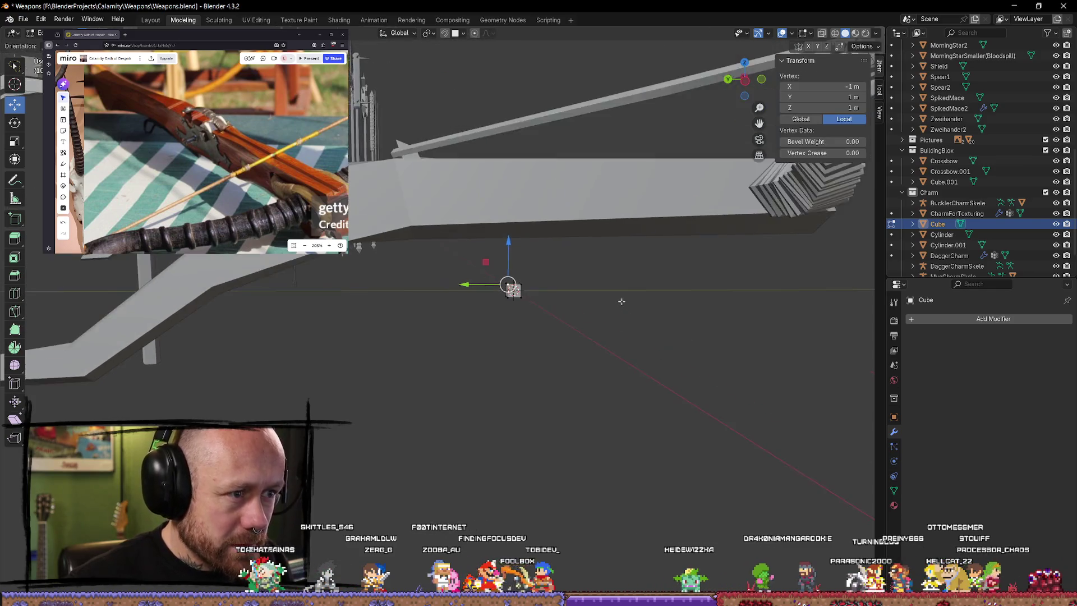
shift+click(596, 300)
middle_drag(596, 301, 565, 278)
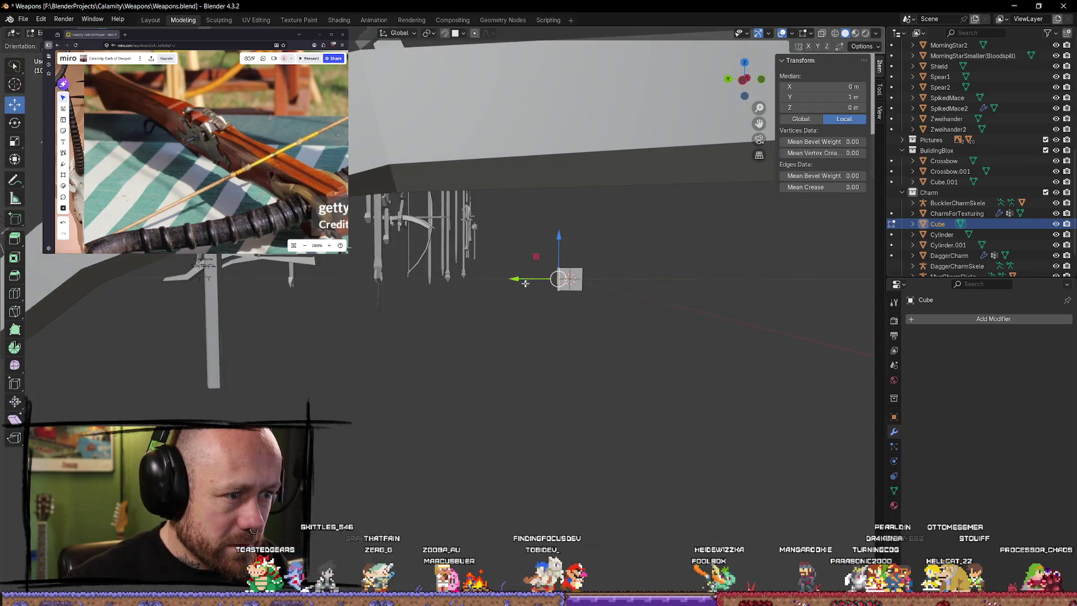
key(e)
click(324, 278)
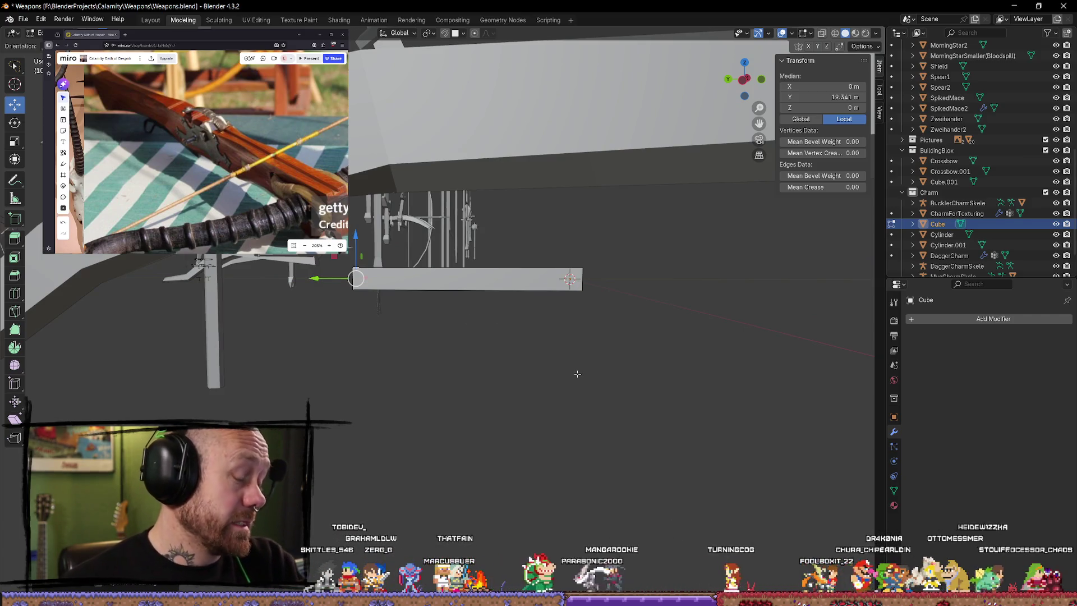
middle_drag(707, 203, 645, 294)
Step: Lift the bar slightly so it sits just beneath the crossbow stock
key(Tab)
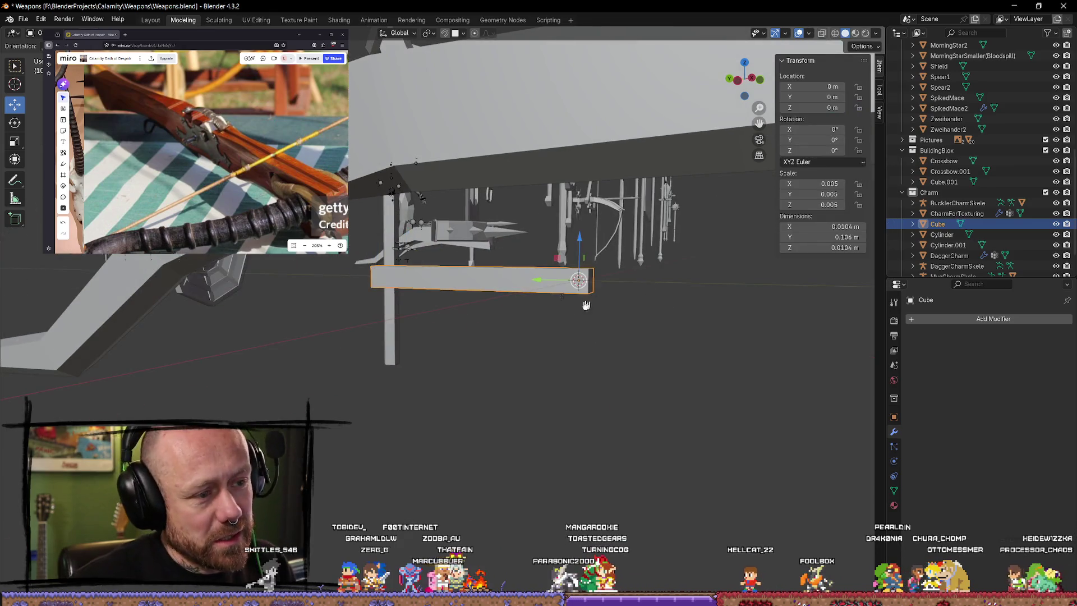
drag(577, 248, 580, 228)
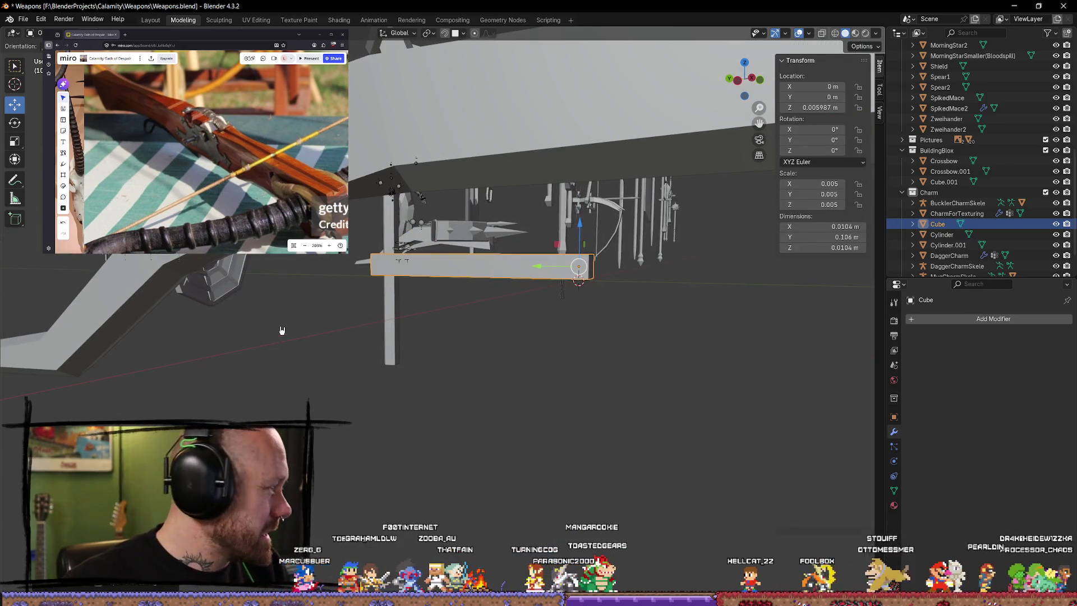
middle_drag(617, 308, 649, 312)
middle_drag(681, 248, 662, 269)
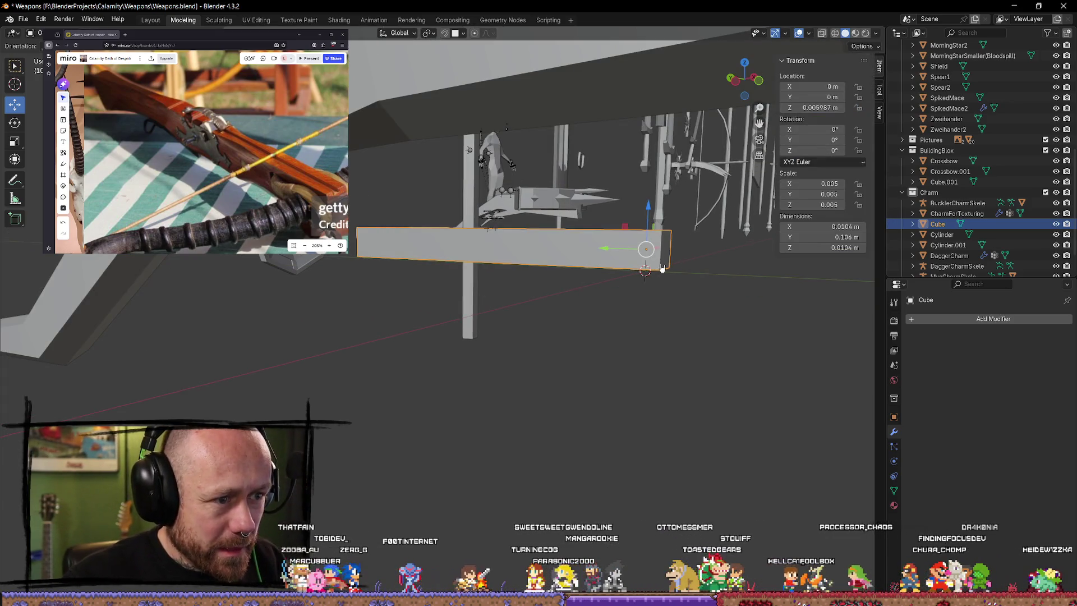
Step: Extrude the bar's end face outward, then rotate and raise it to start a bend
key(Tab)
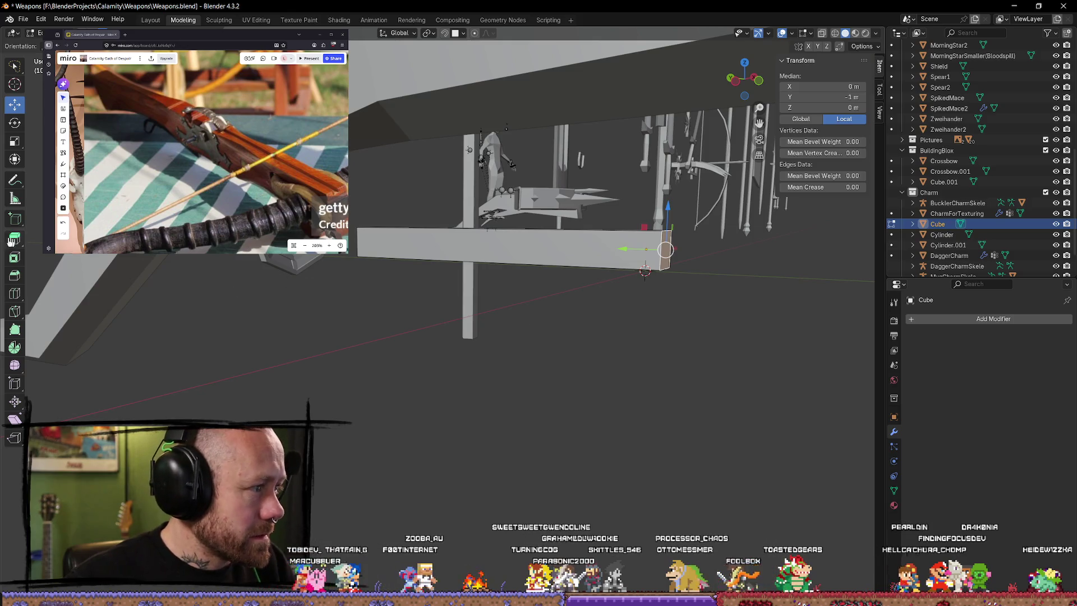
click(15, 240)
drag(707, 251, 743, 251)
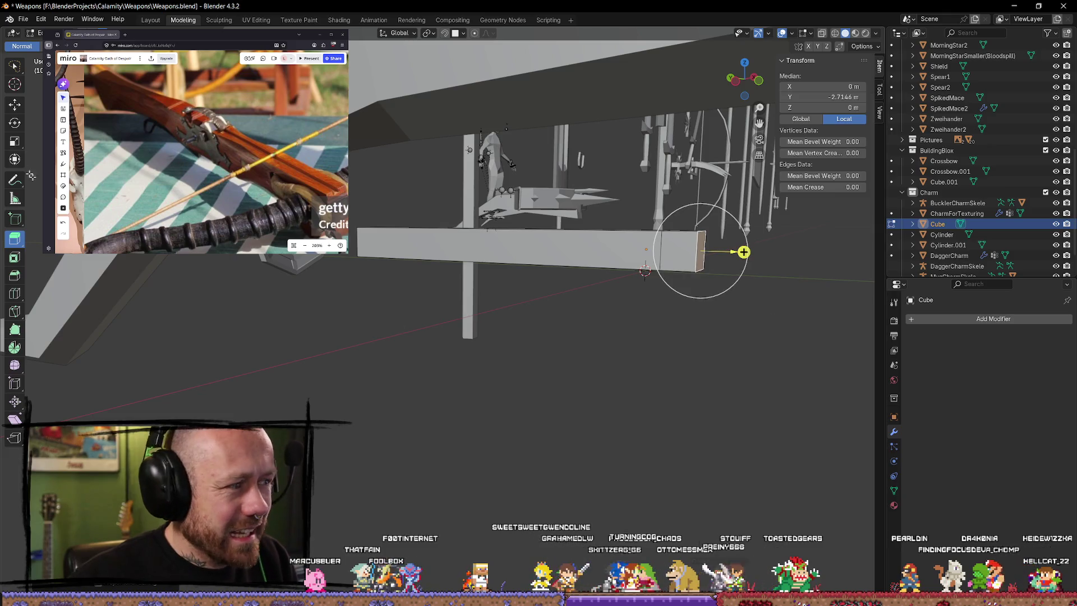
key(shift+space)
key(g)
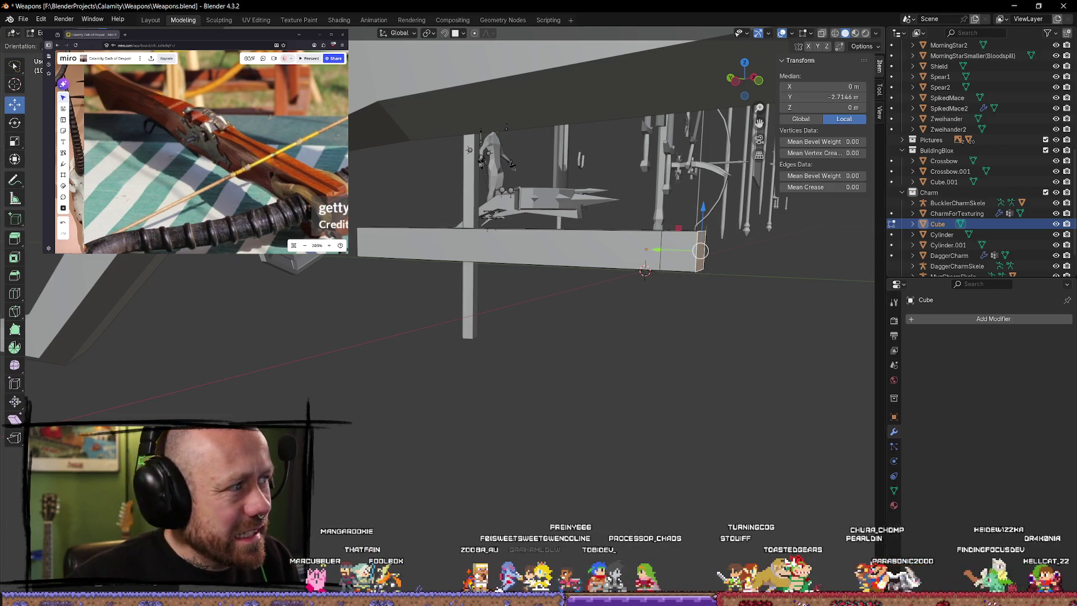
key(shift+space)
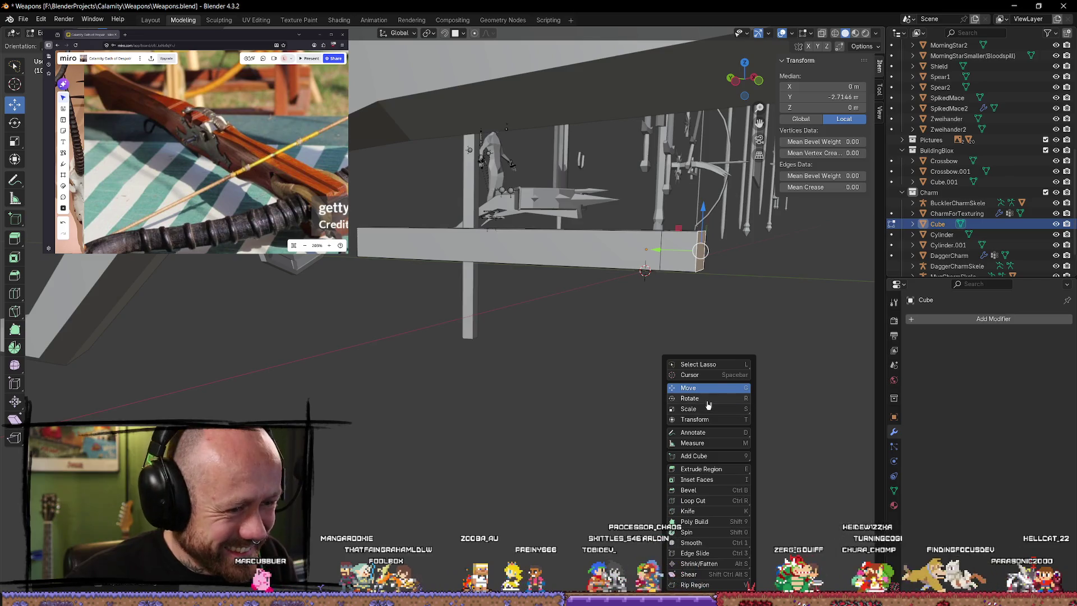
key(r)
drag(717, 288, 728, 281)
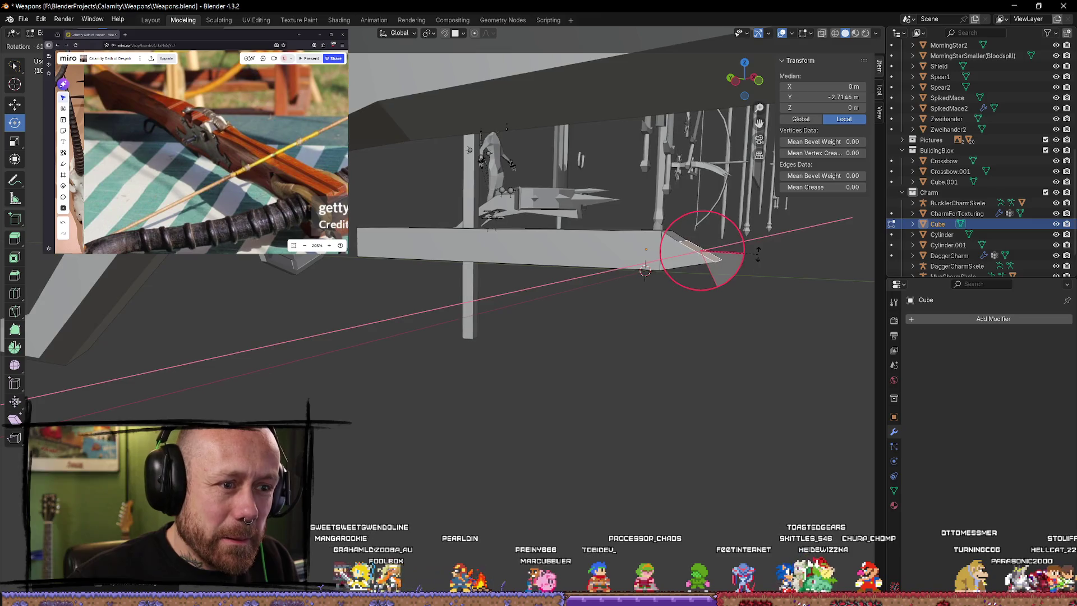
mouse_move(756, 255)
mouse_down()
mouse_move(679, 212)
mouse_move(704, 194)
mouse_up()
key(shift+space)
key(g)
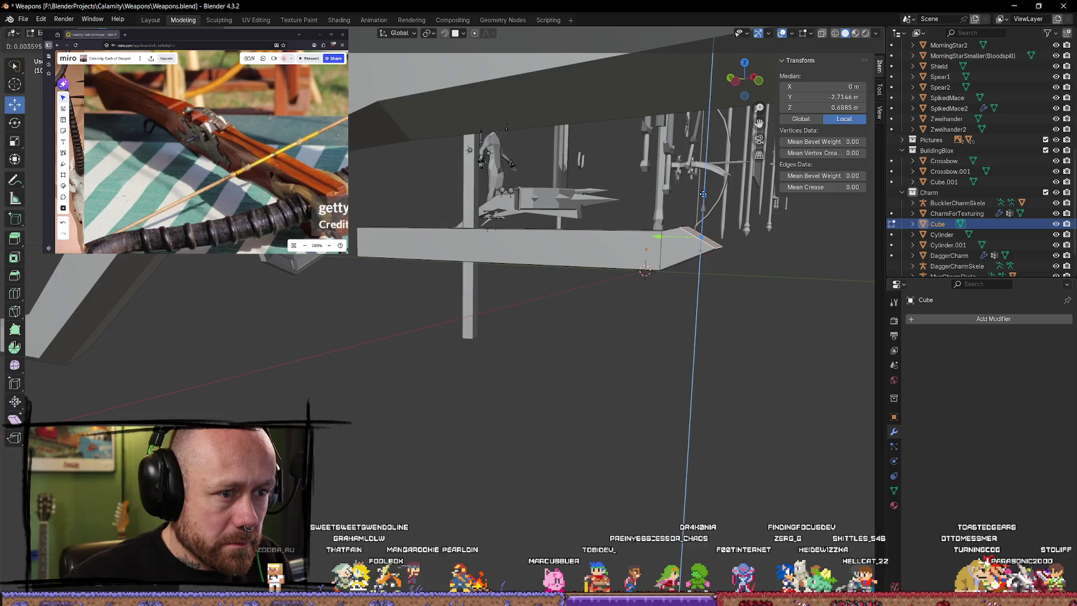
click(702, 195)
middle_drag(703, 194, 775, 228)
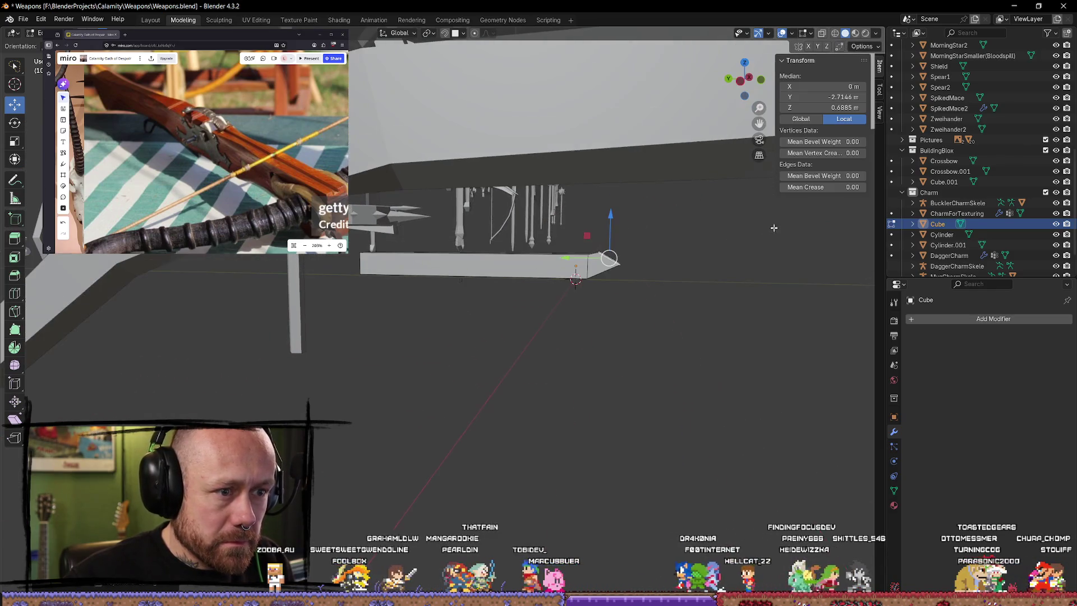
middle_drag(747, 269, 625, 241)
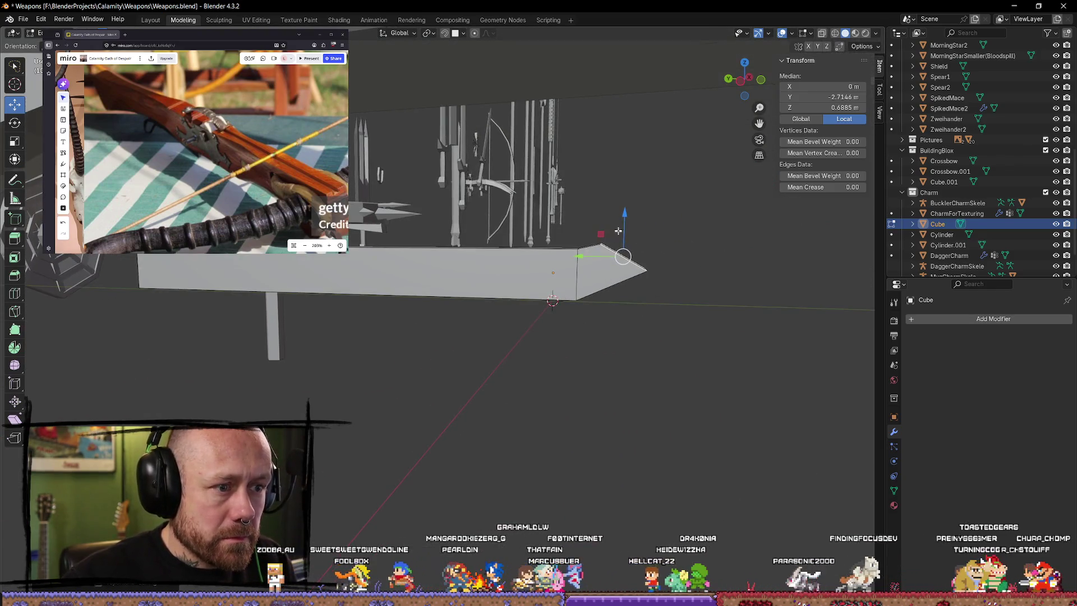
Step: Cancel two trial tip rotations, then move the tip vertices along Z and Y level with the top
key(shift+space)
key(r)
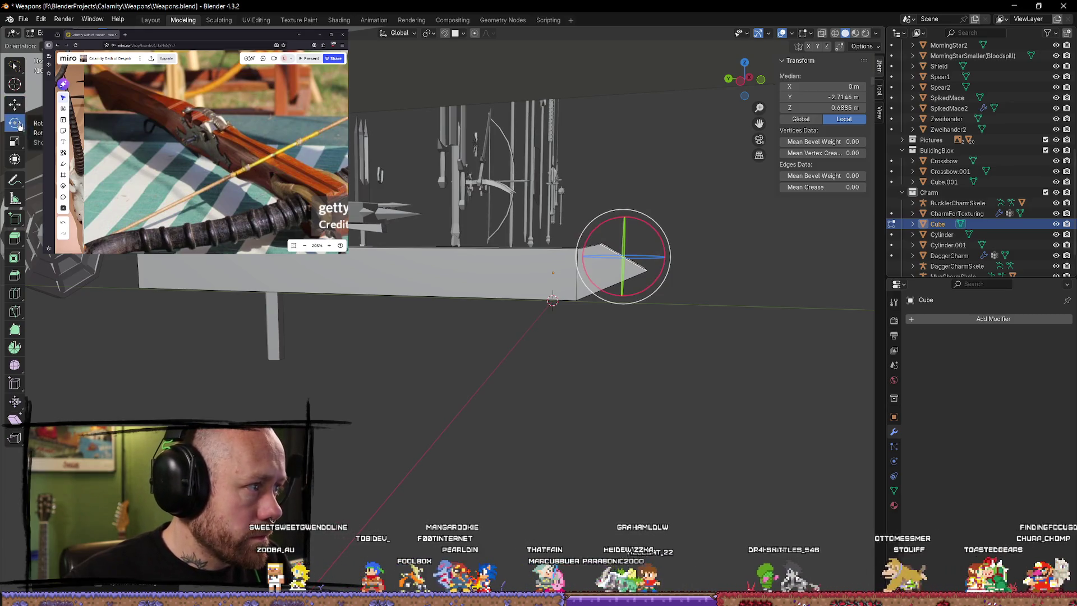
drag(600, 276, 601, 213)
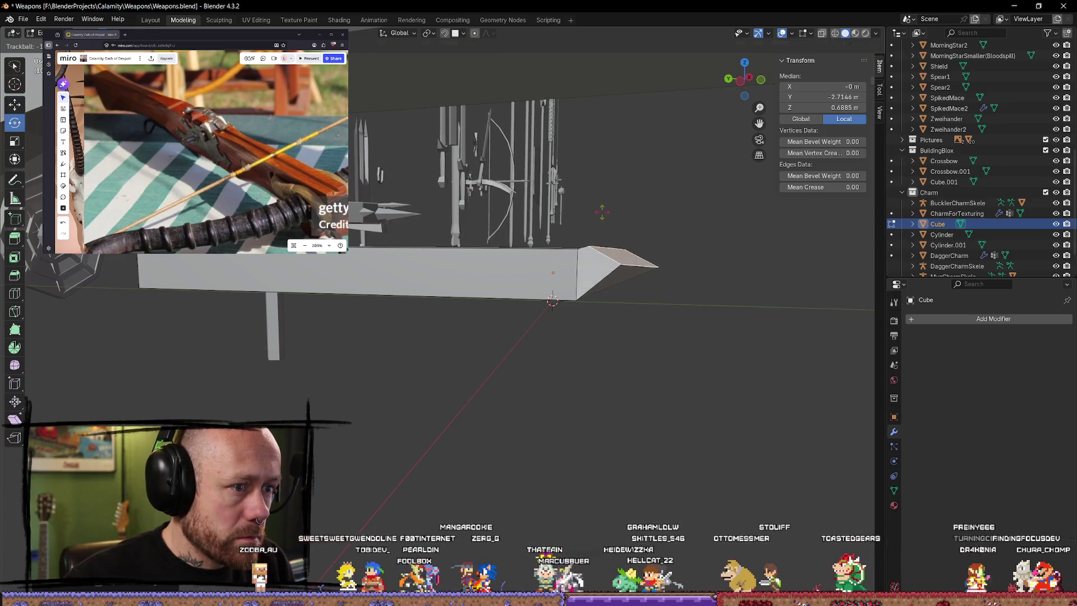
key(Escape)
drag(659, 231, 650, 219)
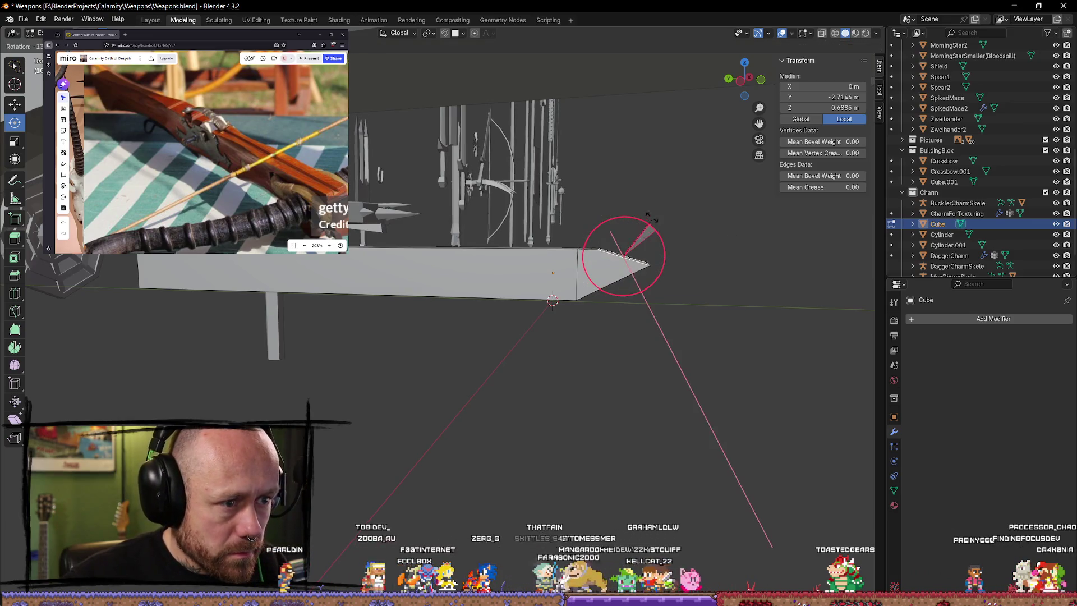
key(Escape)
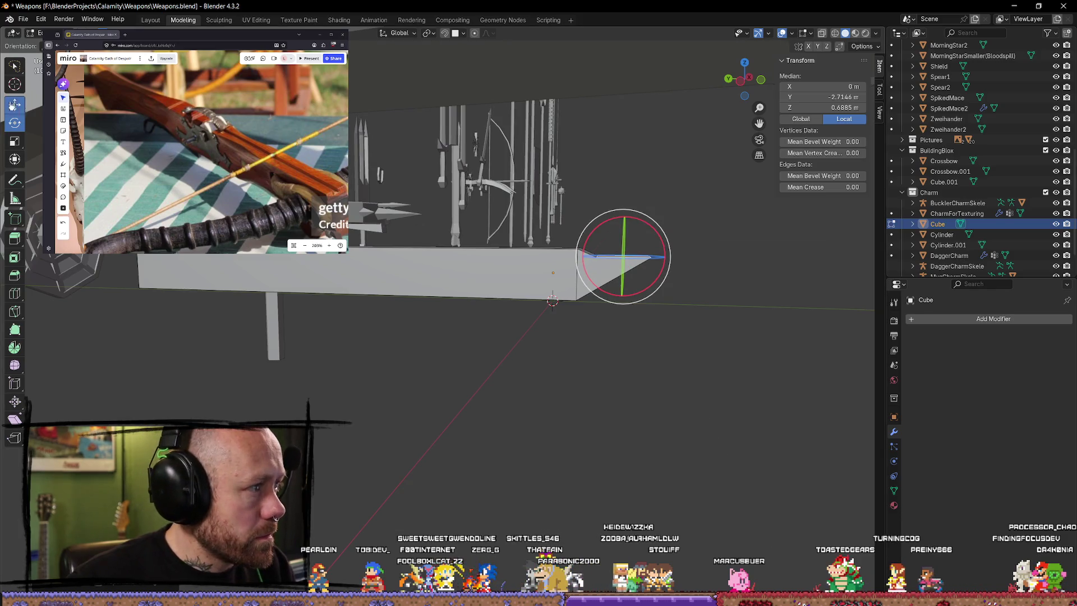
drag(624, 214, 626, 211)
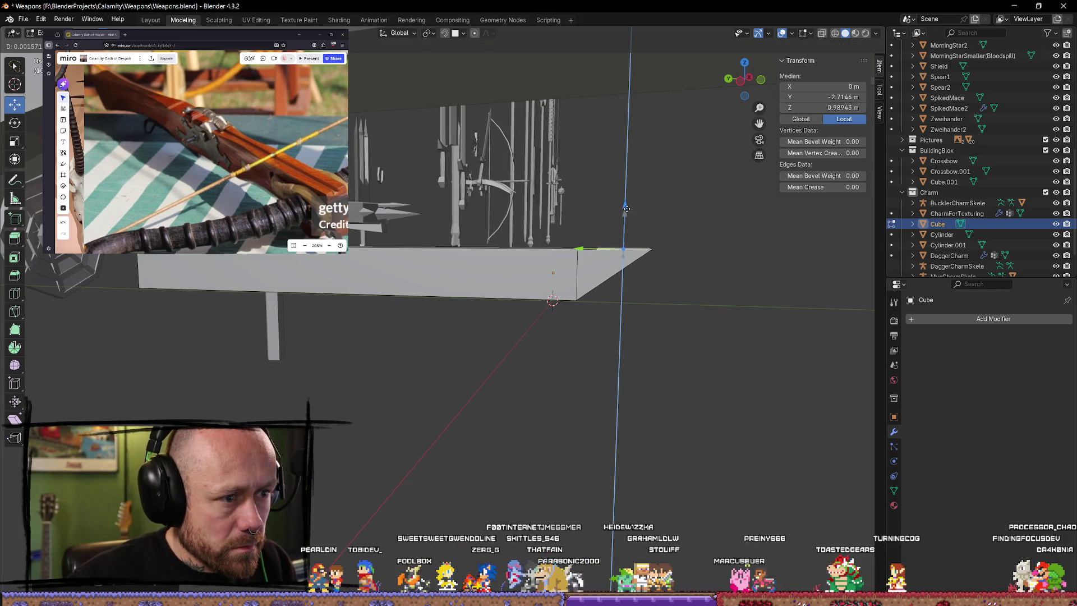
drag(580, 250, 568, 250)
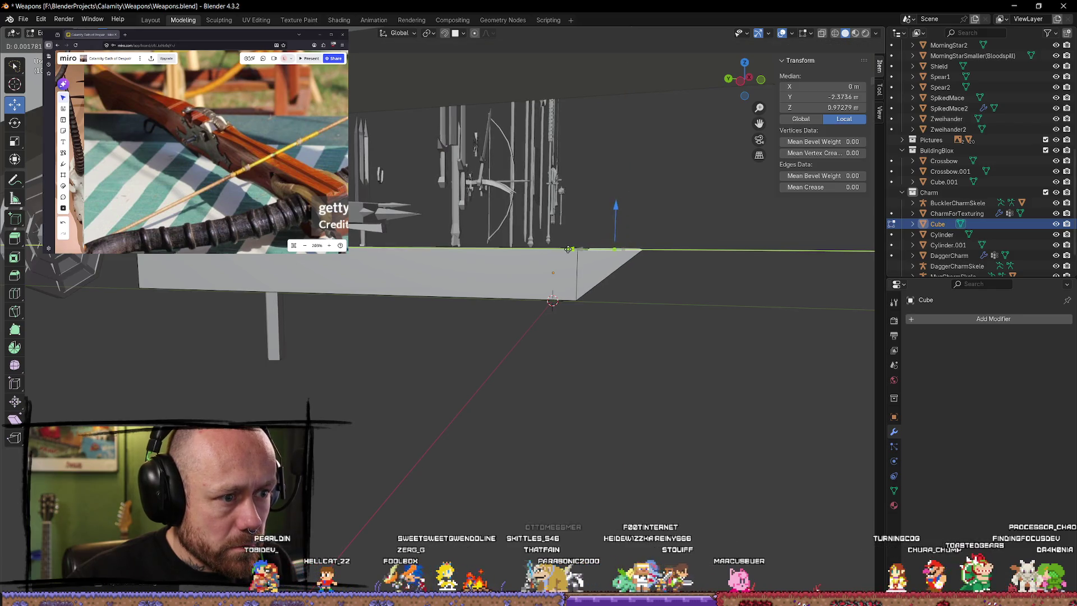
click(723, 310)
mouse_move(716, 323)
middle_down()
mouse_move(540, 340)
mouse_move(651, 259)
middle_up()
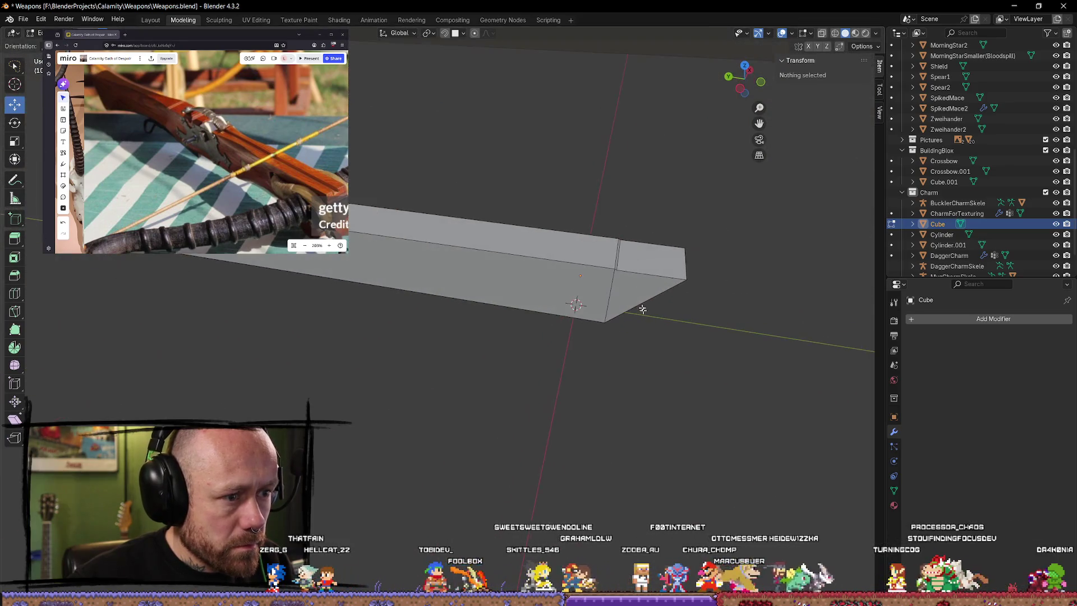
Step: Raise the end face along Z and add an edge loop just behind the angled end
click(652, 259)
key(g)
key(z)
click(648, 245)
mouse_move(647, 246)
middle_down()
mouse_move(700, 251)
mouse_move(632, 200)
mouse_move(698, 294)
mouse_move(590, 314)
middle_up()
click(701, 317)
key(a)
click(605, 311)
click(523, 239)
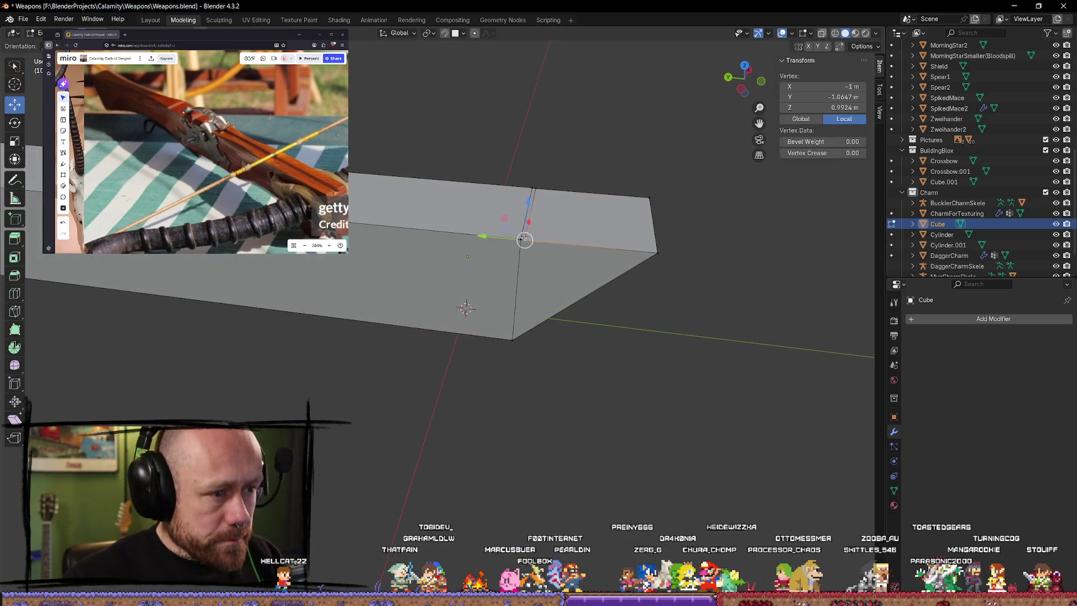
click(650, 334)
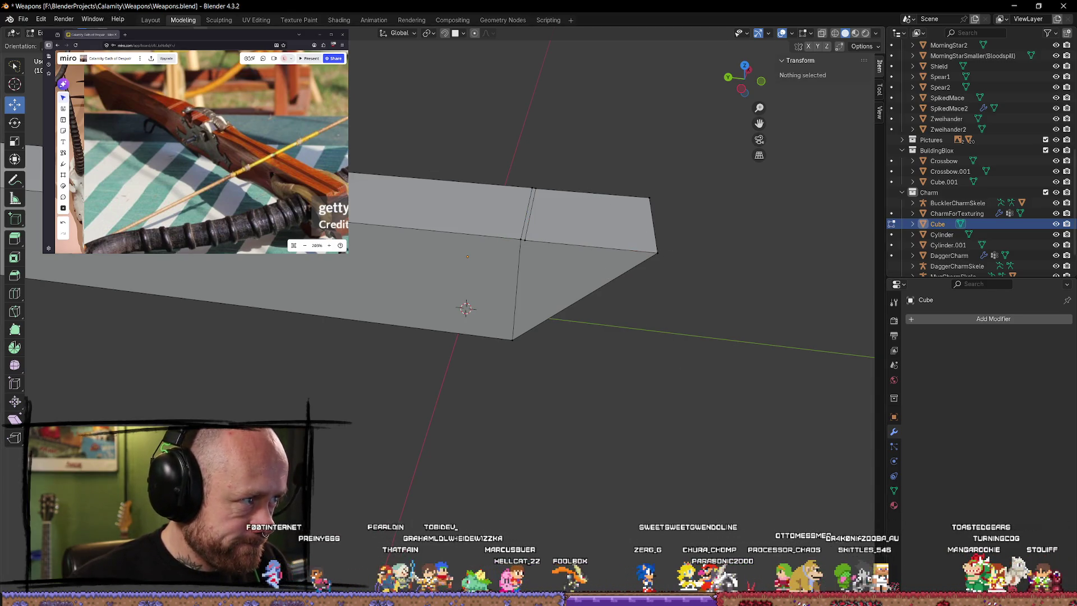
Step: Slide the top face beyond the new loop along Y and try the merge menu on two top vertices
click(631, 234)
drag(553, 212, 541, 213)
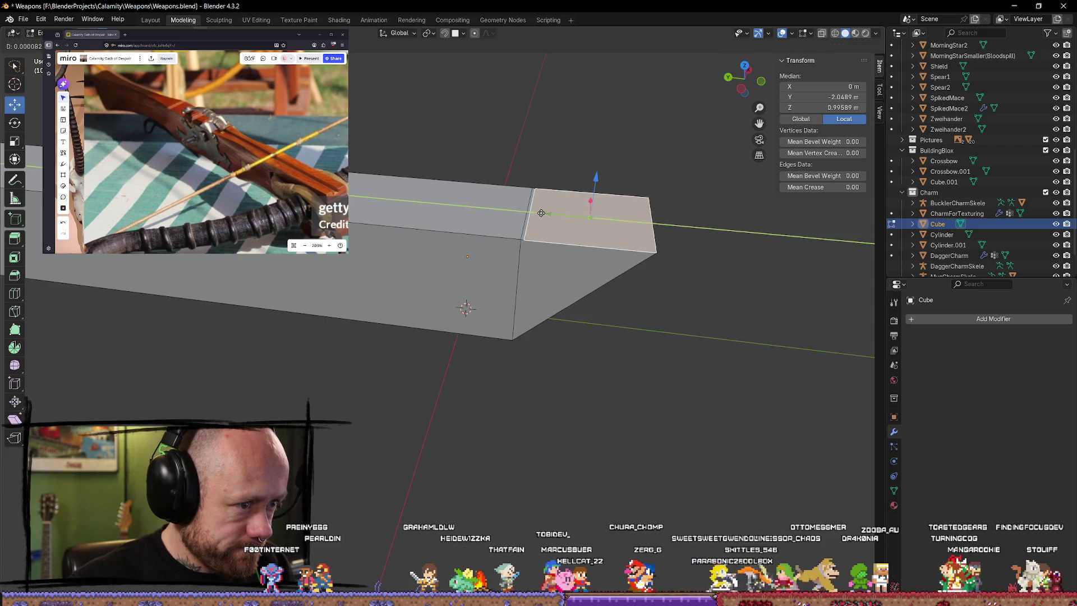
click(640, 342)
key(a)
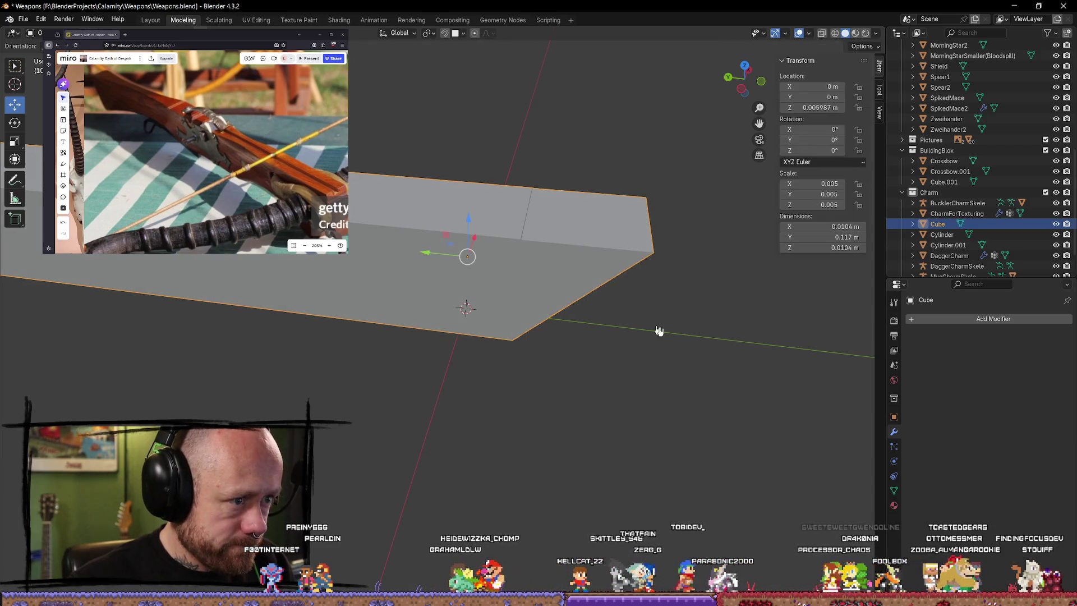
click(623, 283)
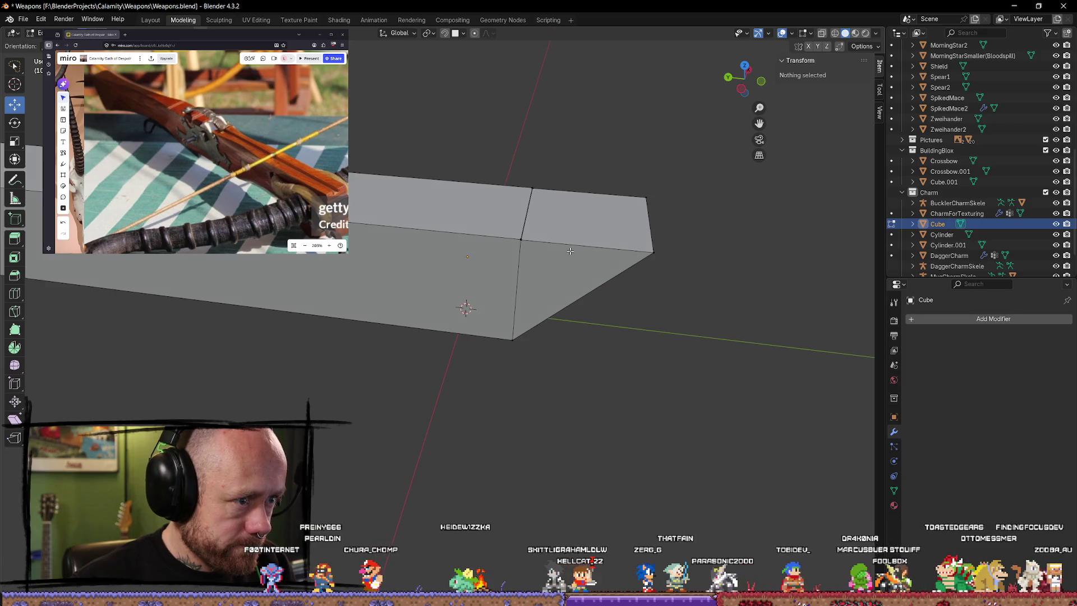
click(508, 232)
key(m)
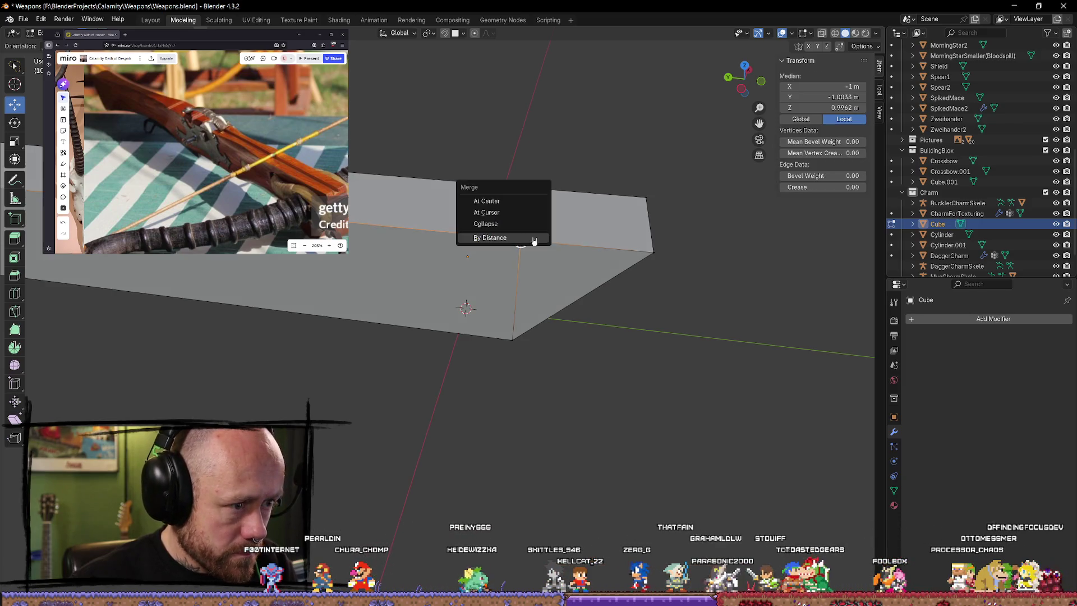
click(533, 239)
click(532, 187)
key(m)
click(539, 212)
click(717, 216)
middle_drag(717, 216, 520, 184)
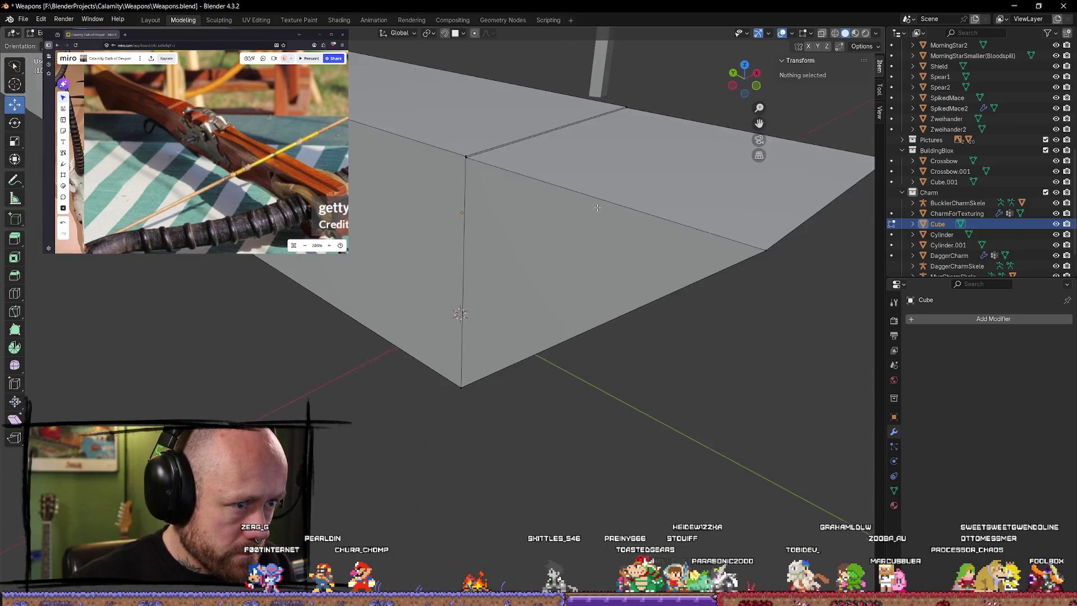
middle_drag(523, 142, 471, 177)
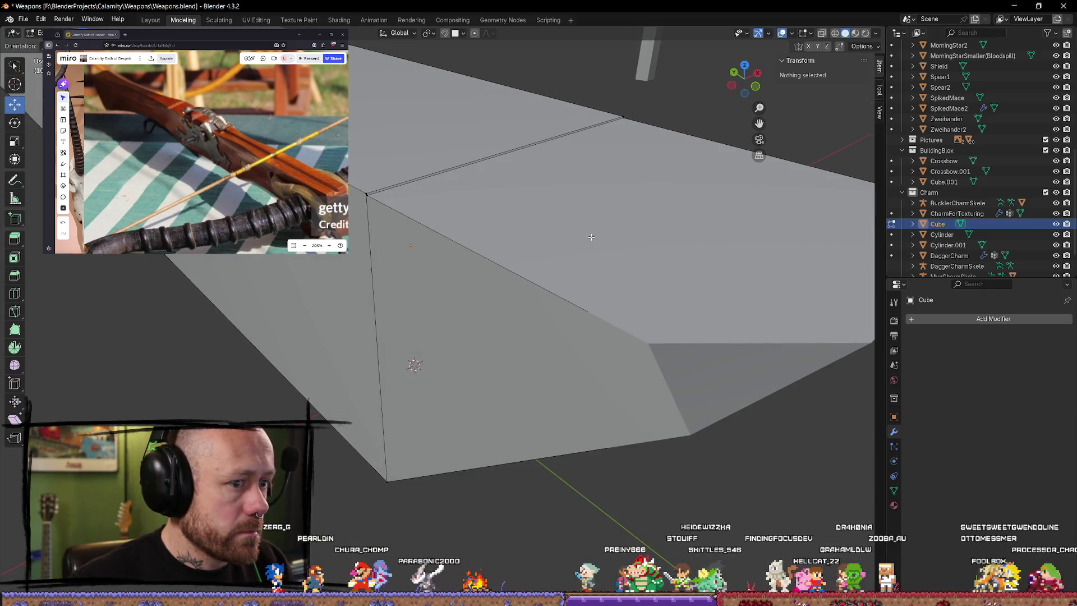
Step: Nudge the end top face up and merge the overlapping top-corner vertices by distance
key(Tab)
key(Tab)
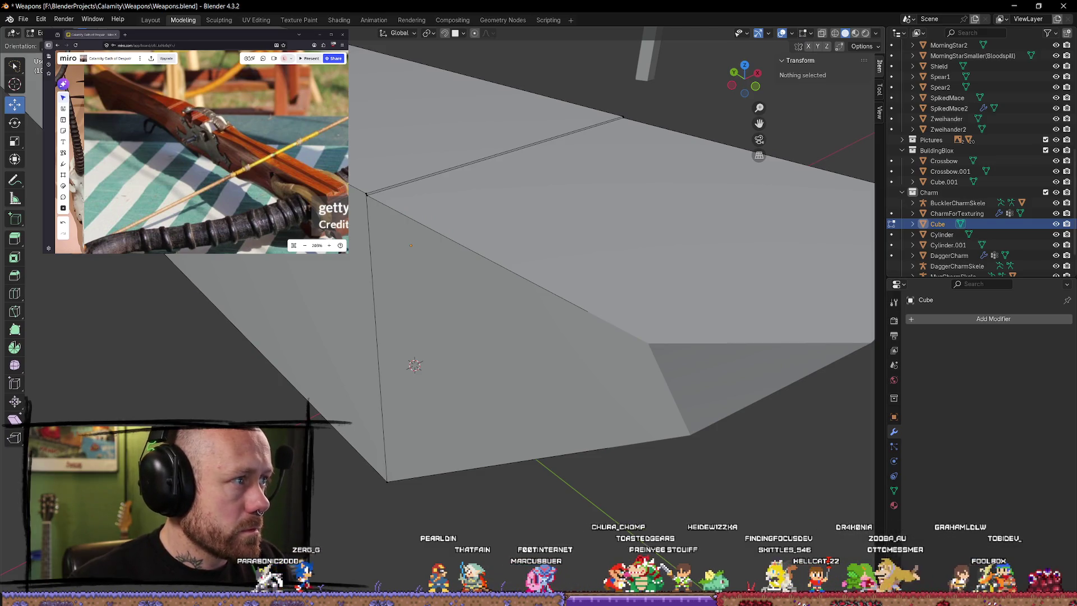
click(493, 176)
drag(681, 163, 683, 160)
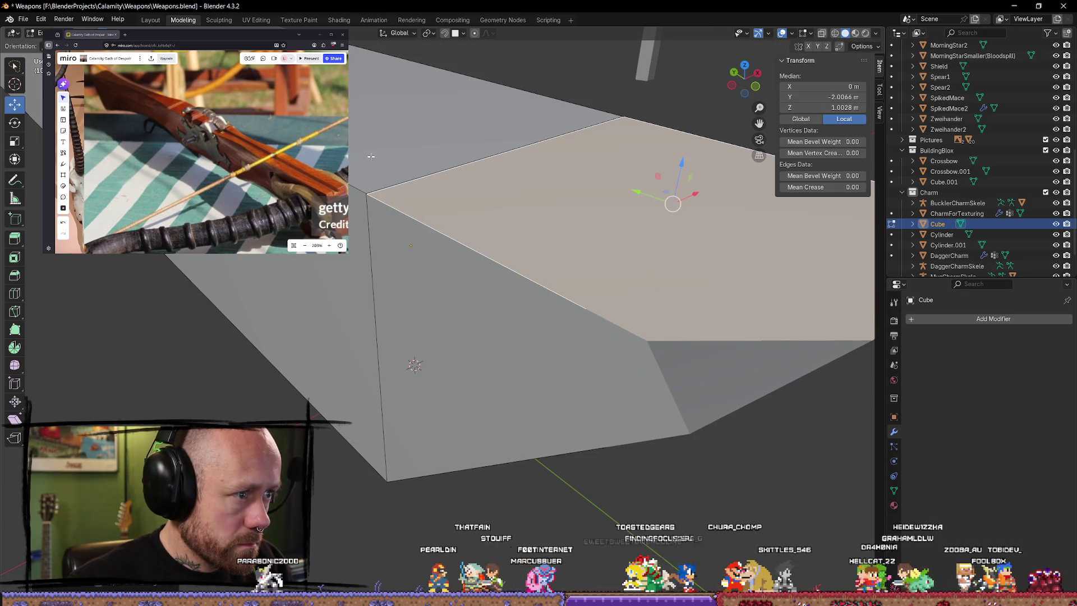
click(396, 169)
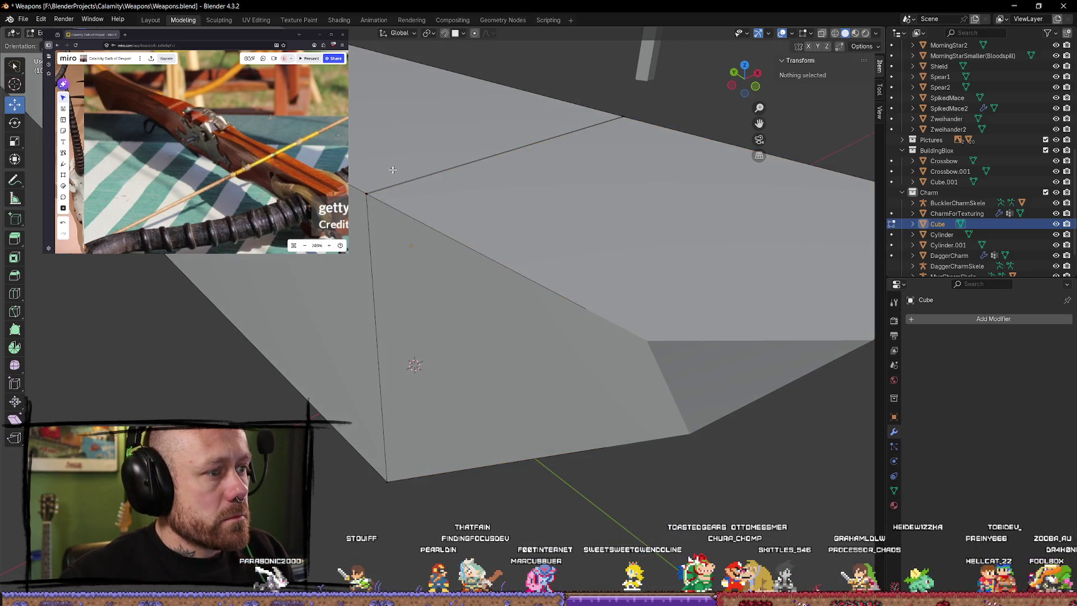
click(362, 189)
key(m)
click(402, 208)
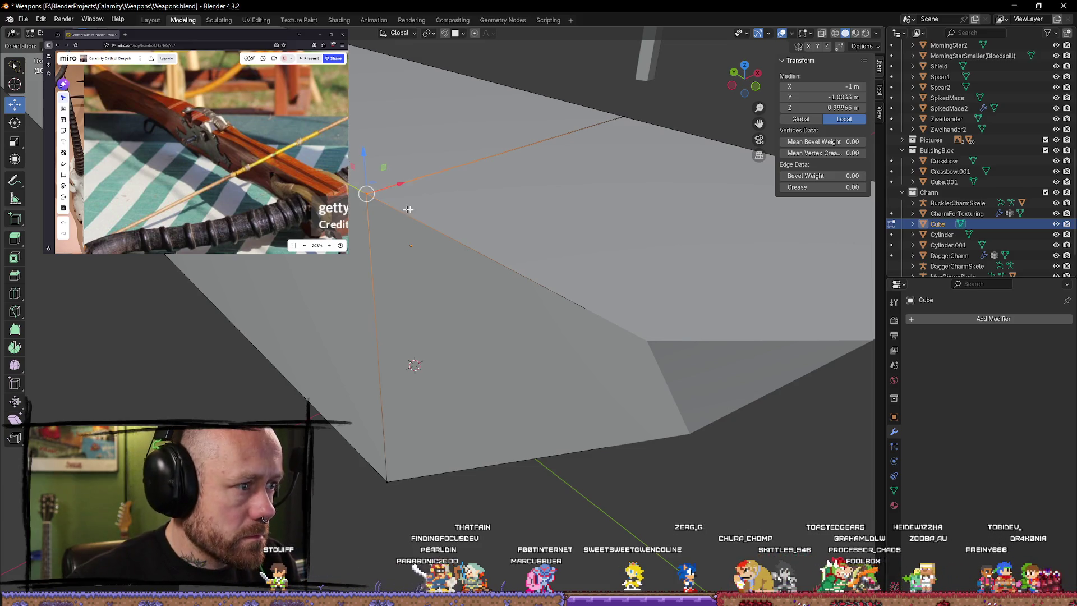
key(m)
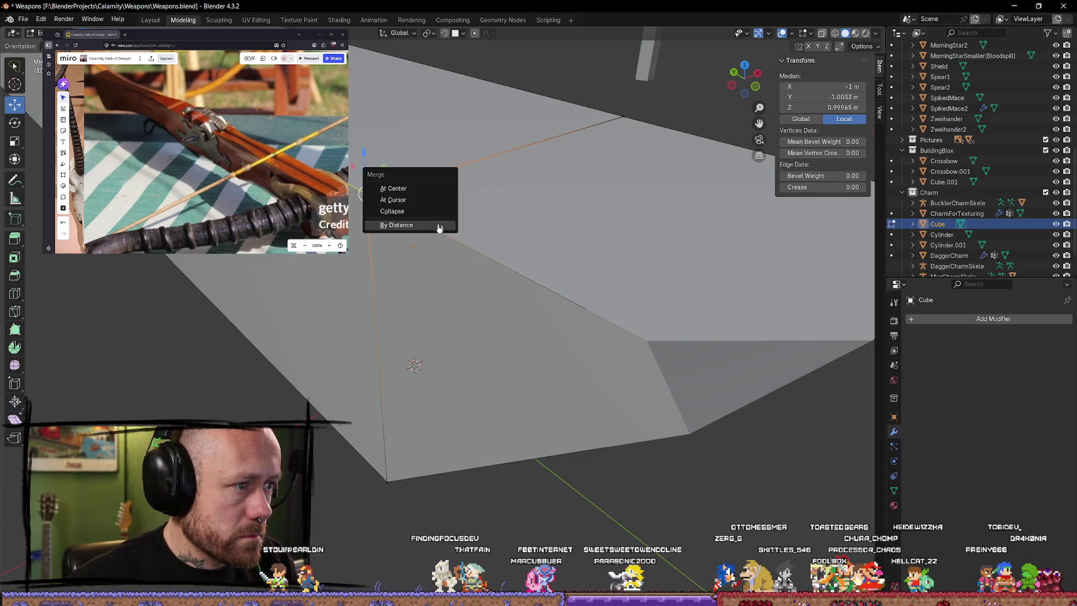
click(411, 193)
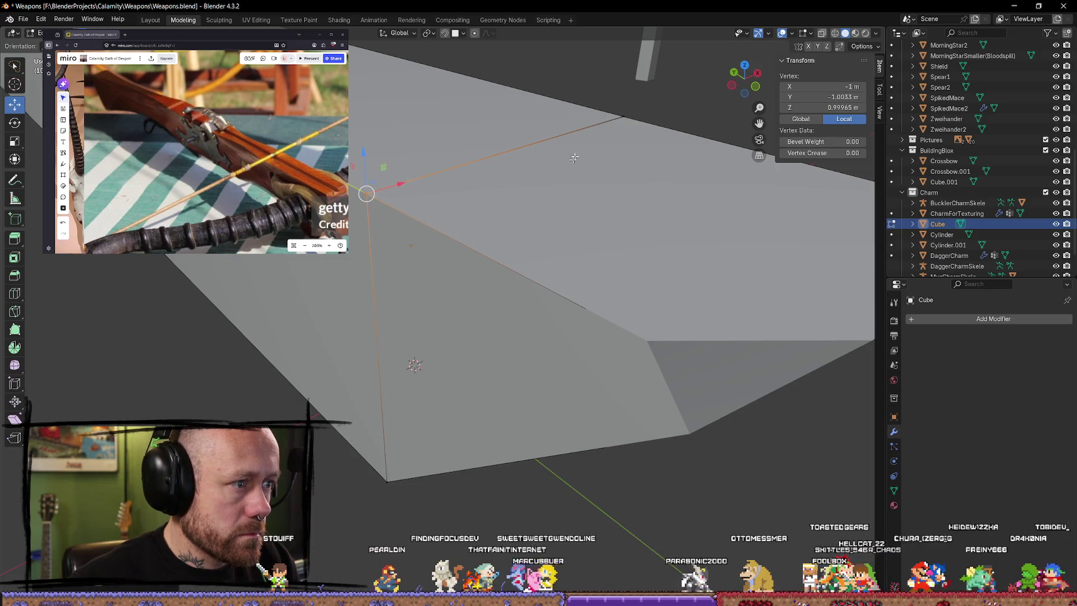
click(625, 133)
key(m)
click(553, 162)
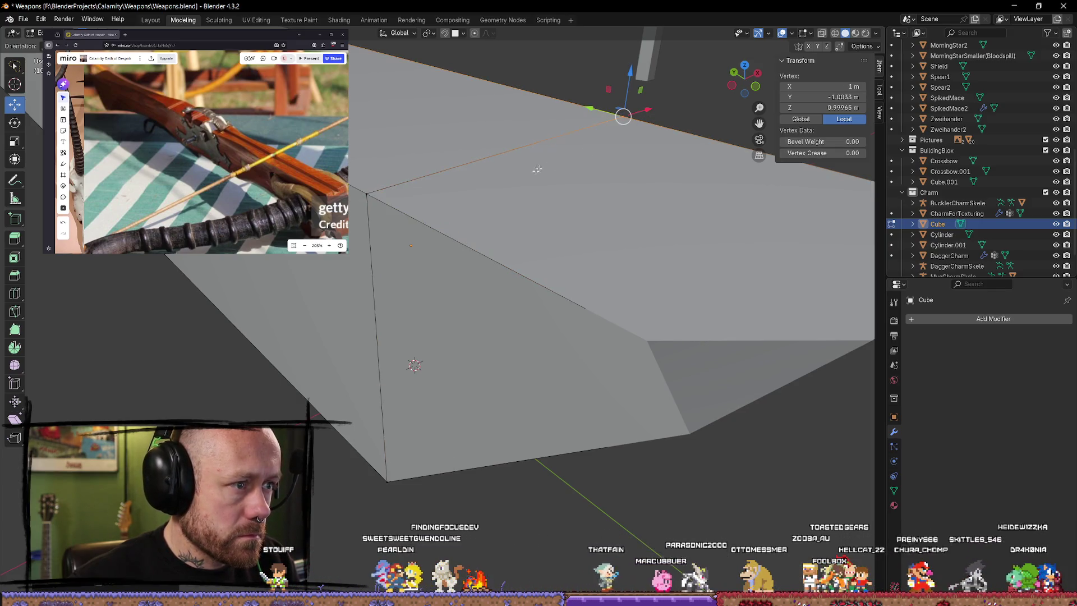
middle_drag(614, 96, 685, 283)
click(686, 284)
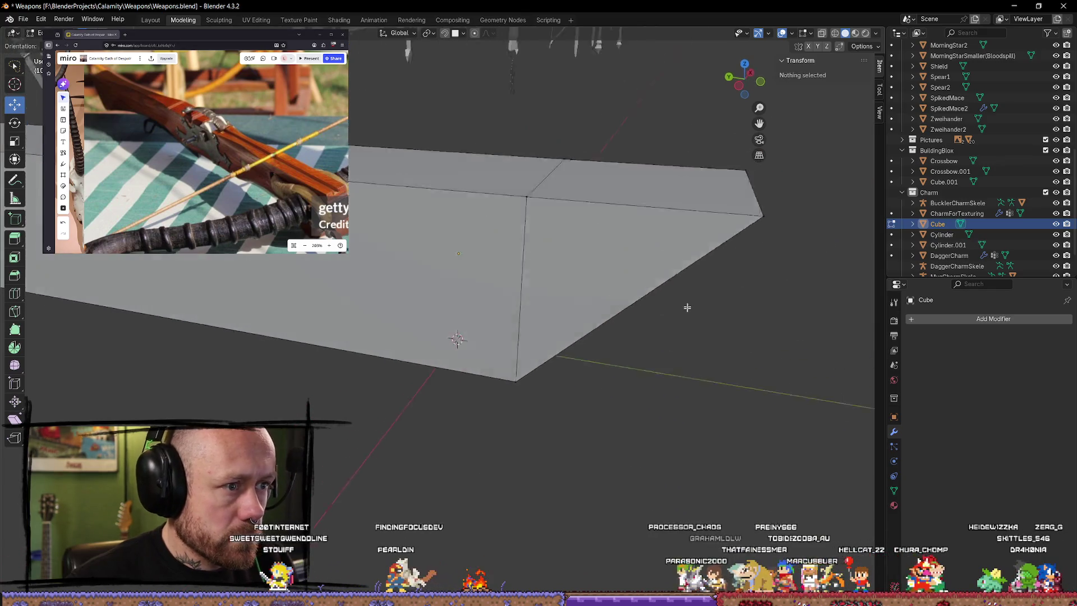
Step: Extrude the end top face upward into a tall vertical section
middle_drag(654, 196, 567, 231)
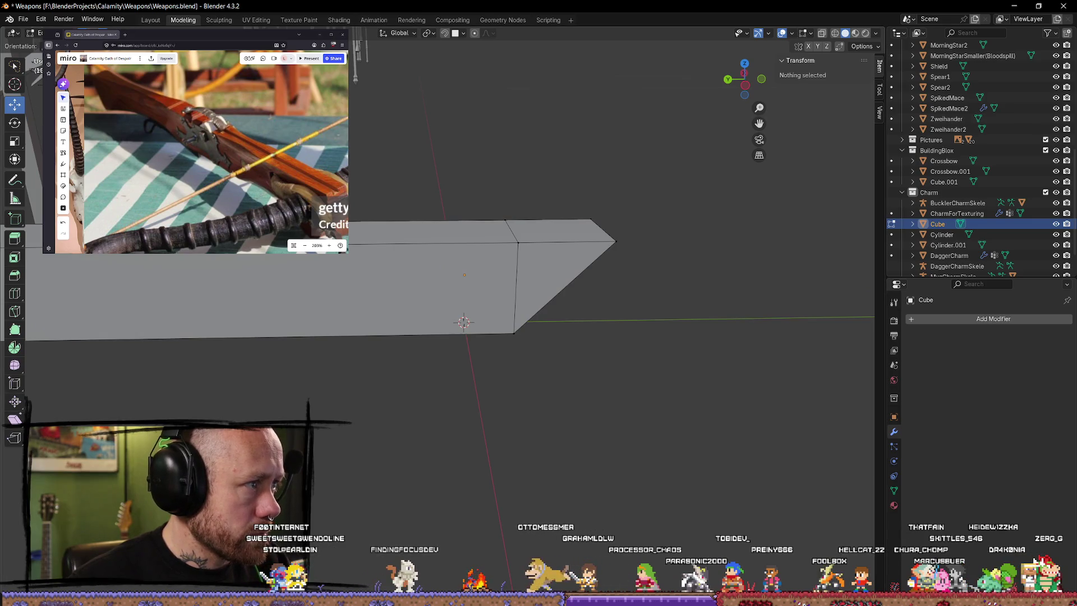
click(557, 230)
key(e)
click(623, 252)
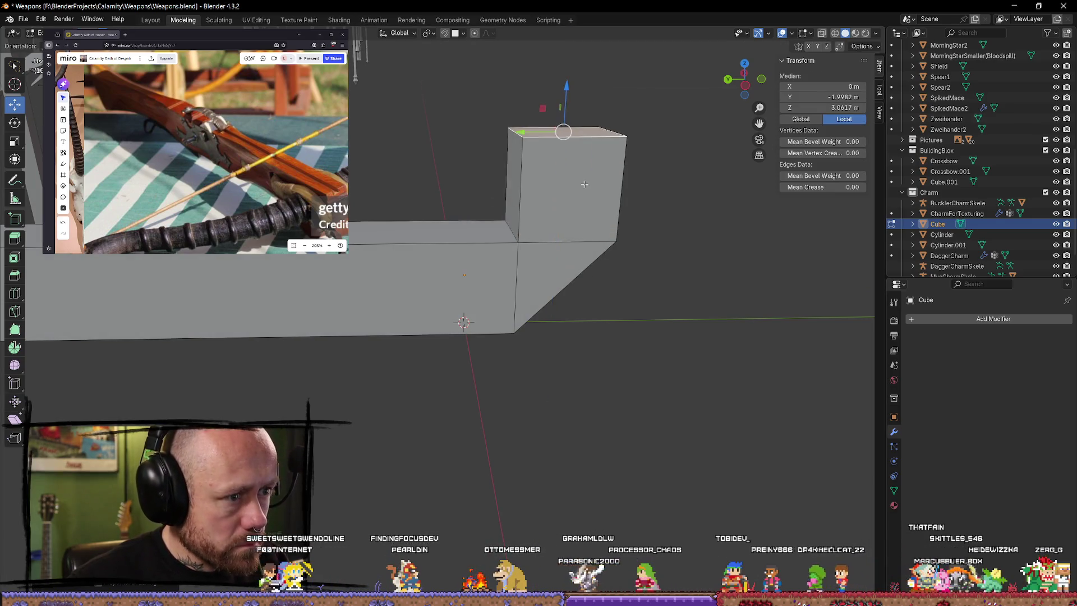
scroll(654, 254, down, 3)
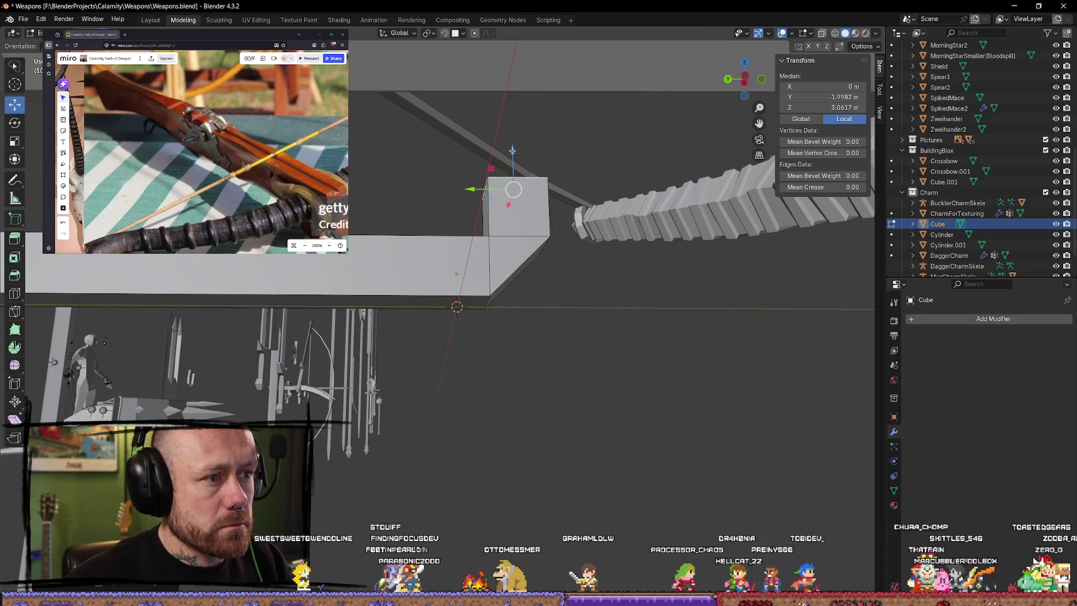
key(Tab)
mouse_move(522, 354)
middle_down()
mouse_move(548, 373)
mouse_move(348, 364)
mouse_move(319, 378)
mouse_move(421, 344)
mouse_move(608, 359)
mouse_move(550, 325)
middle_up()
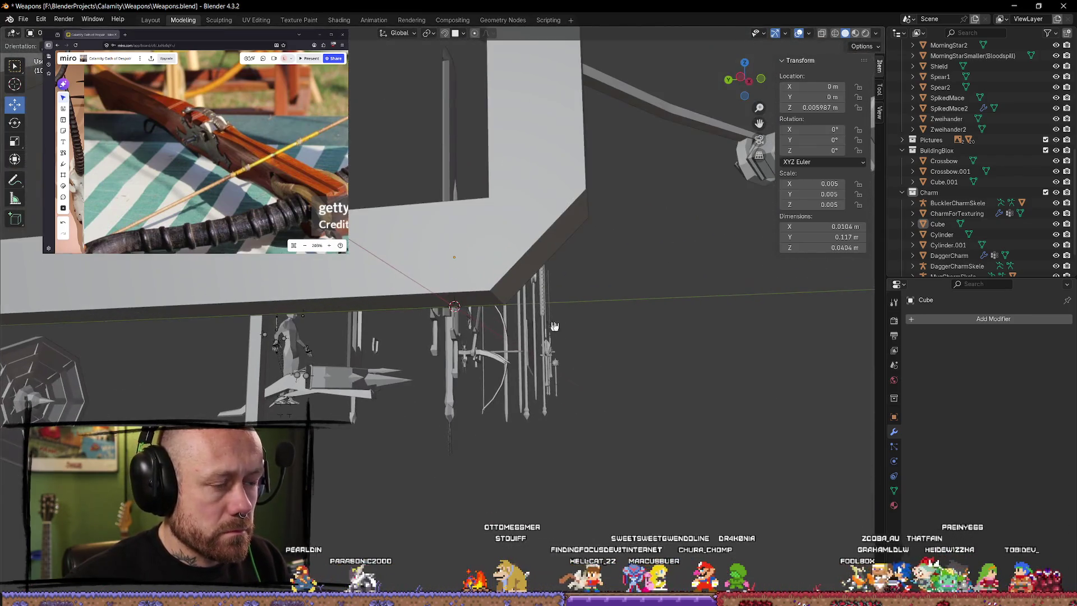
Step: Slide the slanted face at the bend along Y to form a mitred joint
key(Tab)
click(548, 258)
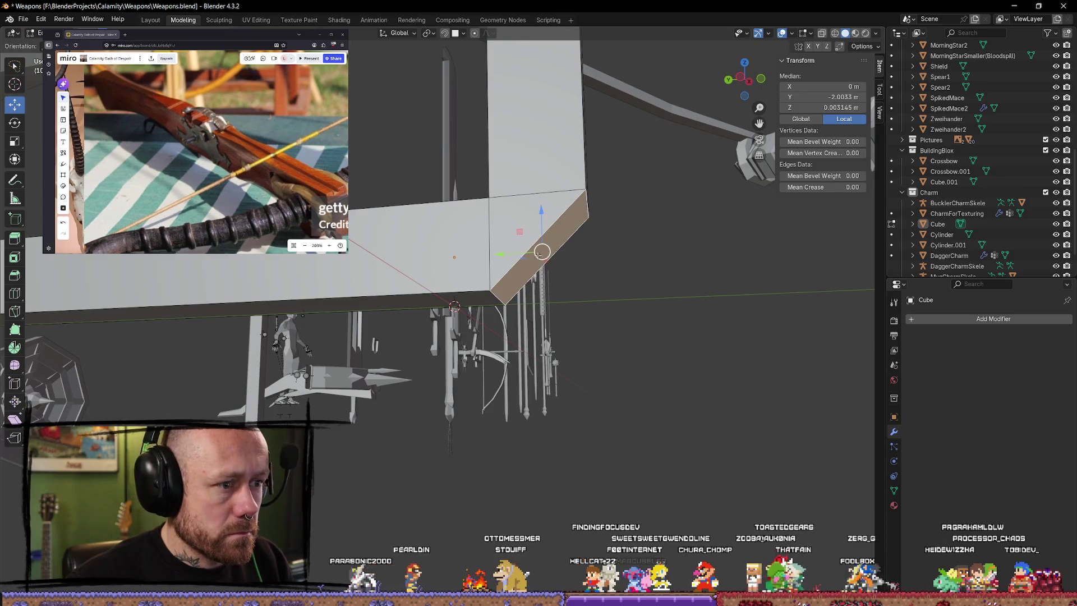
key(g)
key(y)
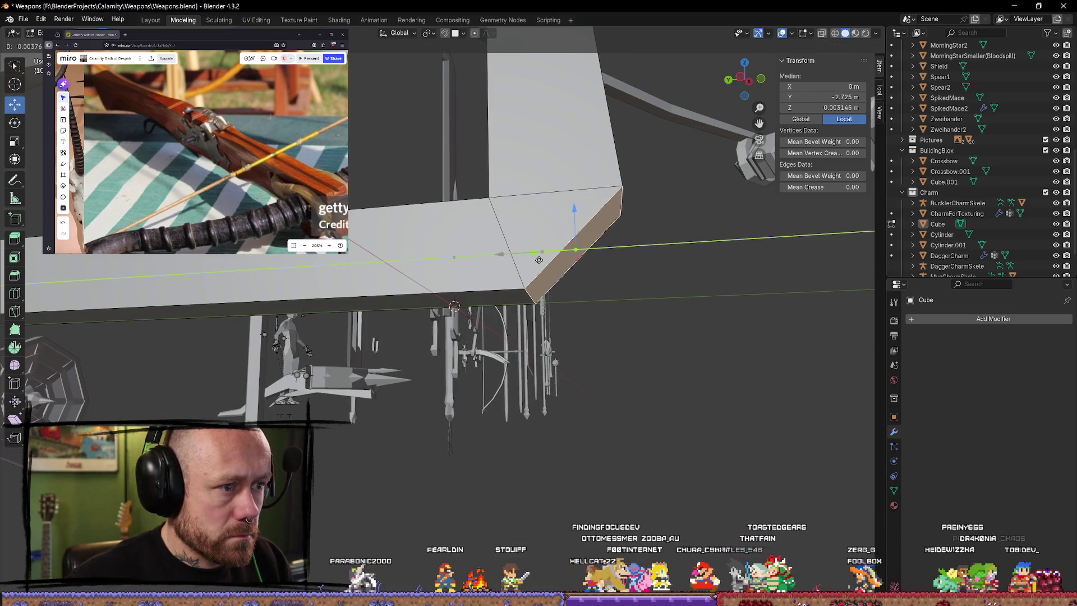
click(552, 260)
mouse_move(551, 259)
middle_down()
mouse_move(549, 355)
mouse_move(512, 378)
middle_up()
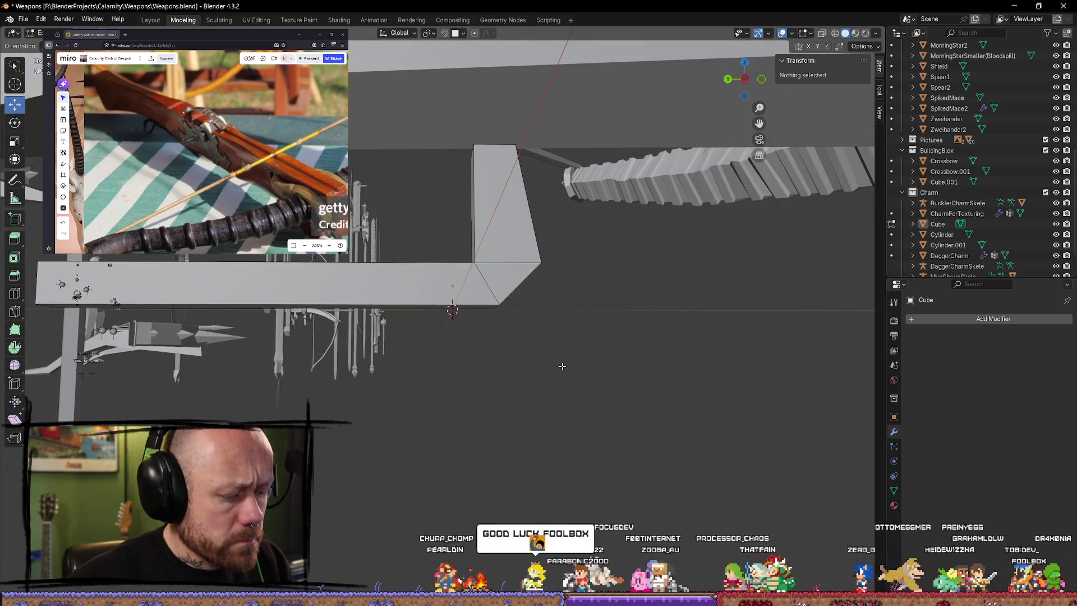
Step: Toggle select-all and clear repeatedly until only the top face at the angled end is selected
key(Tab)
key(Tab)
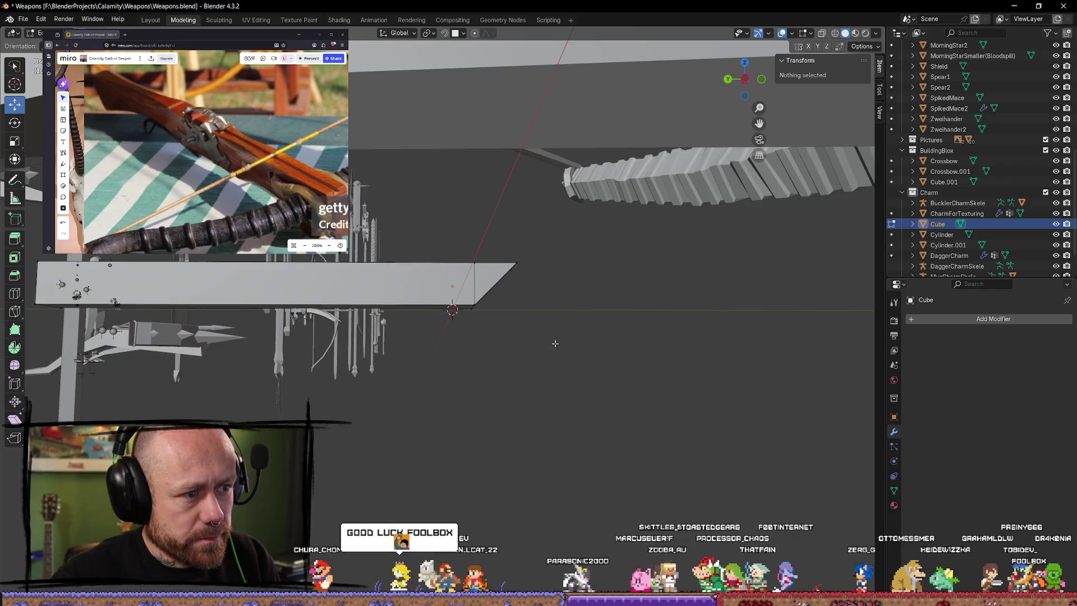
mouse_move(555, 343)
middle_down()
mouse_move(601, 306)
mouse_move(594, 361)
middle_up()
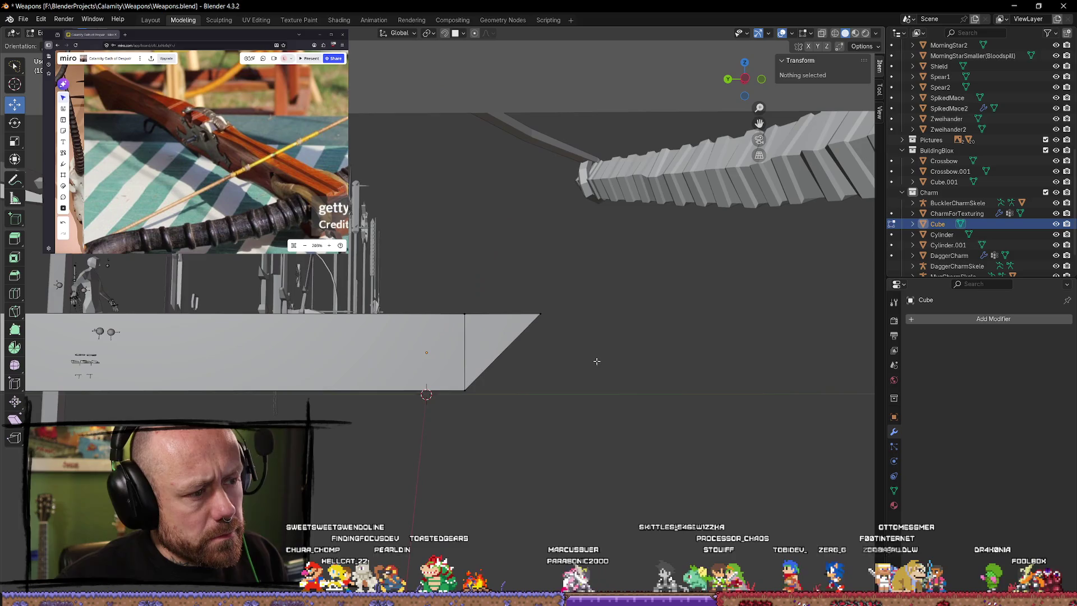
click(594, 361)
key(a)
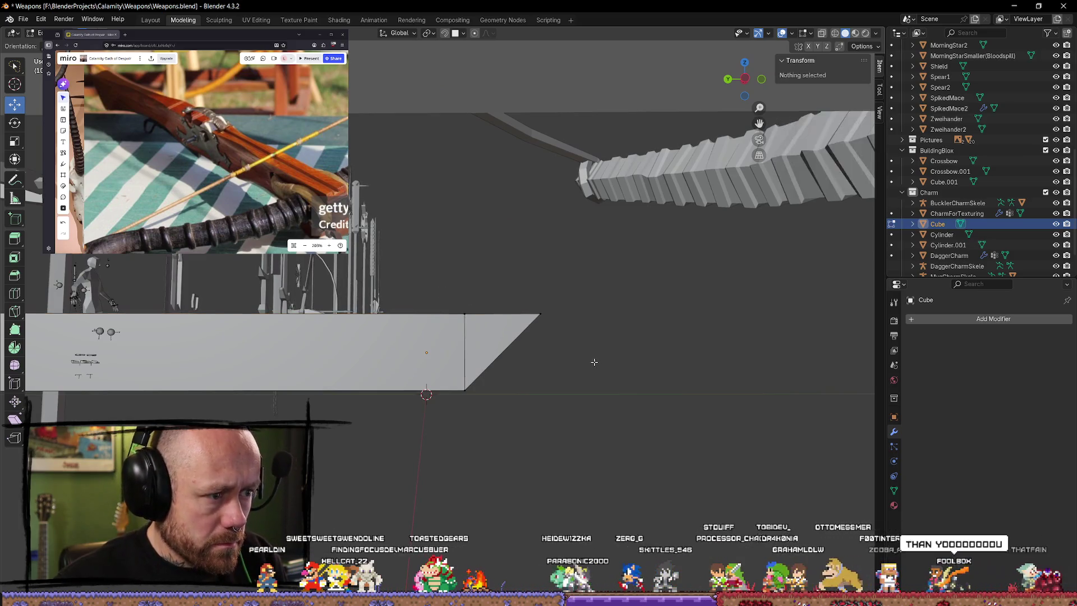
key(alt+a)
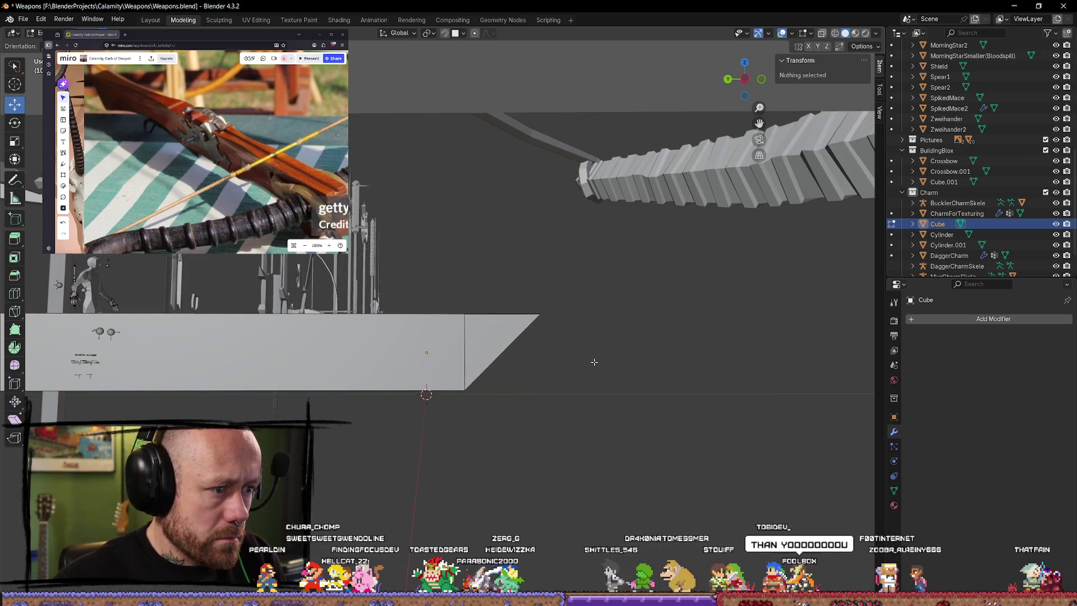
key(a)
key(alt+a)
click(594, 361)
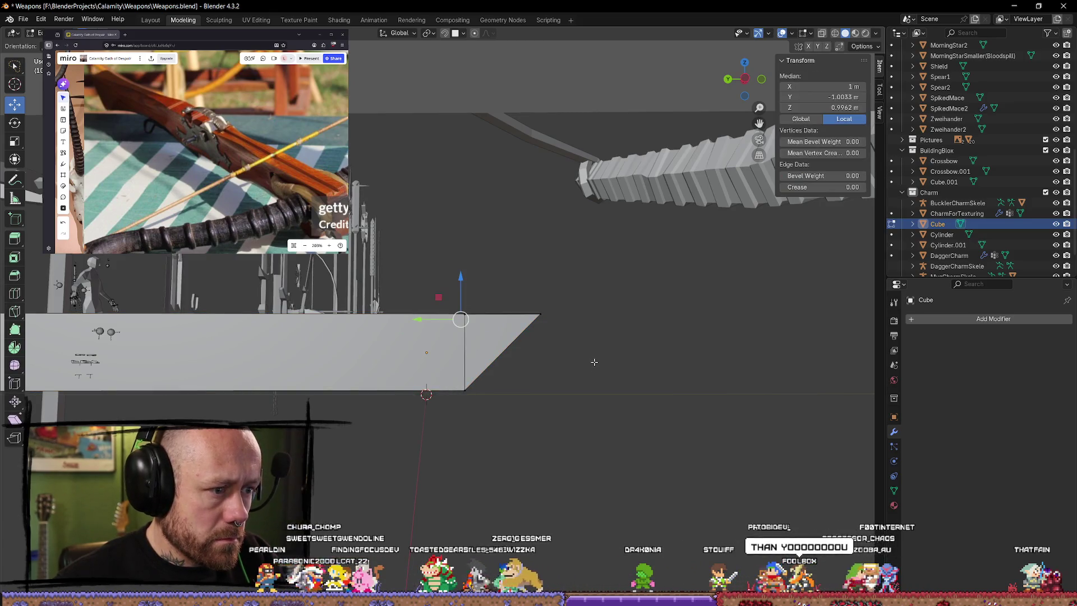
key(alt+a)
key(a)
key(alt+a)
click(594, 361)
key(alt+a)
click(594, 362)
key(alt+a)
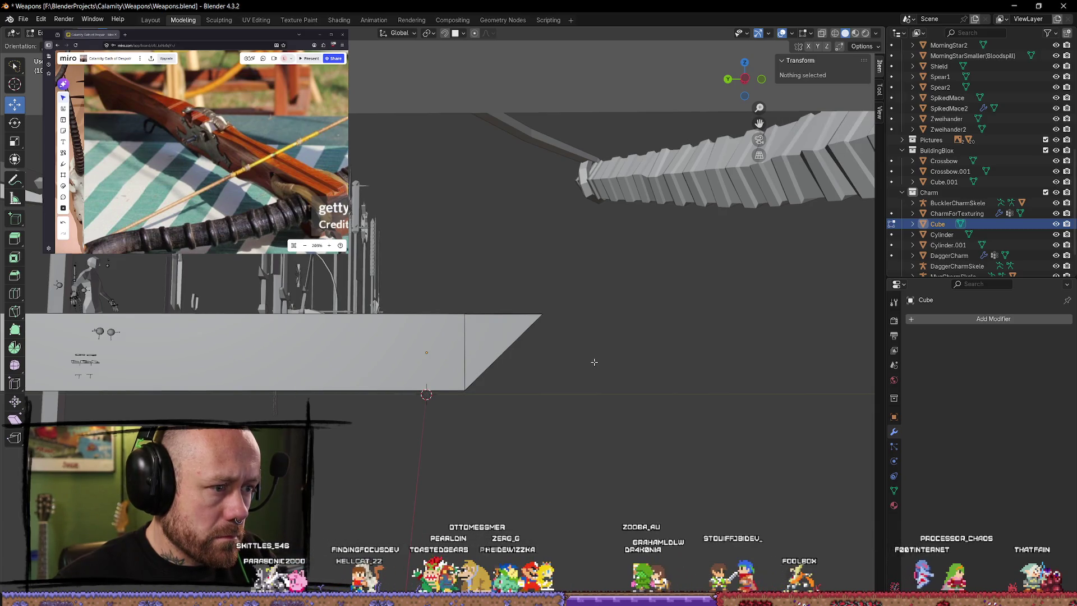
click(594, 361)
mouse_move(594, 365)
middle_down()
mouse_move(581, 388)
mouse_move(505, 336)
middle_up()
click(480, 318)
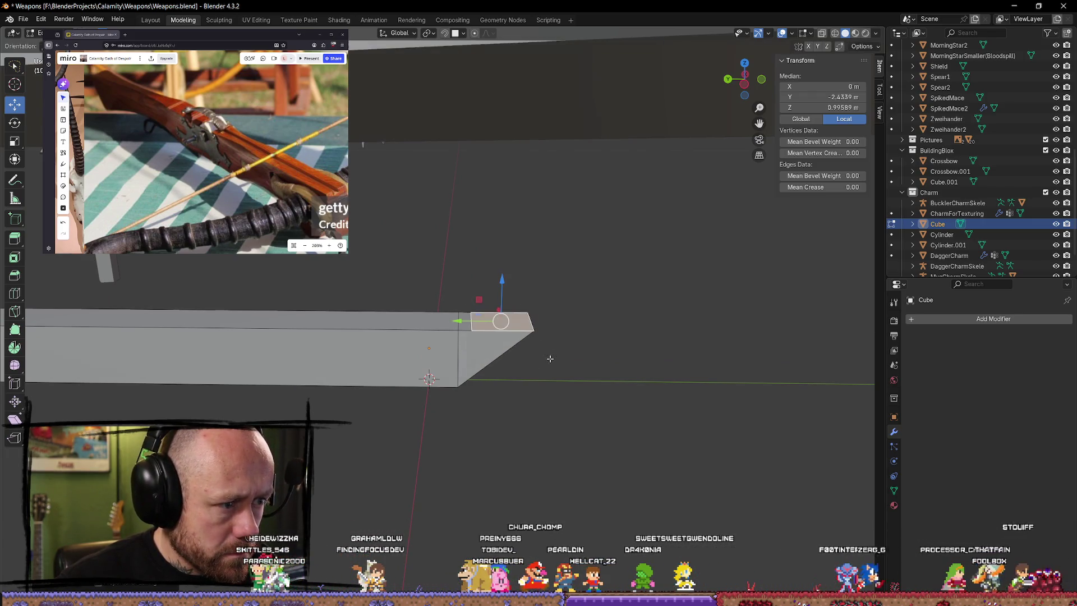
Step: Rotate the selected end face into an angle and extrude it along its own Z axis
key(shift+space)
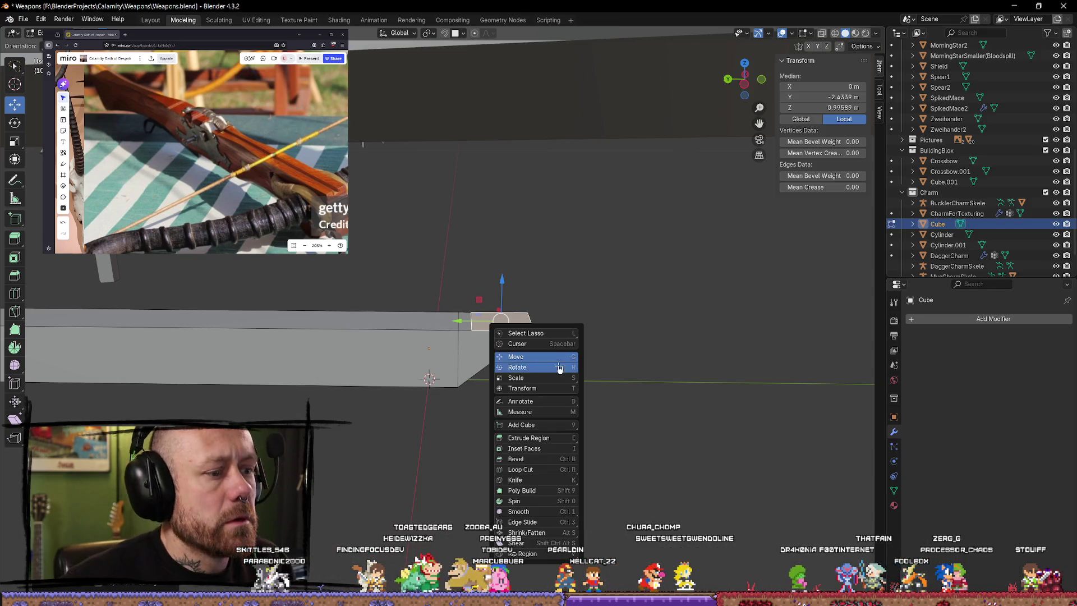
click(563, 366)
mouse_move(539, 307)
mouse_down()
mouse_move(503, 290)
mouse_move(484, 302)
mouse_up()
key(w)
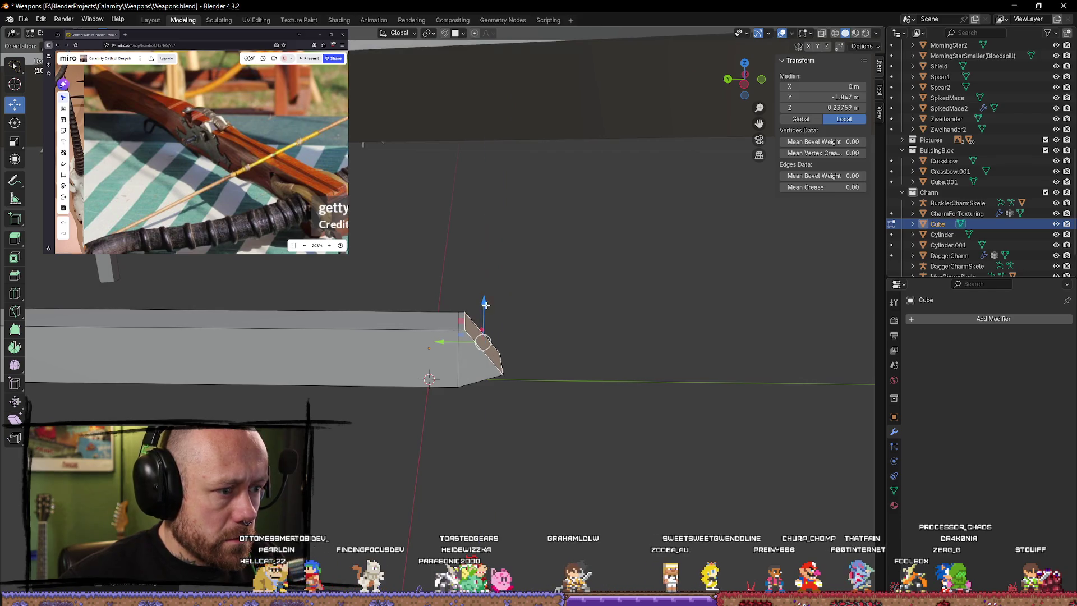
key(g)
key(z)
key(z)
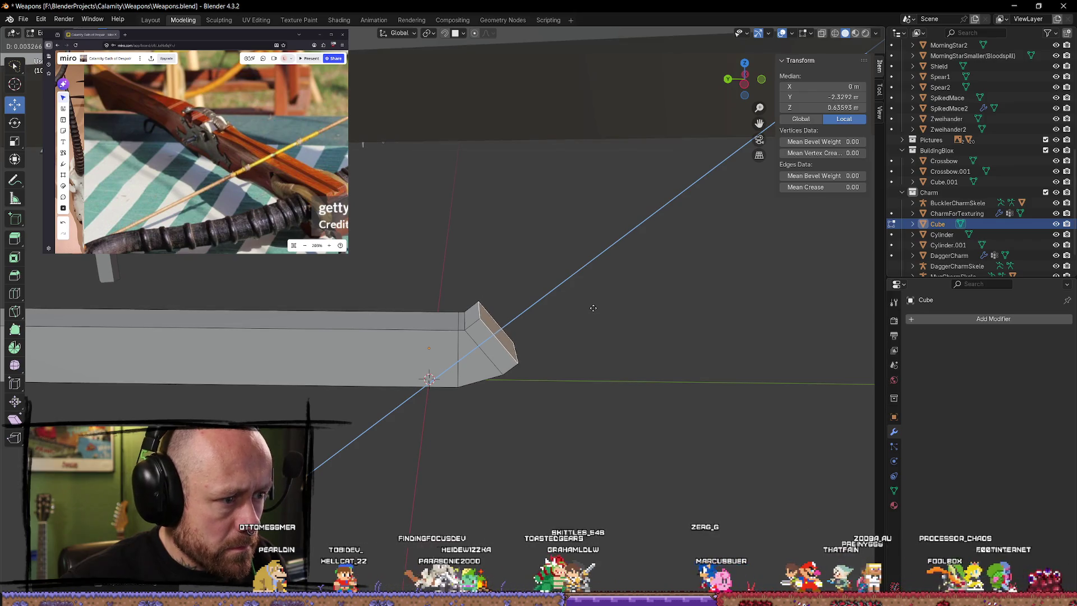
click(564, 308)
Step: Tilt the new end face around X, shift it vertically, and begin extruding it upward
click(14, 121)
drag(526, 305, 505, 297)
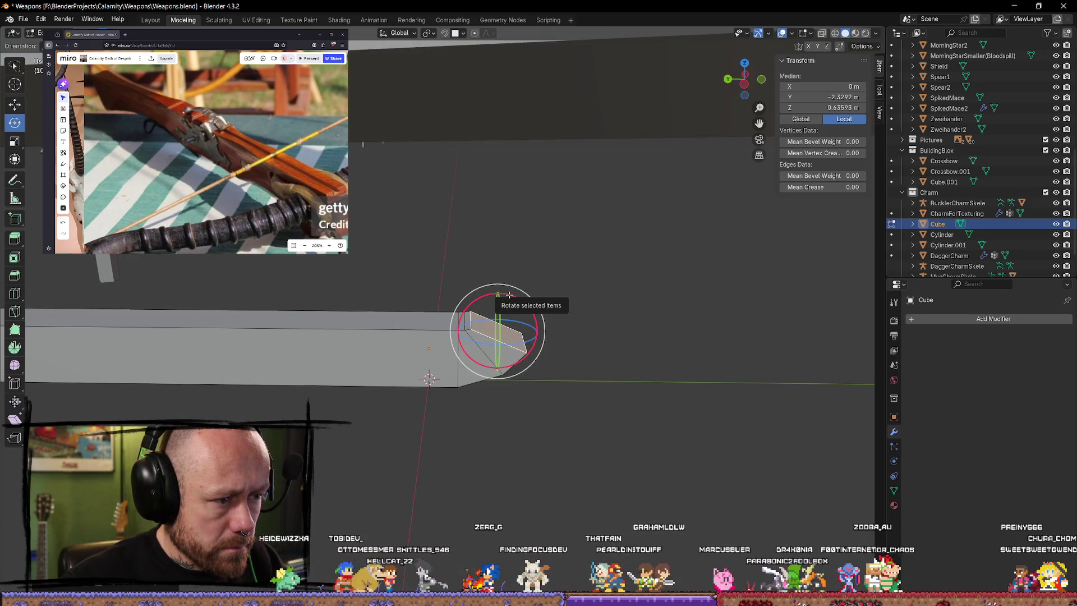
drag(525, 305, 499, 279)
click(14, 104)
click(15, 103)
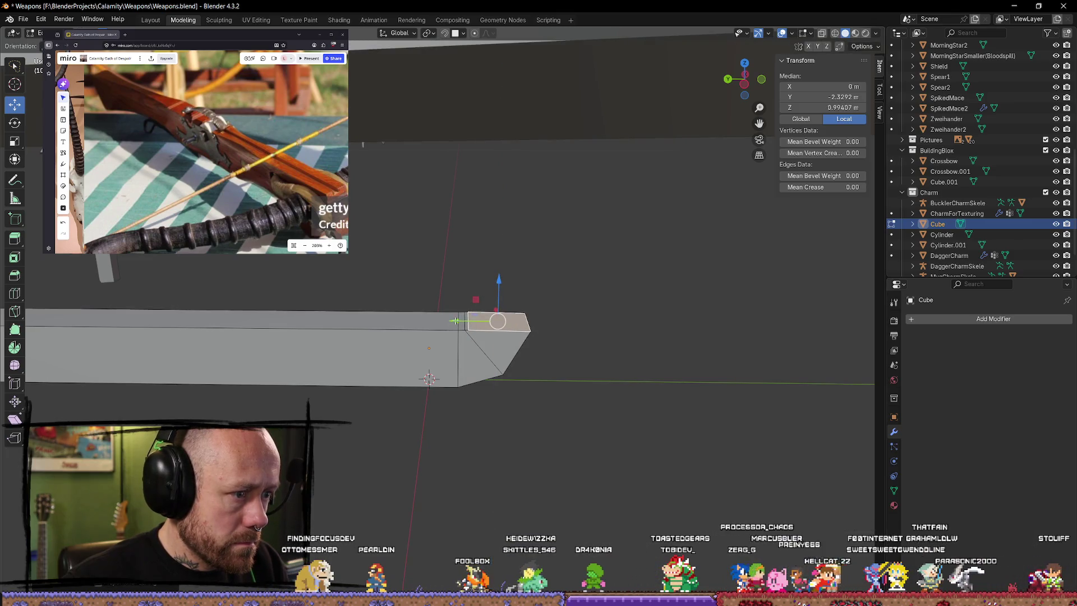
key(e)
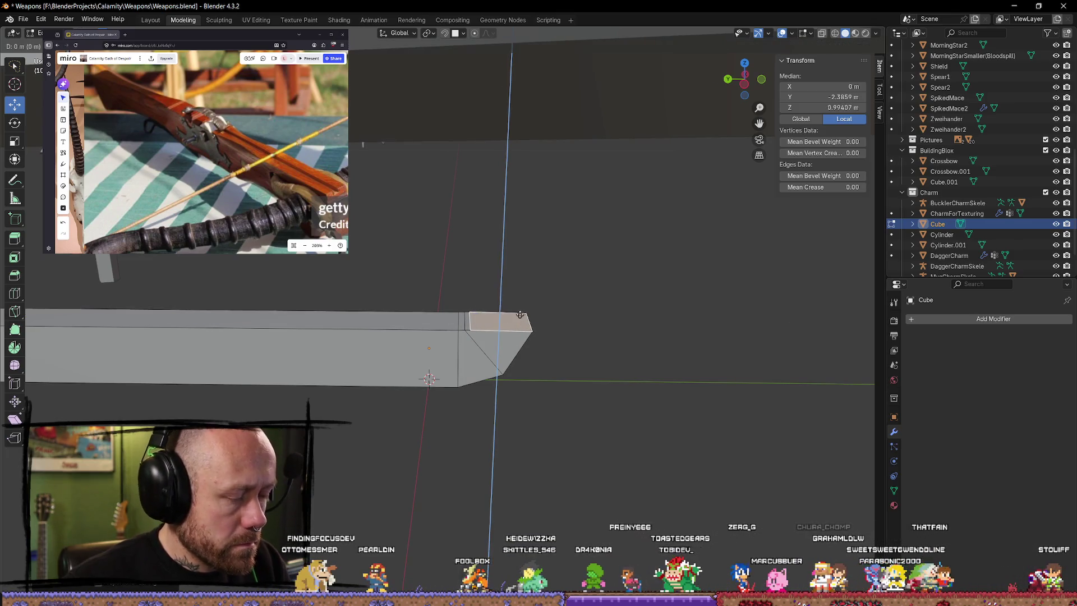
Step: Confirm the upright extrusion and orbit around to inspect the L-shaped bar
click(494, 176)
scroll(569, 392, down, 3)
mouse_move(569, 392)
middle_down()
mouse_move(536, 382)
mouse_move(277, 393)
middle_up()
click(535, 382)
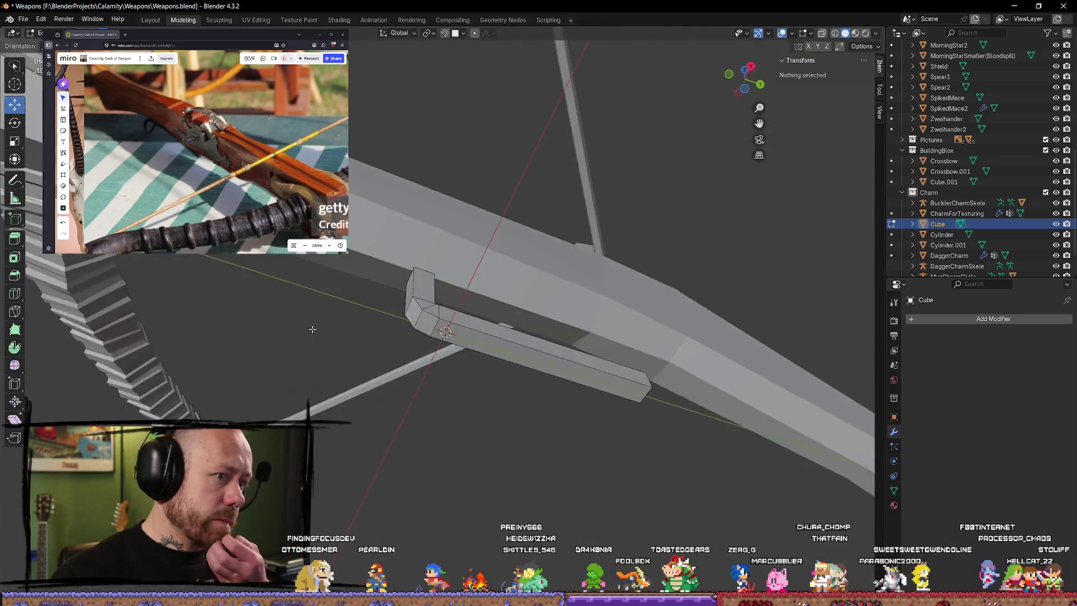
scroll(420, 354, up, 3)
middle_drag(421, 354, 403, 361)
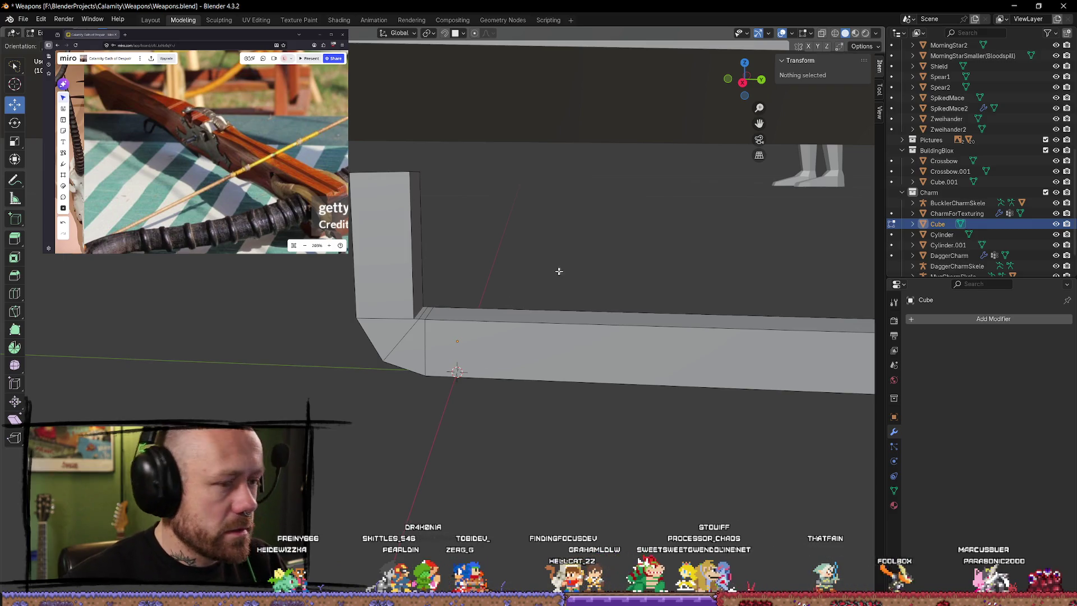
middle_drag(560, 270, 412, 282)
scroll(431, 240, up, 4)
middle_drag(431, 239, 446, 354)
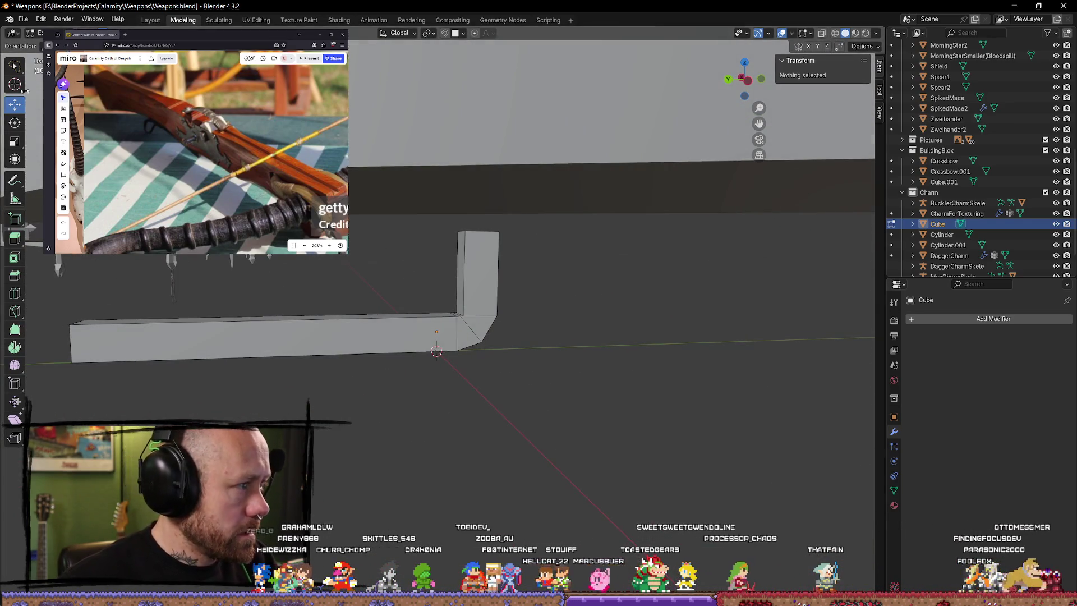
key(Tab)
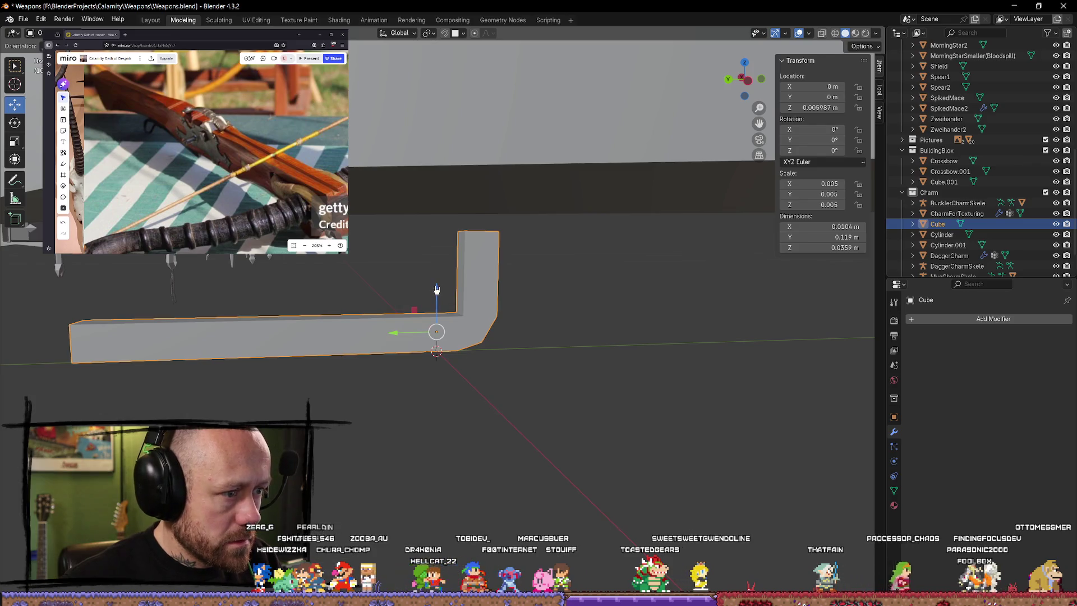
Step: Raise the L-shaped bar slightly and give it a small free trackball rotation
drag(437, 290, 437, 277)
scroll(440, 337, down, 2)
scroll(440, 357, down, 2)
mouse_move(441, 358)
middle_down()
mouse_move(469, 356)
mouse_move(500, 302)
middle_up()
key(shift+space)
key(r)
drag(474, 291, 473, 290)
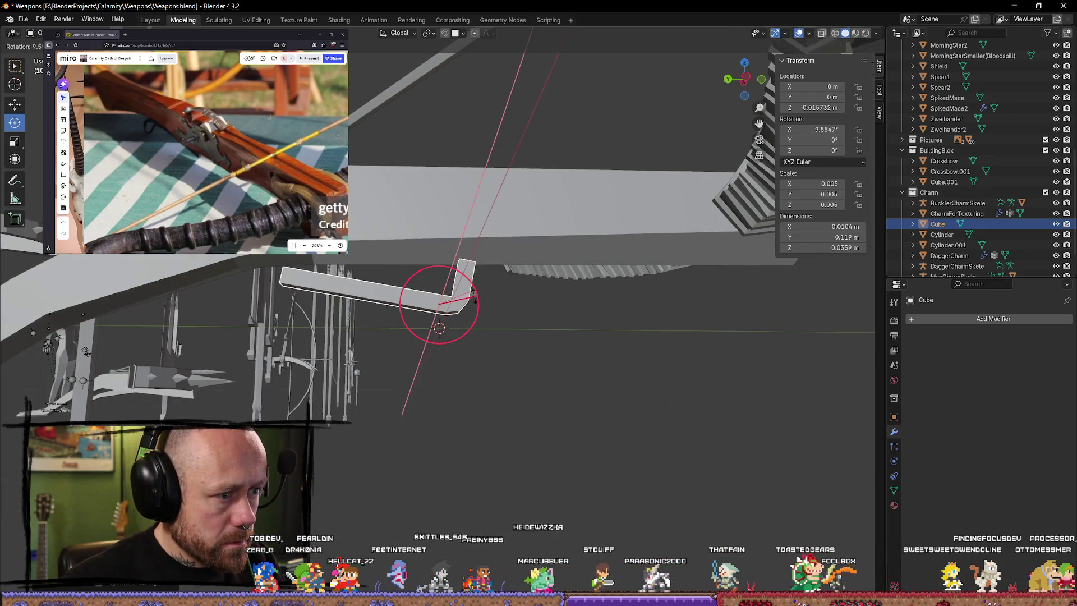
click(477, 299)
Step: Tilt the bar about 4.6 degrees around X and lift it a little more under the stock
key(alt+r)
drag(476, 301, 361, 252)
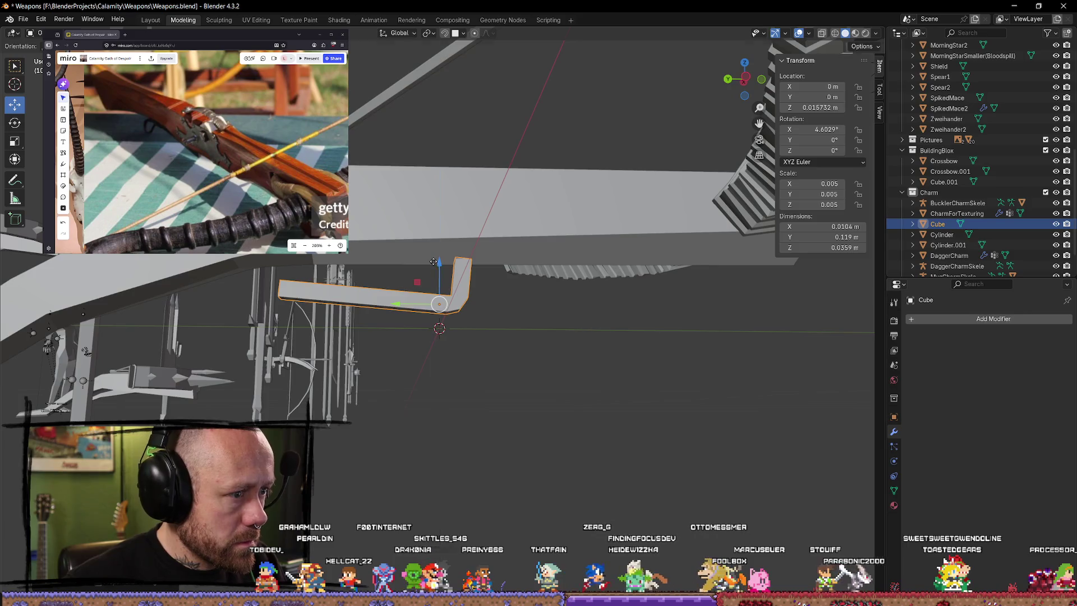
drag(434, 262, 438, 246)
mouse_move(563, 380)
middle_down()
mouse_move(480, 334)
mouse_move(560, 361)
mouse_move(654, 335)
middle_up()
scroll(576, 340, up, 2)
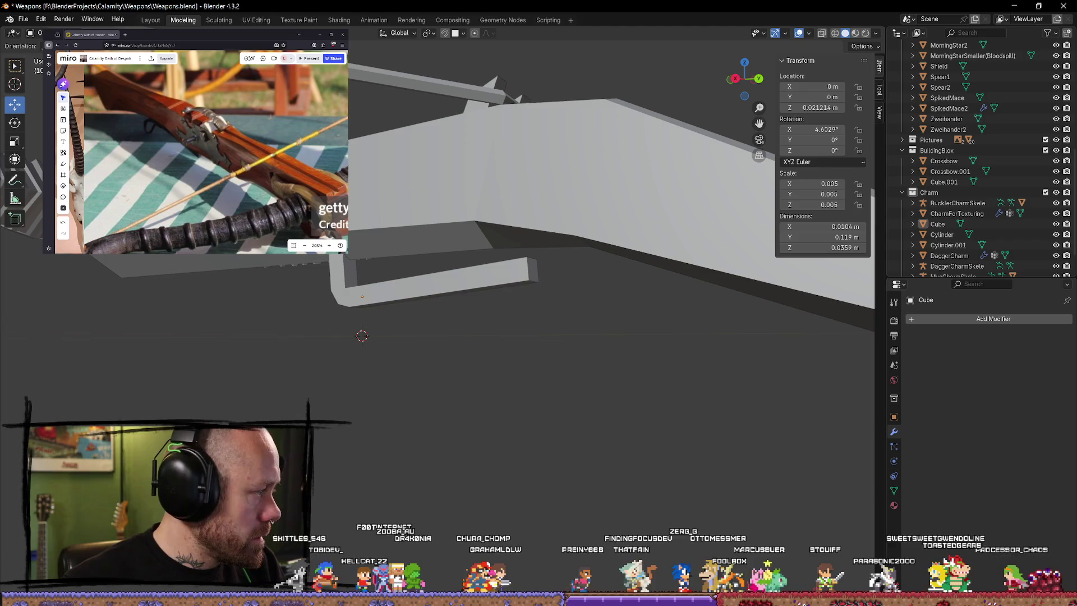
Step: Select the bar's far end face in Edit Mode and extrude it further outward
mouse_move(522, 327)
middle_down()
mouse_move(460, 272)
mouse_move(540, 283)
middle_up()
click(541, 286)
key(Tab)
middle_drag(555, 320, 614, 300)
click(622, 240)
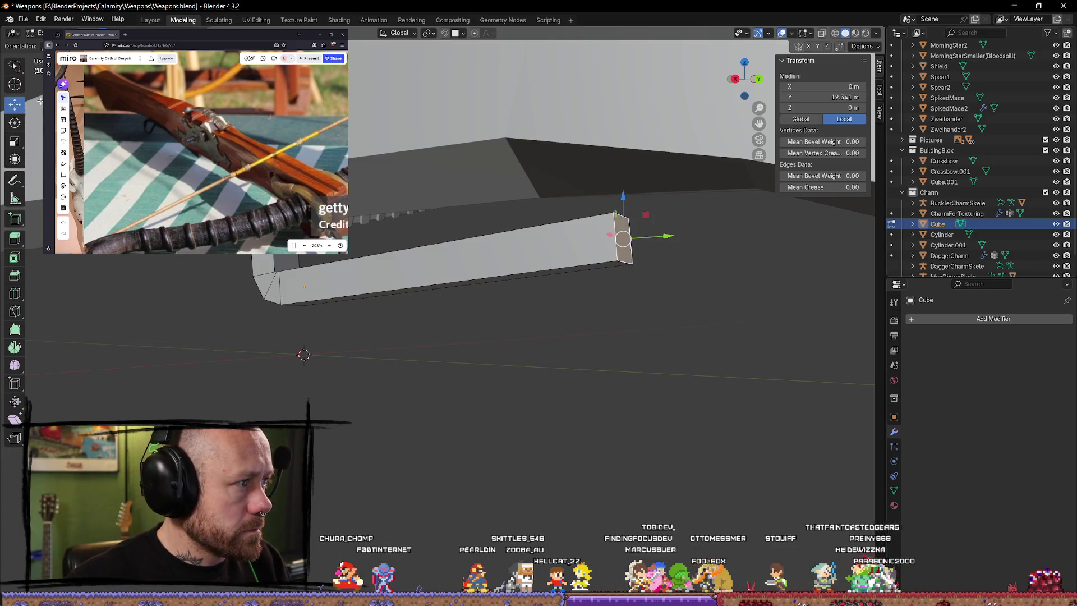
middle_drag(623, 240, 631, 252)
key(shift+space)
key(e)
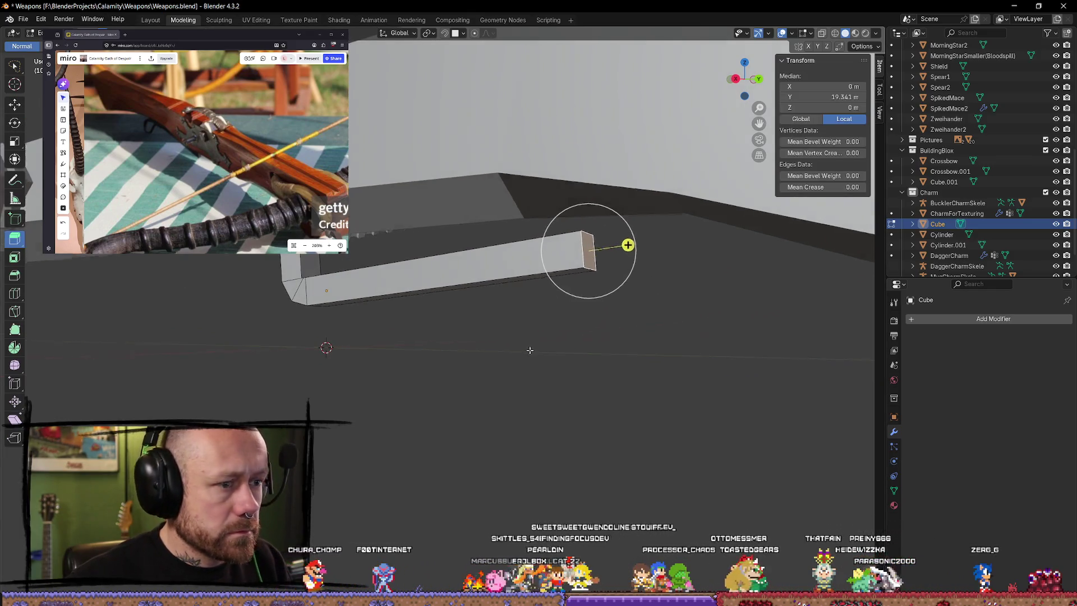
drag(637, 246, 673, 240)
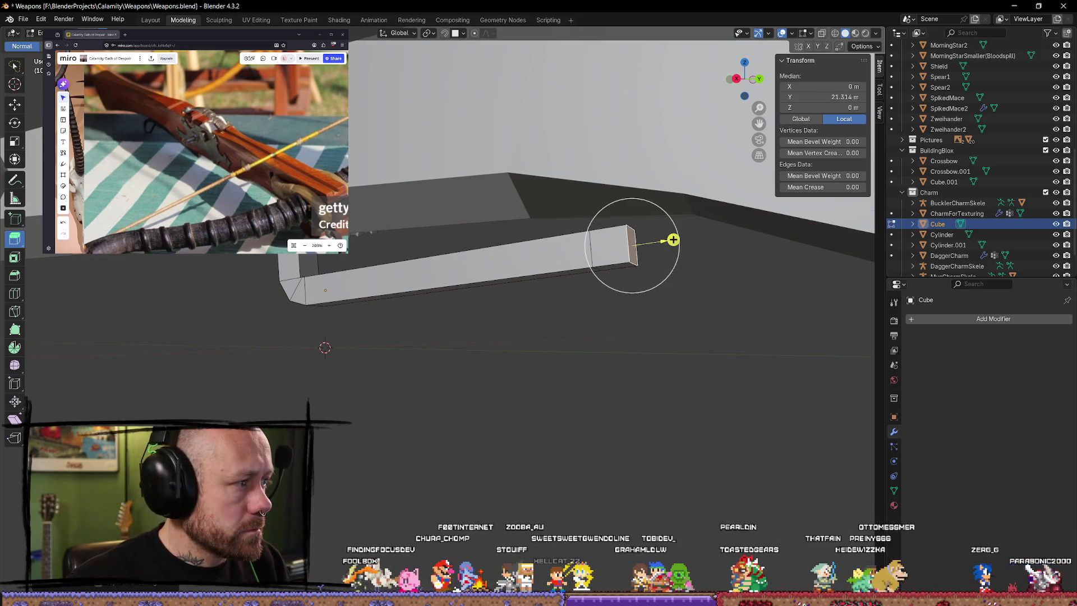
Step: Lower the extruded end face downward along Z
click(16, 105)
middle_drag(640, 252, 677, 241)
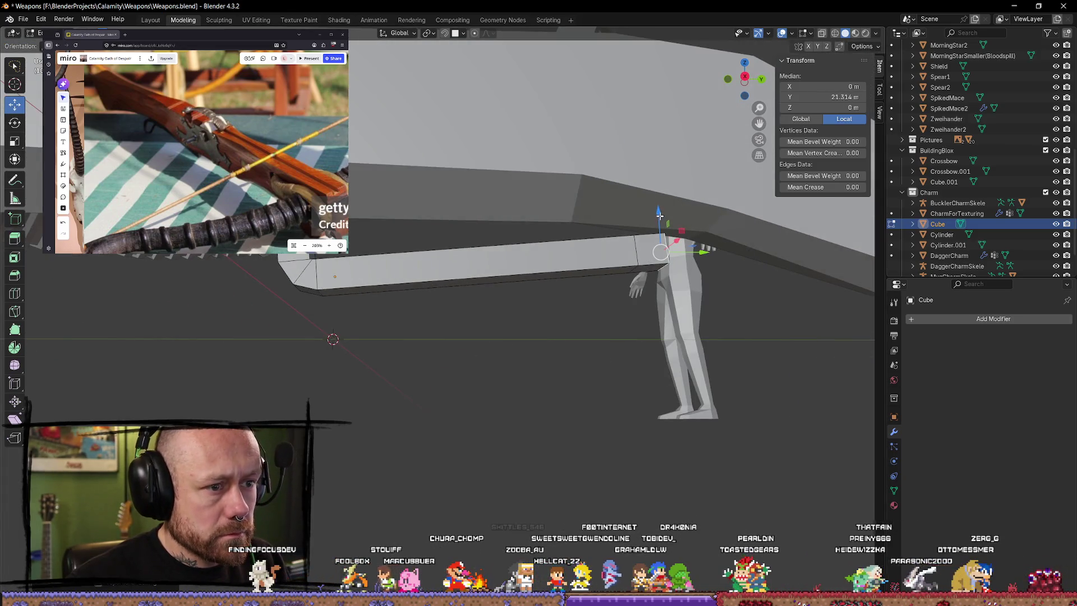
drag(659, 216, 665, 331)
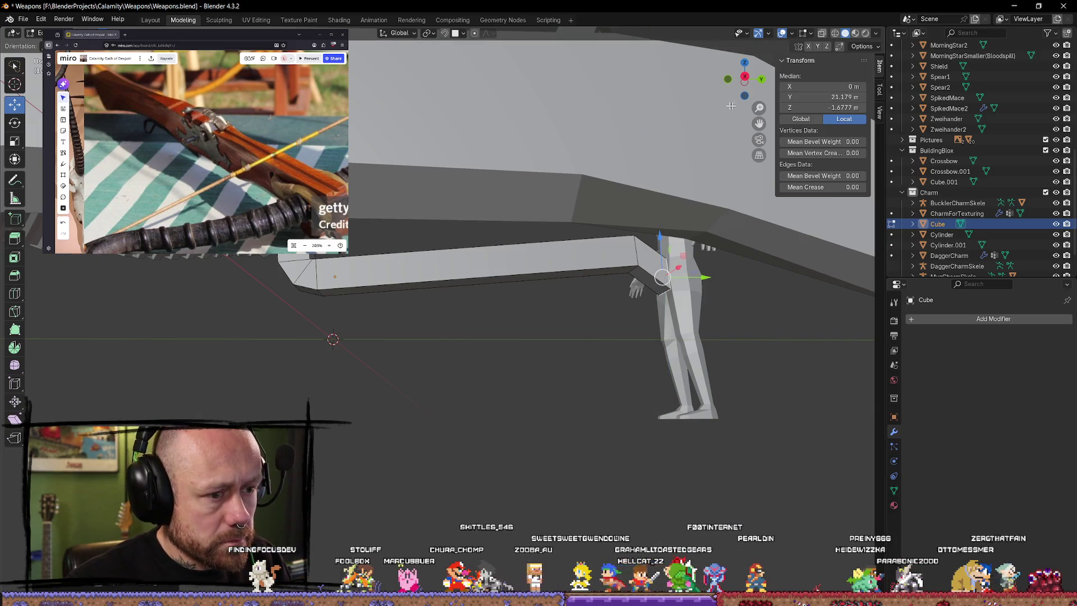
Step: Tilt the end face around X so it angles toward the horn limb
key(shift+space)
click(658, 400)
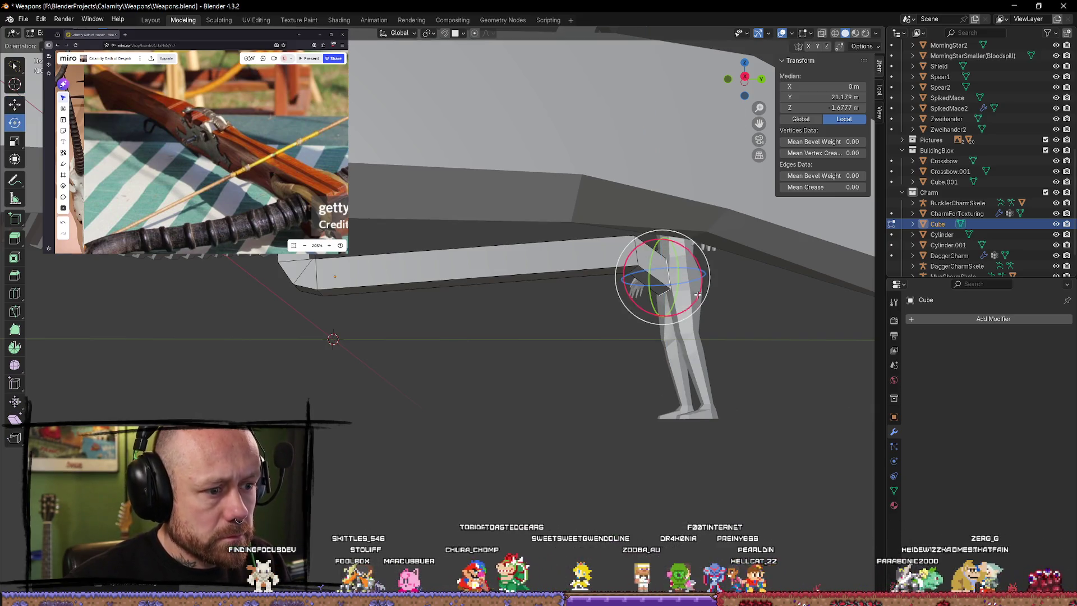
middle_drag(705, 346, 673, 361)
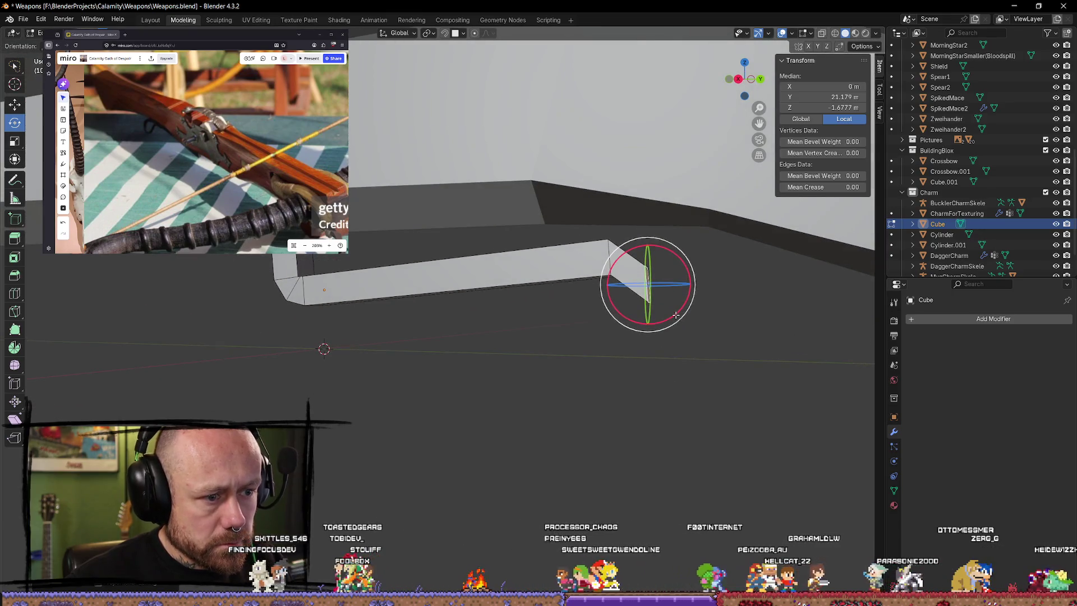
drag(622, 313, 595, 333)
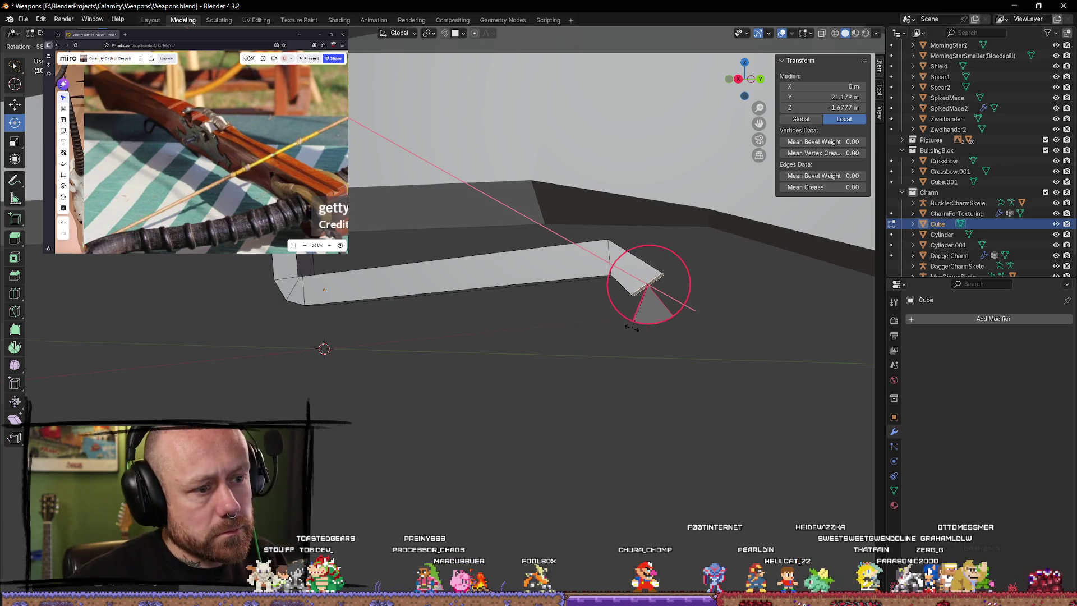
drag(621, 328, 673, 349)
mouse_move(673, 348)
middle_down()
mouse_move(532, 355)
mouse_move(526, 389)
mouse_move(514, 361)
middle_up()
click(526, 390)
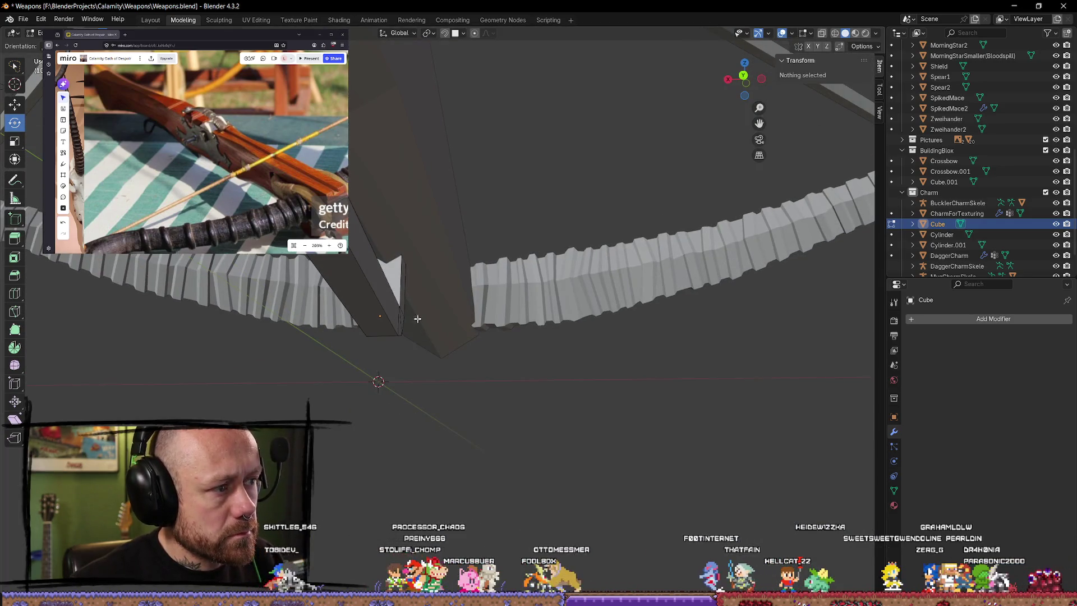
middle_drag(417, 322, 467, 301)
mouse_move(468, 186)
middle_down()
mouse_move(505, 243)
mouse_move(563, 242)
middle_up()
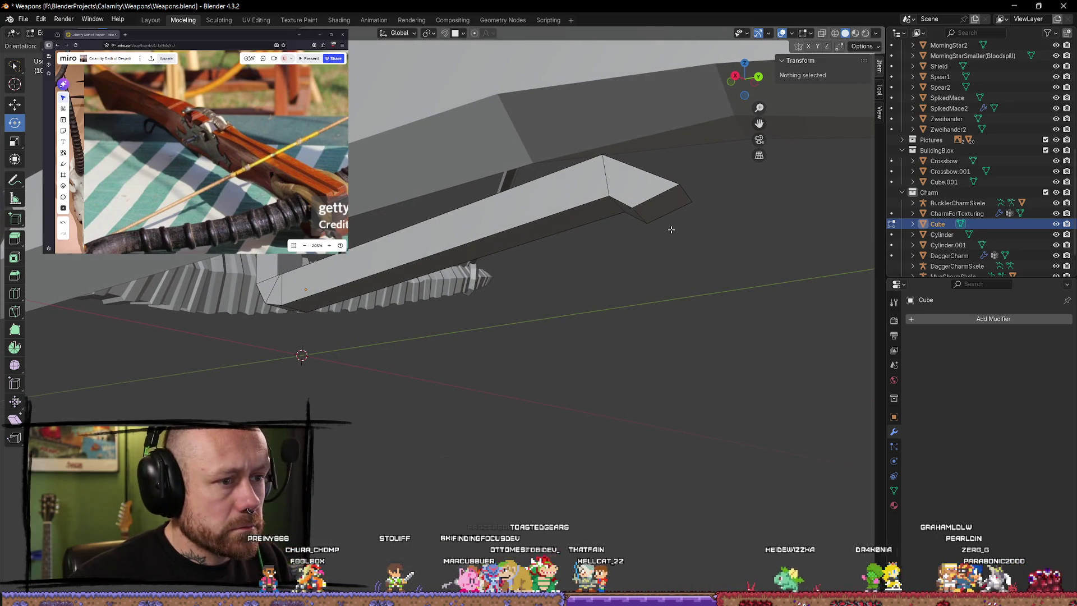
click(665, 213)
key(x)
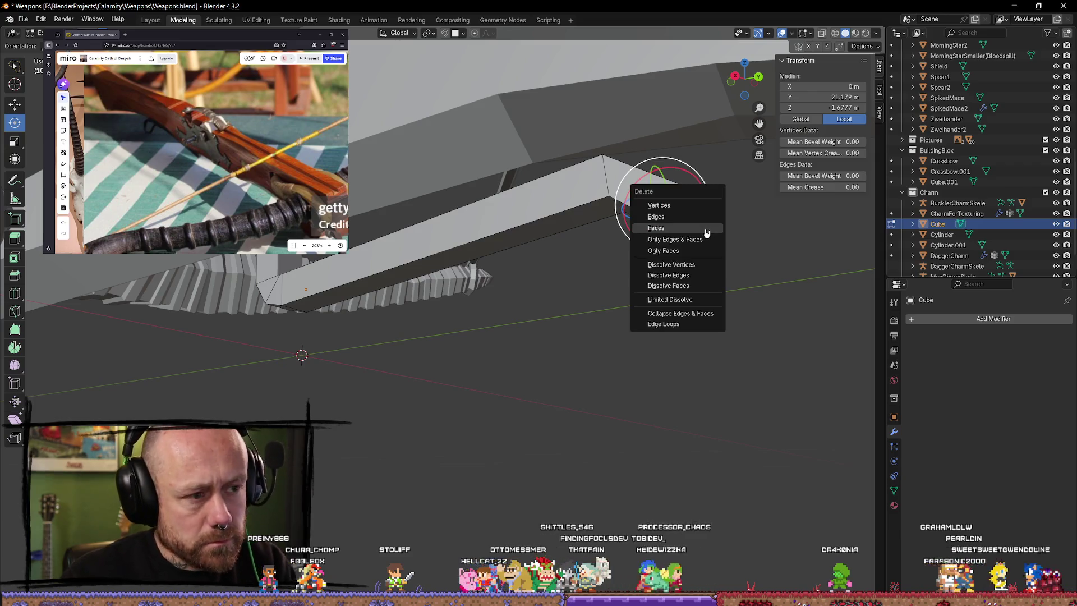
key(Escape)
key(ctrl+z)
key(ctrl+shift+z)
key(ctrl+z)
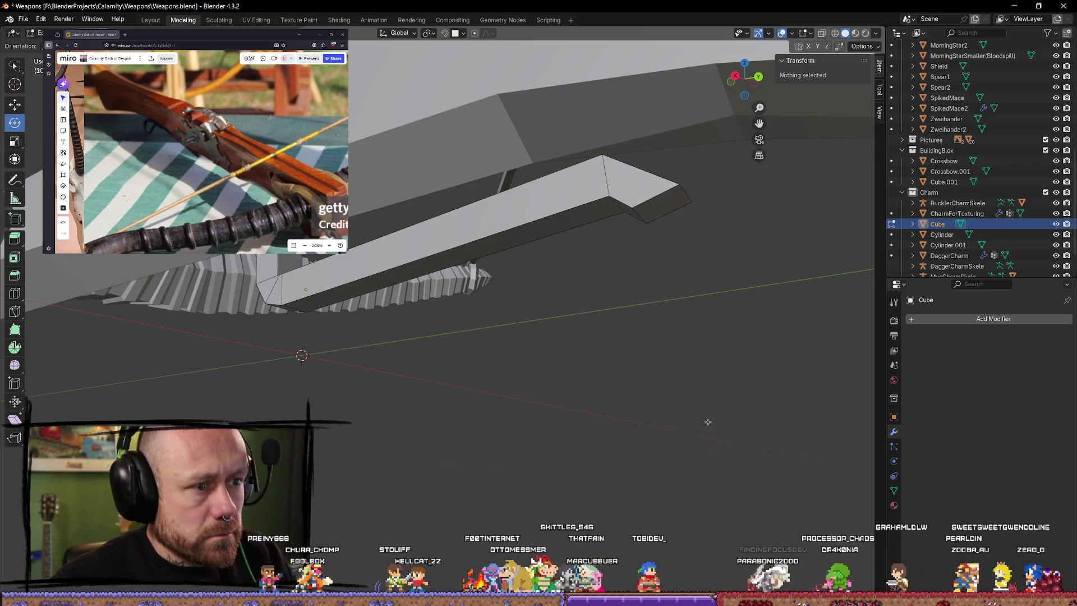
key(ctrl+shift+z)
key(ctrl+z)
middle_drag(695, 330, 65, 282)
key(alt+a)
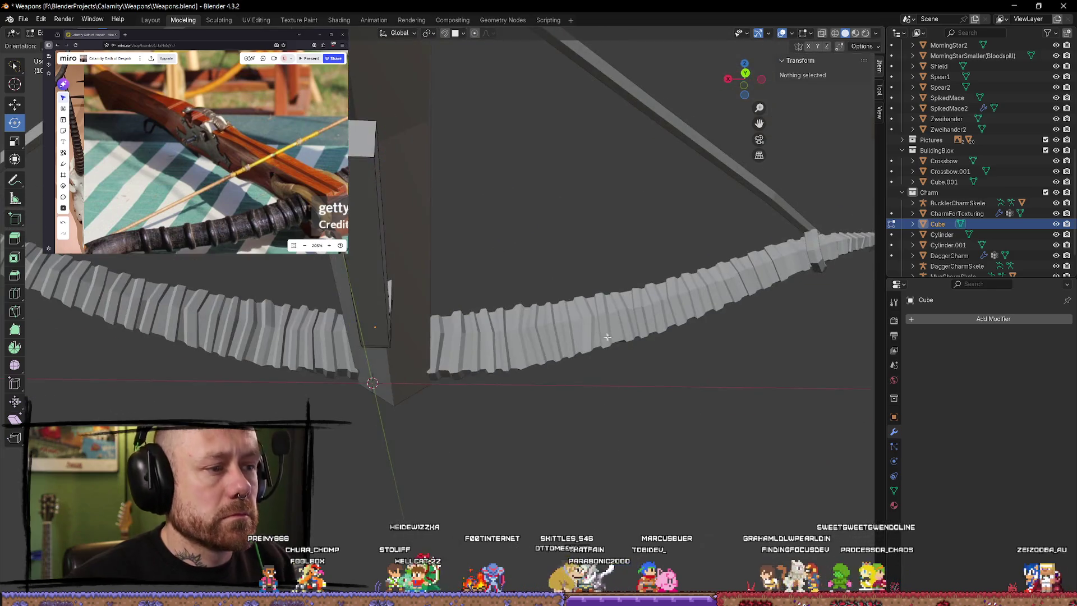
click(22, 291)
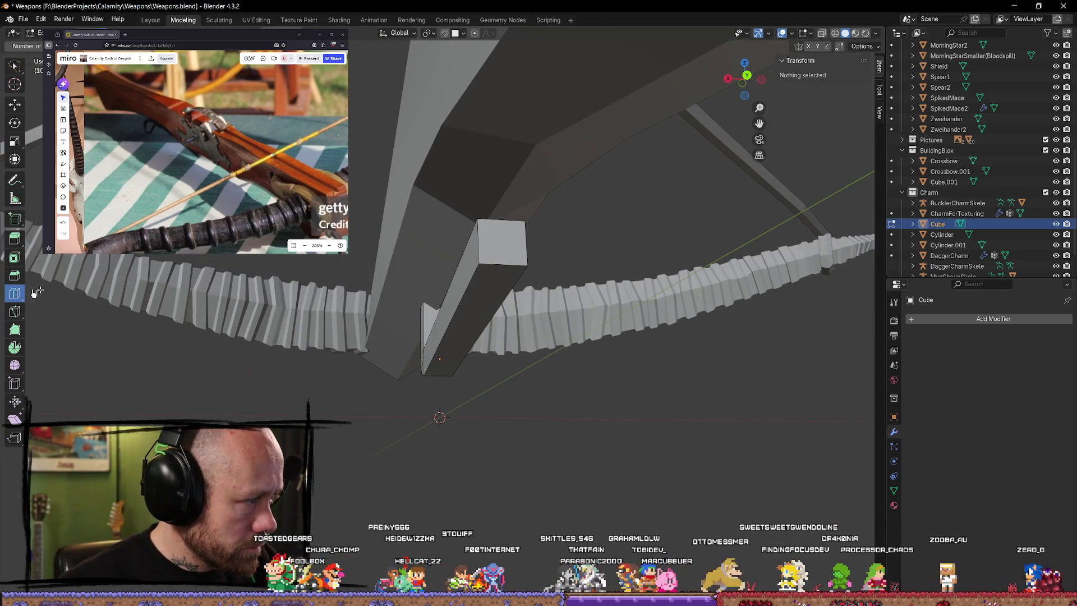
click(14, 311)
mouse_move(506, 354)
middle_down()
mouse_move(555, 368)
mouse_move(498, 182)
middle_up()
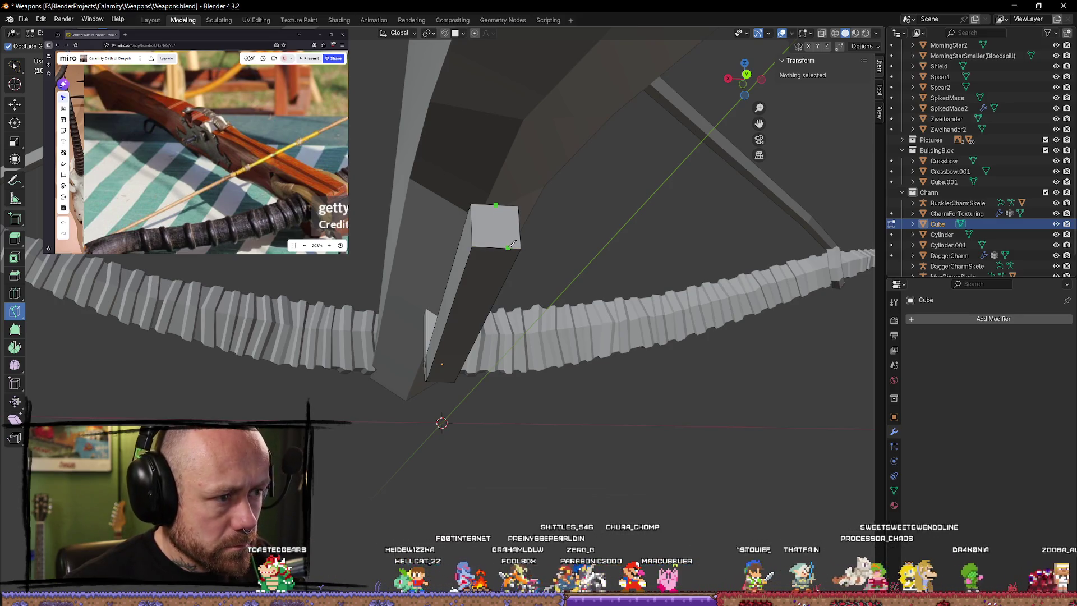
mouse_move(500, 245)
middle_down()
mouse_move(531, 355)
mouse_move(529, 319)
middle_up()
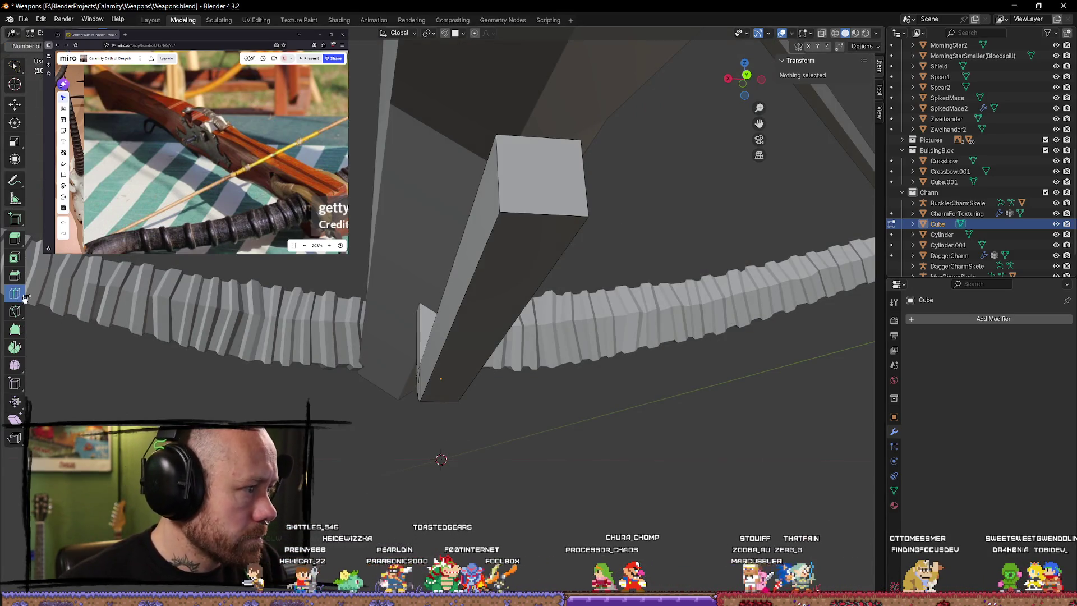
middle_drag(572, 471, 589, 475)
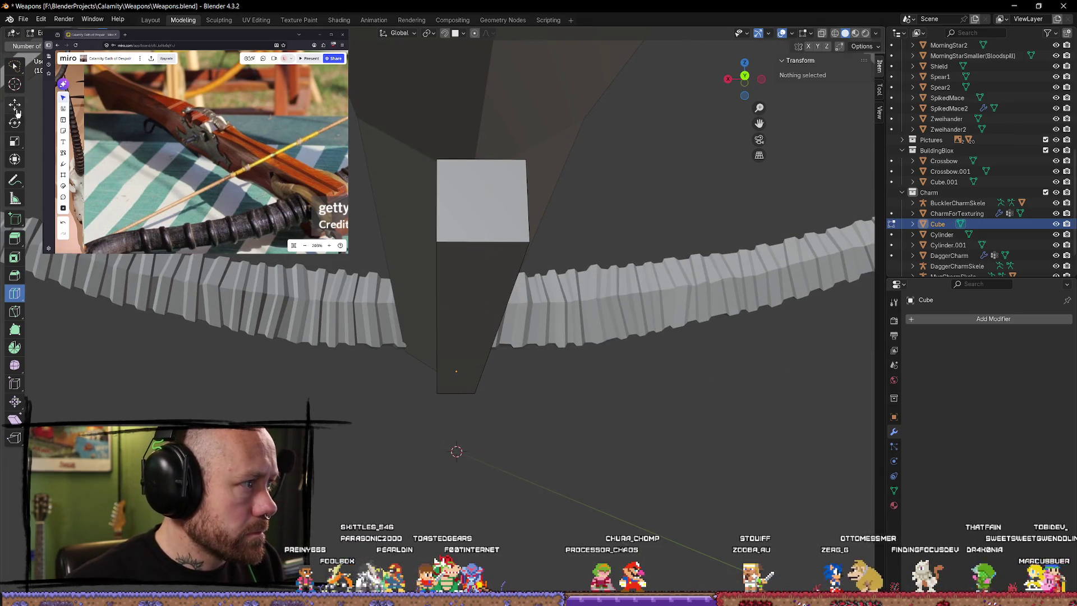
click(486, 210)
key(ctrl+f)
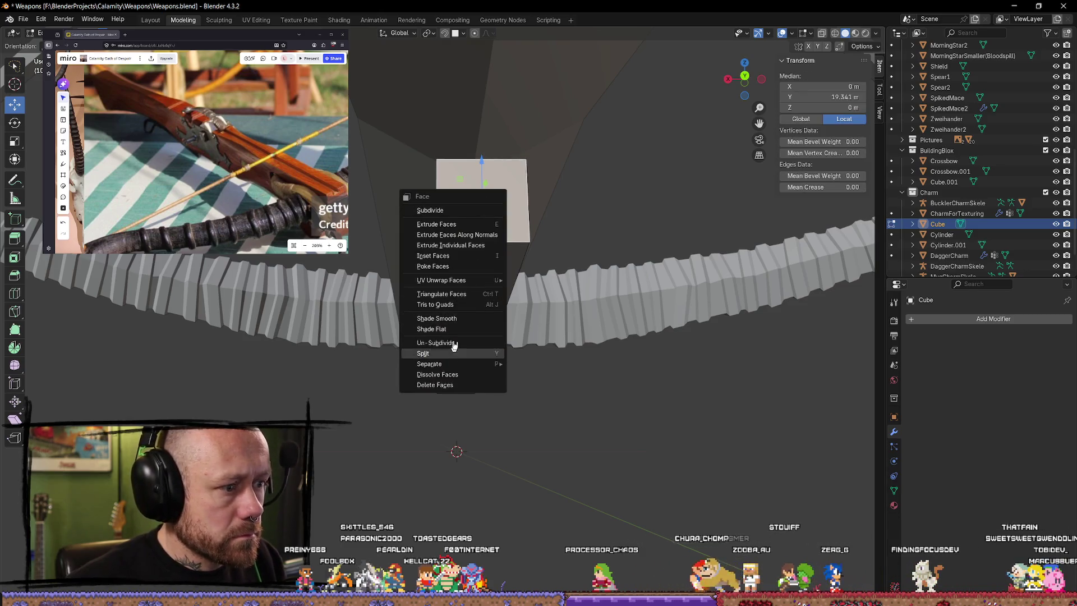
Step: Subdivide the bar's end face into a 2x2 grid via the Face menu
click(456, 345)
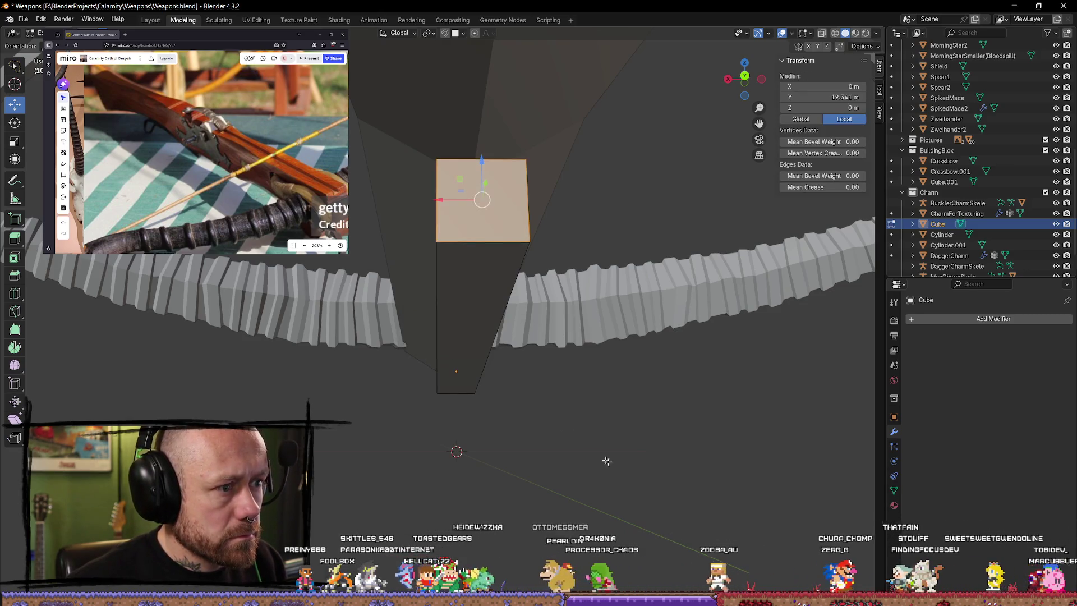
middle_drag(556, 454, 593, 462)
click(634, 467)
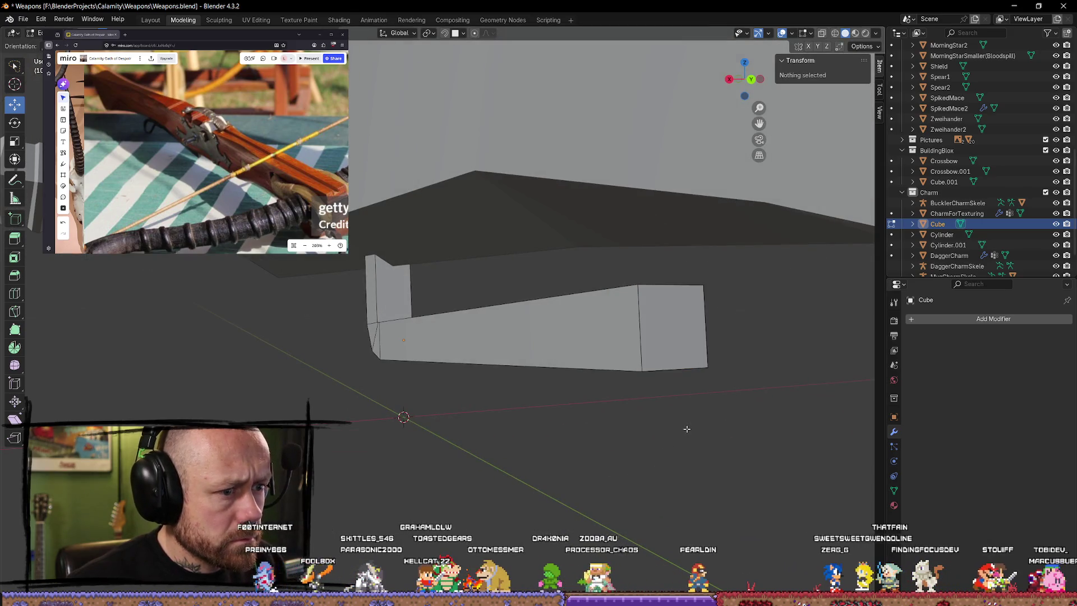
click(682, 358)
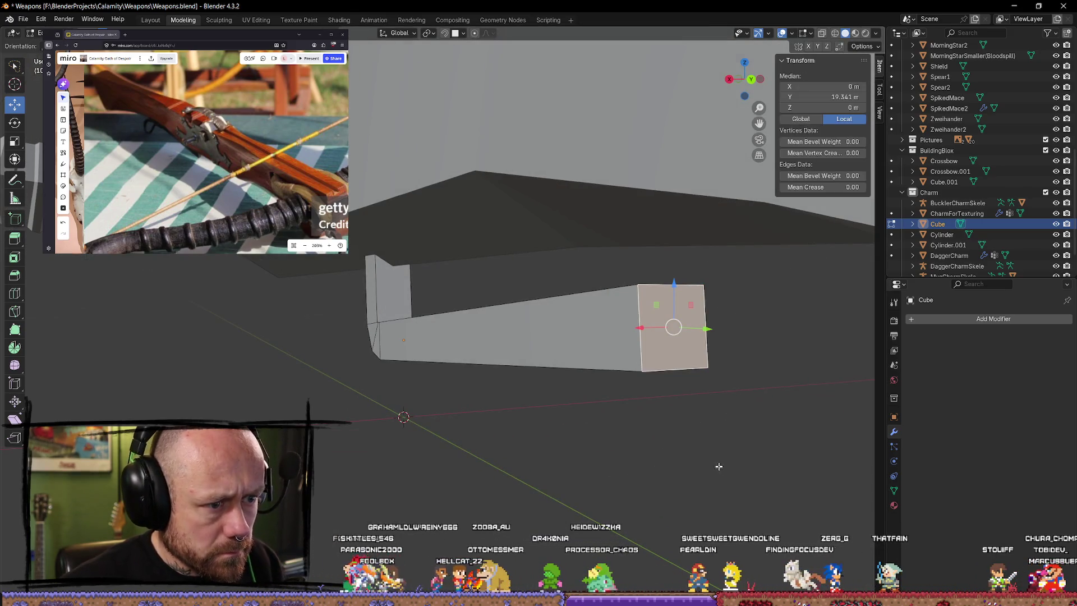
key(ctrl+f)
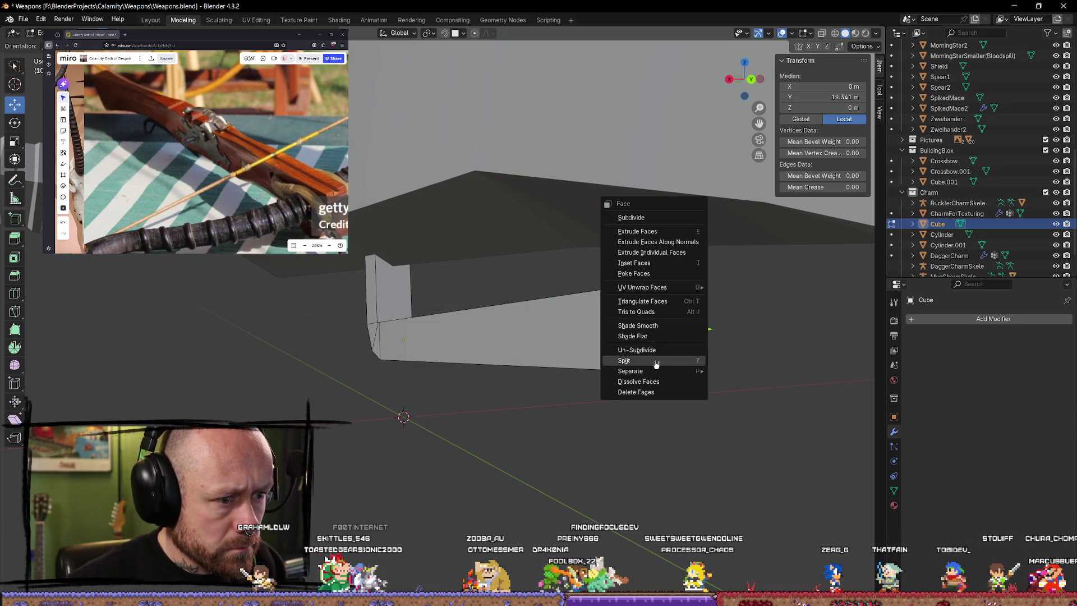
click(631, 217)
Step: Extrude one quarter sub-face of the end into a long prism along its normal
click(707, 439)
mouse_move(708, 438)
middle_down()
mouse_move(618, 469)
mouse_move(535, 469)
middle_up()
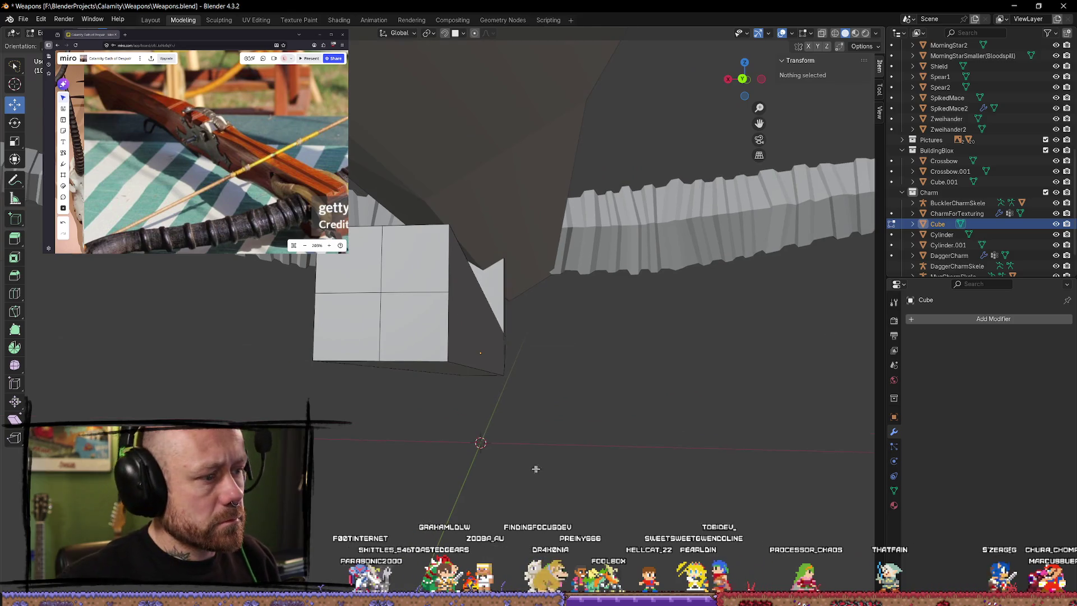
click(402, 296)
key(alt+a)
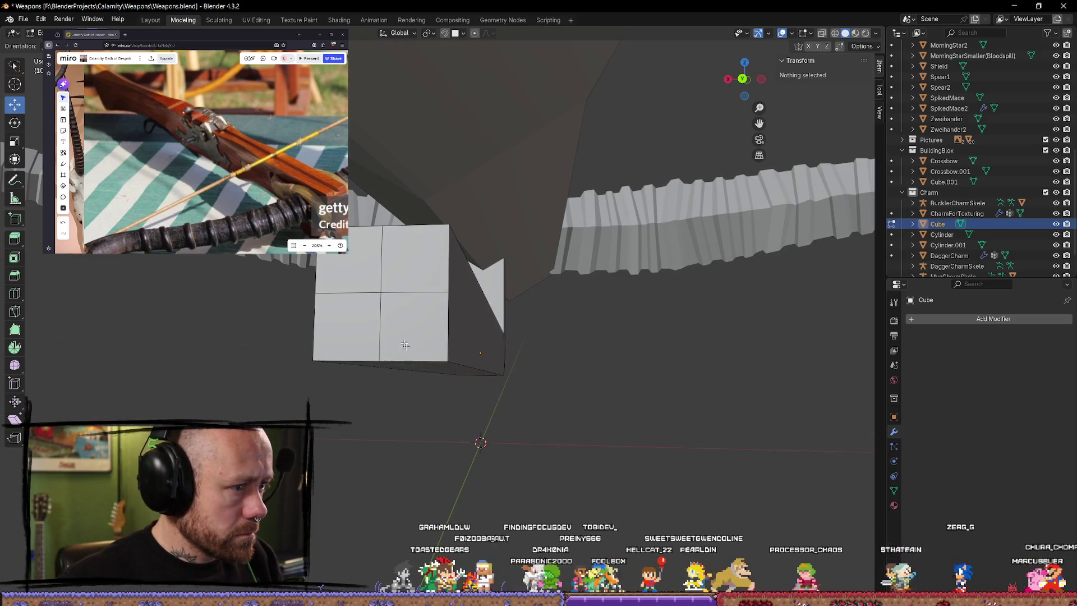
click(412, 356)
right_click(541, 354)
click(539, 354)
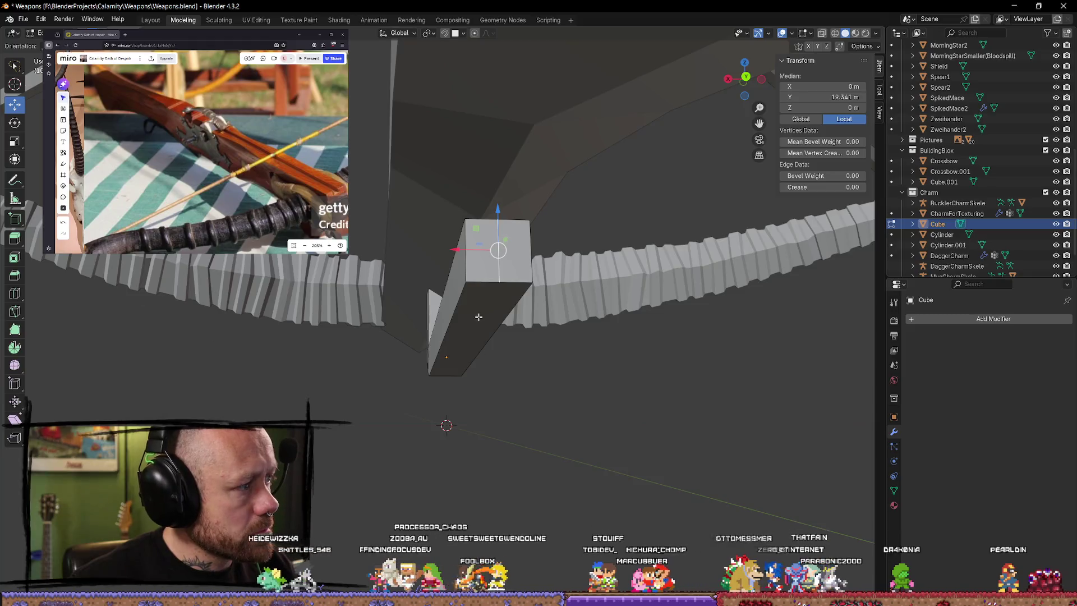
key(alt+a)
Step: Extrude the new prism's end face to lengthen the bar beneath the stock
click(484, 266)
middle_drag(484, 267, 623, 375)
key(e)
click(662, 380)
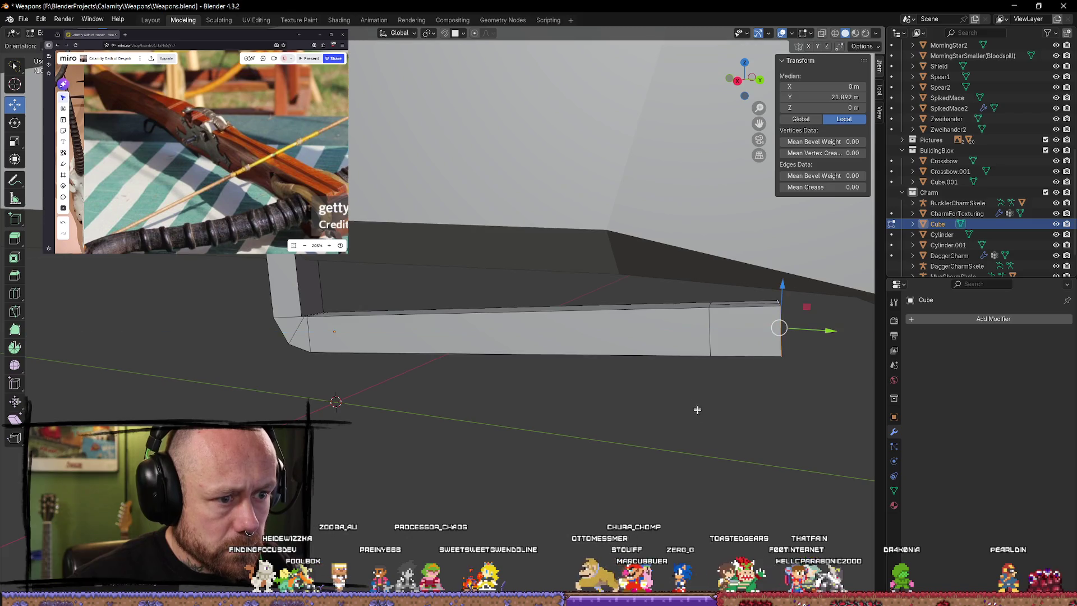
Step: Extrude the end face once more and tilt the new section downward
middle_drag(697, 401, 770, 395)
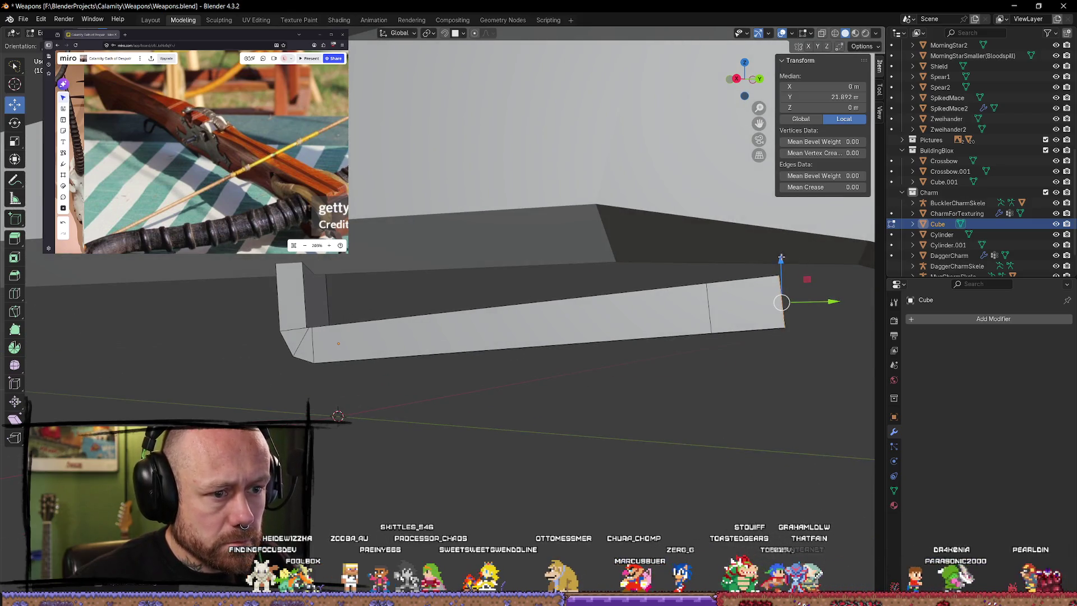
key(e)
click(791, 375)
middle_drag(791, 374, 791, 354)
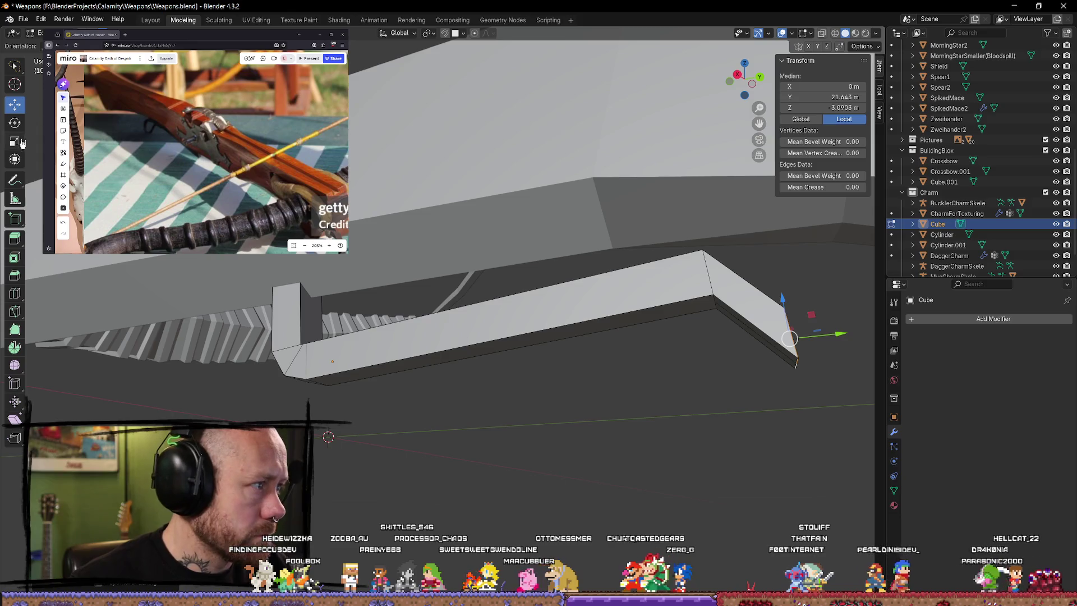
click(15, 122)
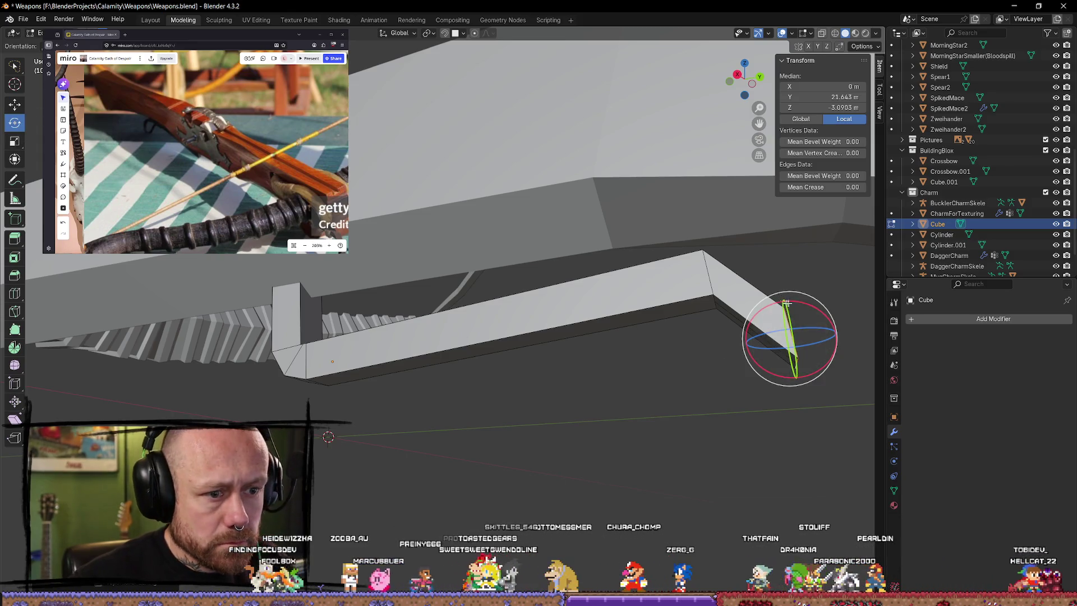
mouse_move(784, 301)
mouse_down()
mouse_move(871, 354)
mouse_move(855, 364)
mouse_up()
Step: Bend the bar's corner edge by about -25° to form the angled tail
mouse_move(856, 364)
middle_down()
mouse_move(793, 361)
mouse_move(709, 299)
middle_up()
alt+click(709, 298)
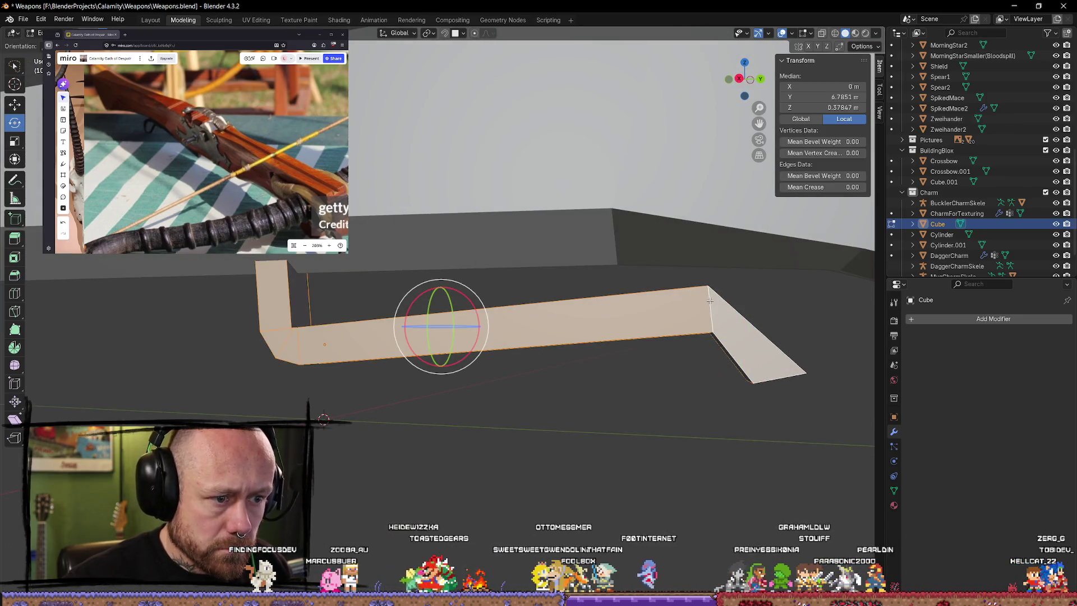
click(760, 303)
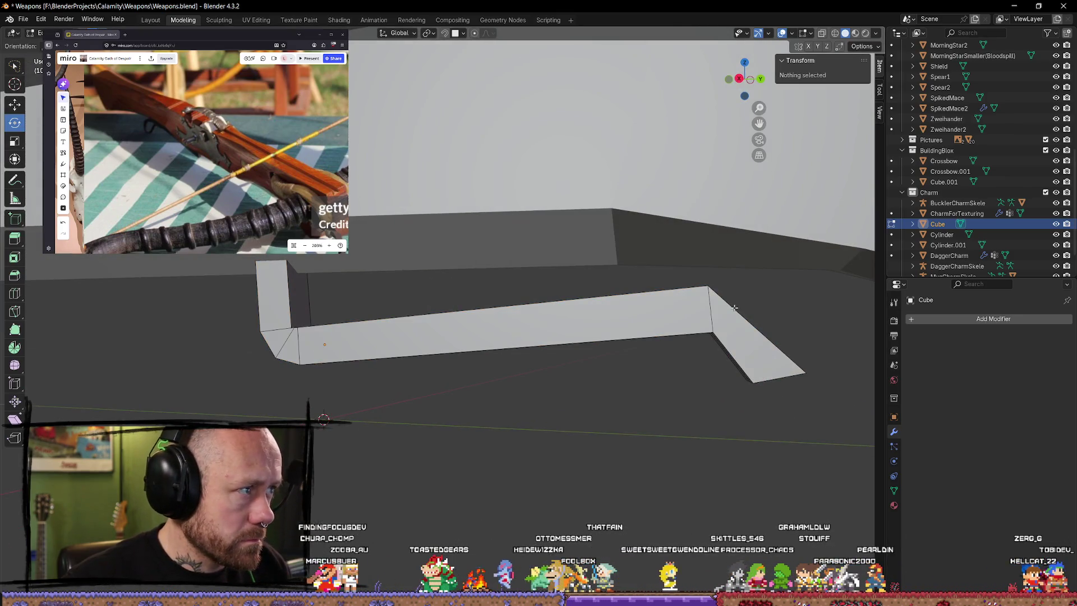
click(709, 301)
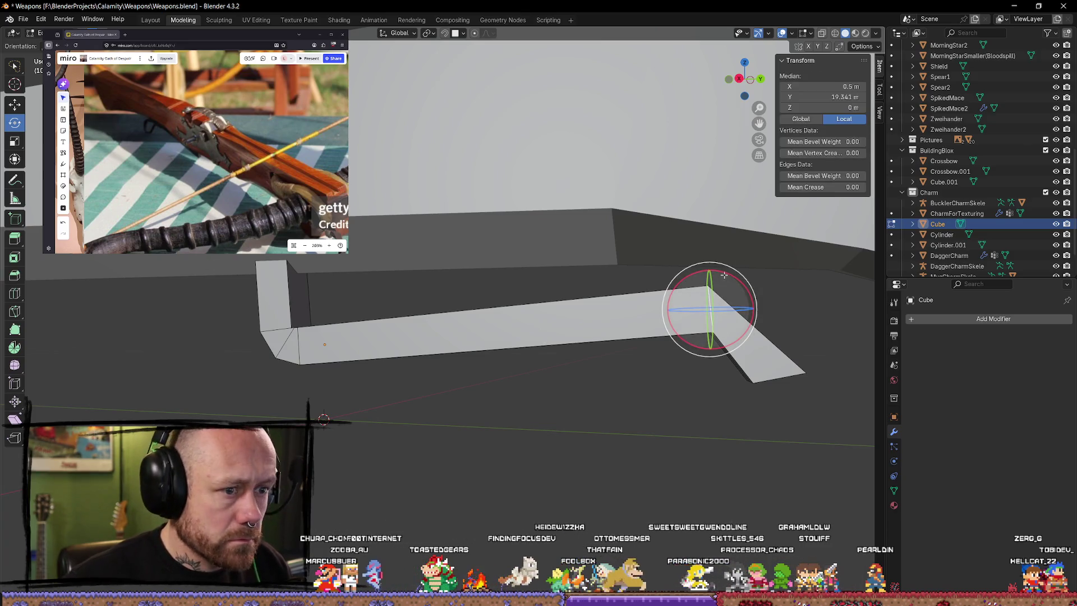
drag(745, 284, 733, 372)
key(alt+a)
mouse_move(697, 413)
middle_down()
mouse_move(632, 353)
mouse_move(497, 291)
middle_up()
click(431, 243)
key(w)
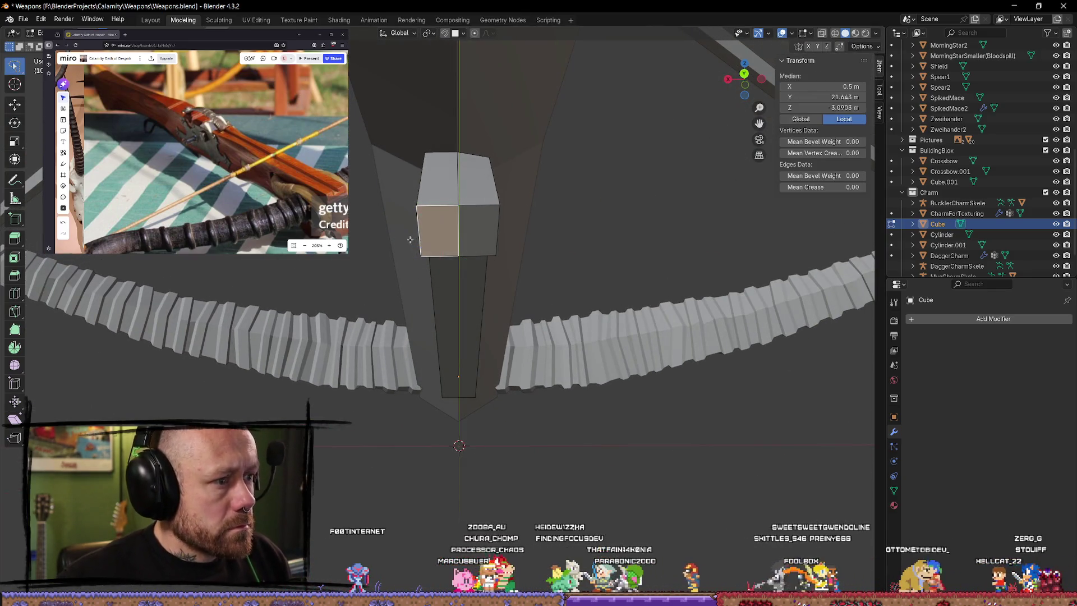
Step: Shift a side face of the top block outward along X and select its left front face
click(14, 104)
mouse_move(441, 229)
mouse_down()
mouse_move(421, 232)
mouse_move(493, 230)
mouse_up()
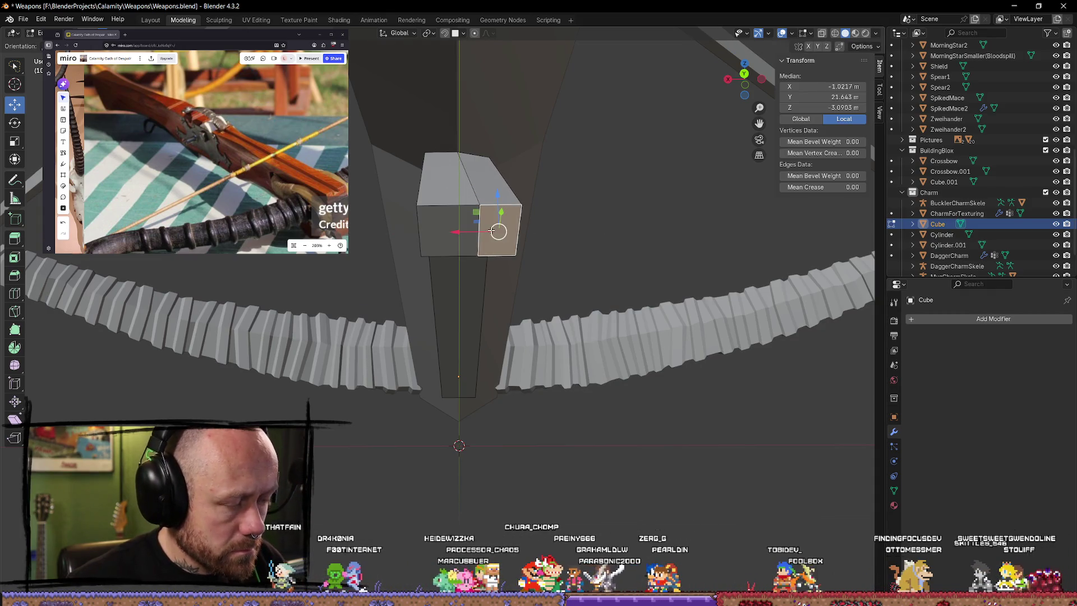
click(511, 475)
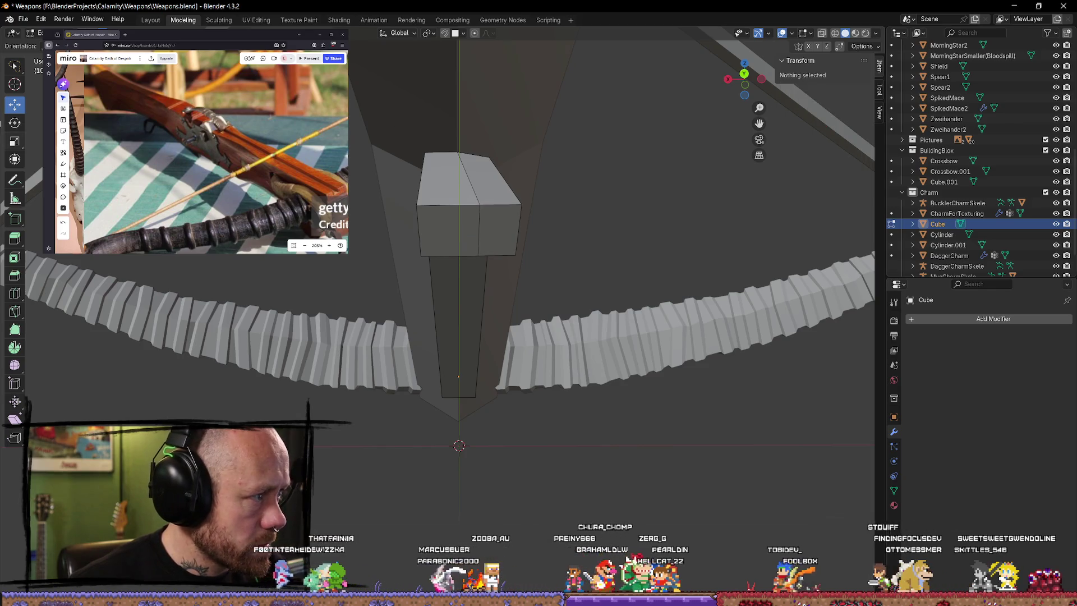
click(442, 233)
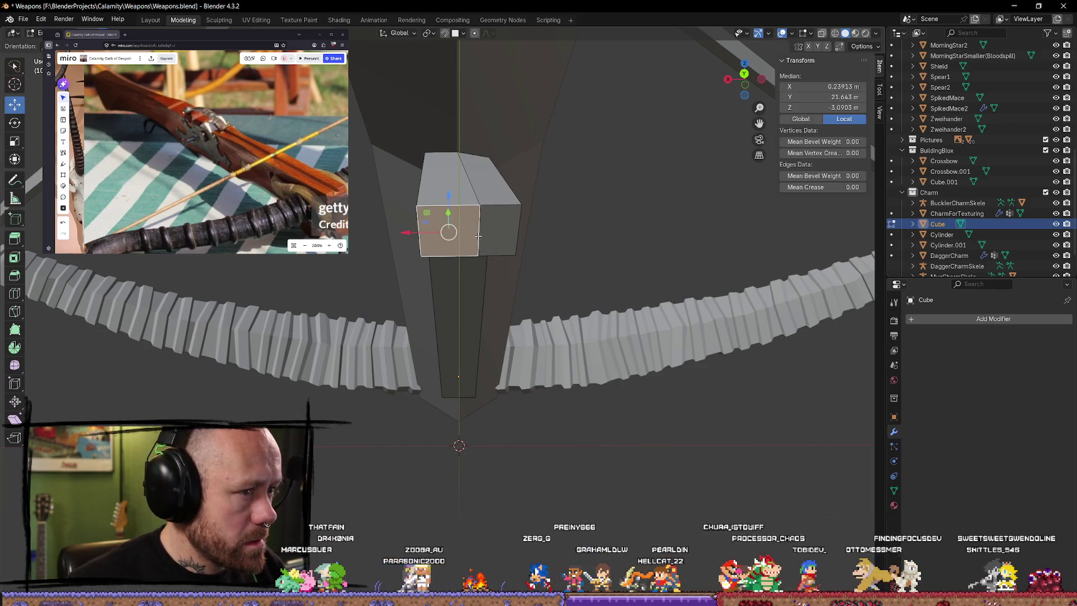
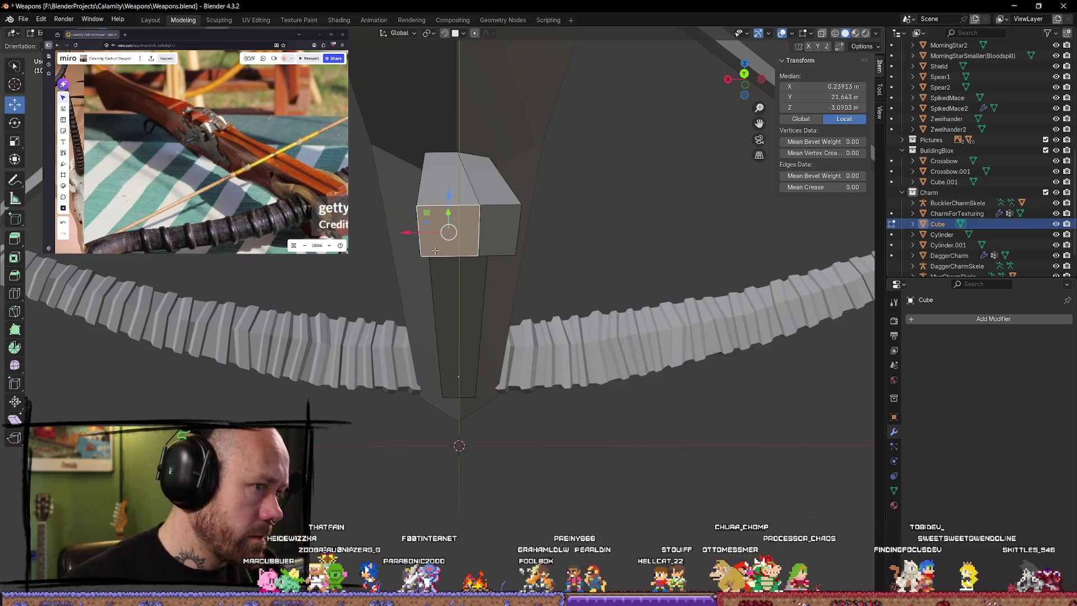
Step: Undo the small cube on the block's top and select only the left half of the top face
mouse_move(437, 251)
middle_down()
mouse_move(578, 272)
mouse_move(586, 252)
middle_up()
click(625, 220)
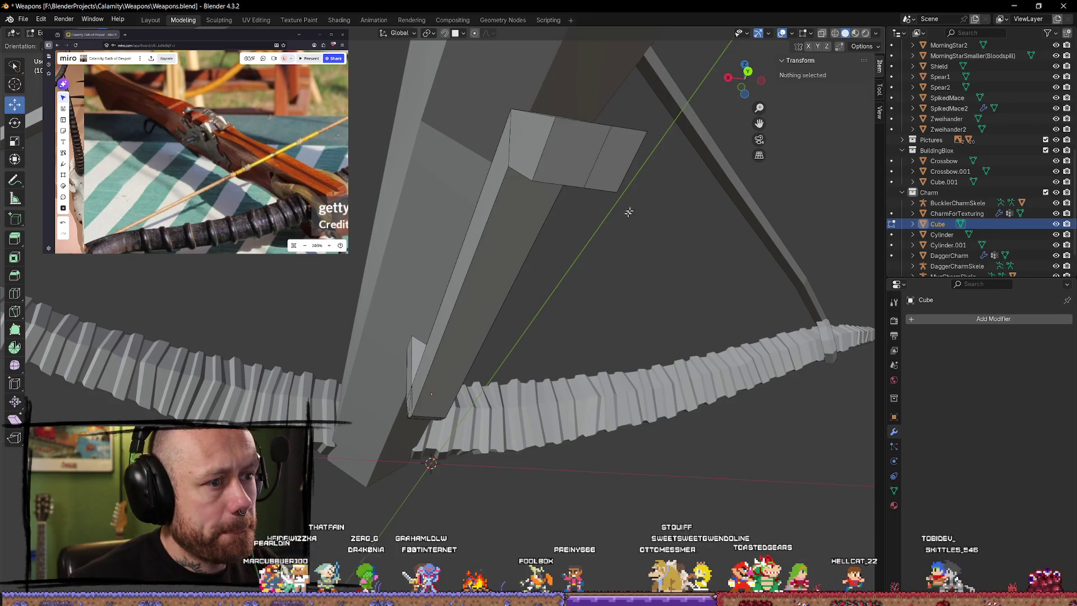
middle_drag(625, 221, 614, 221)
click(562, 243)
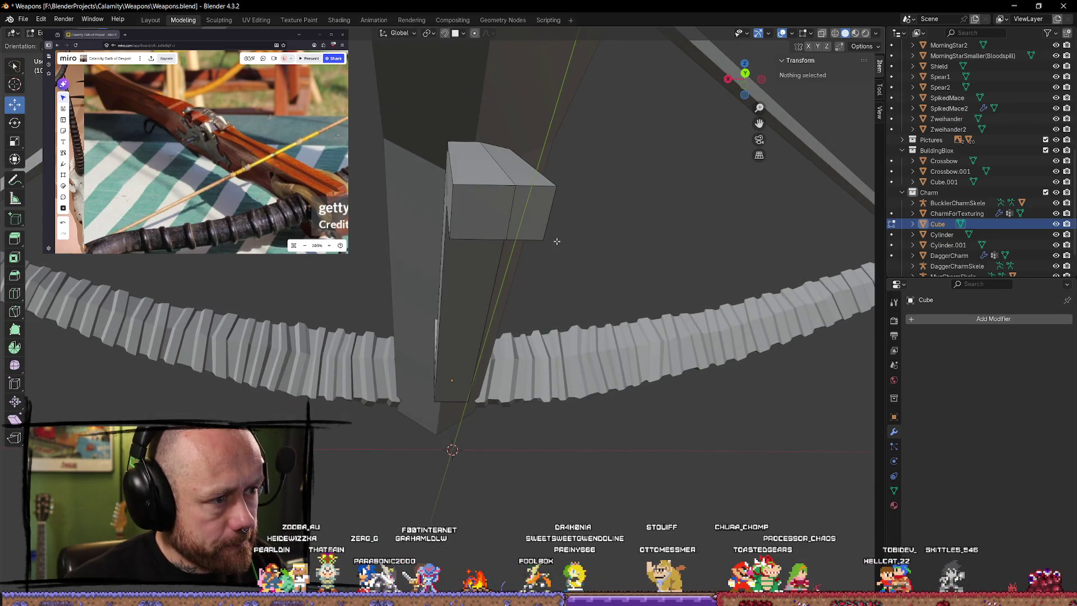
click(510, 212)
click(535, 232)
click(535, 233)
click(535, 233)
key(ctrl+z)
click(536, 232)
click(487, 204)
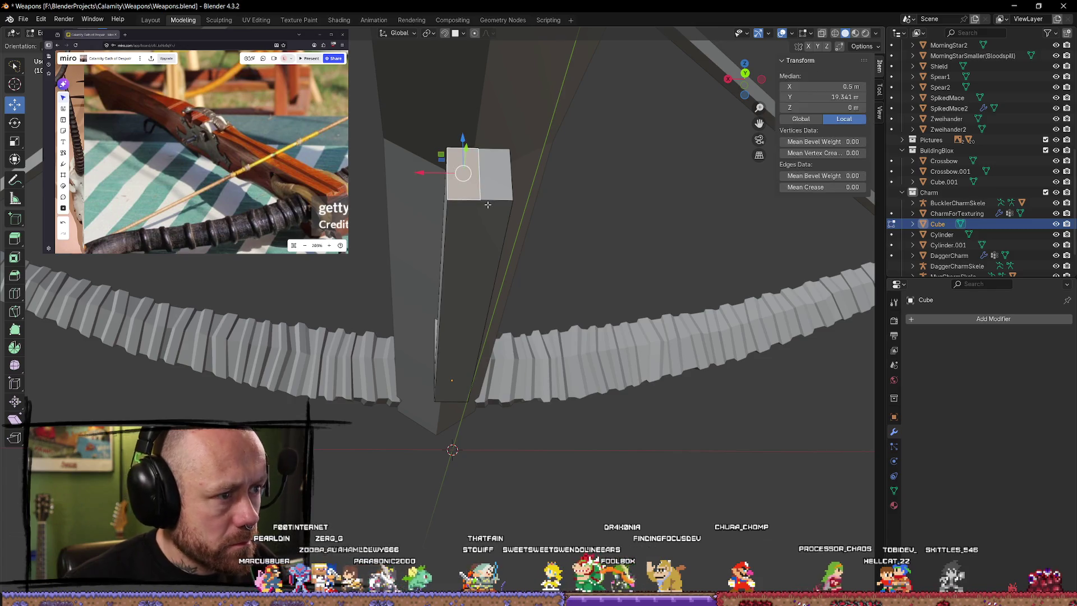
Step: Pull the left half out along Y into a thin strip and slide its face sideways along X
mouse_move(486, 203)
middle_down()
mouse_move(752, 326)
mouse_move(375, 244)
middle_up()
key(g)
key(y)
click(752, 326)
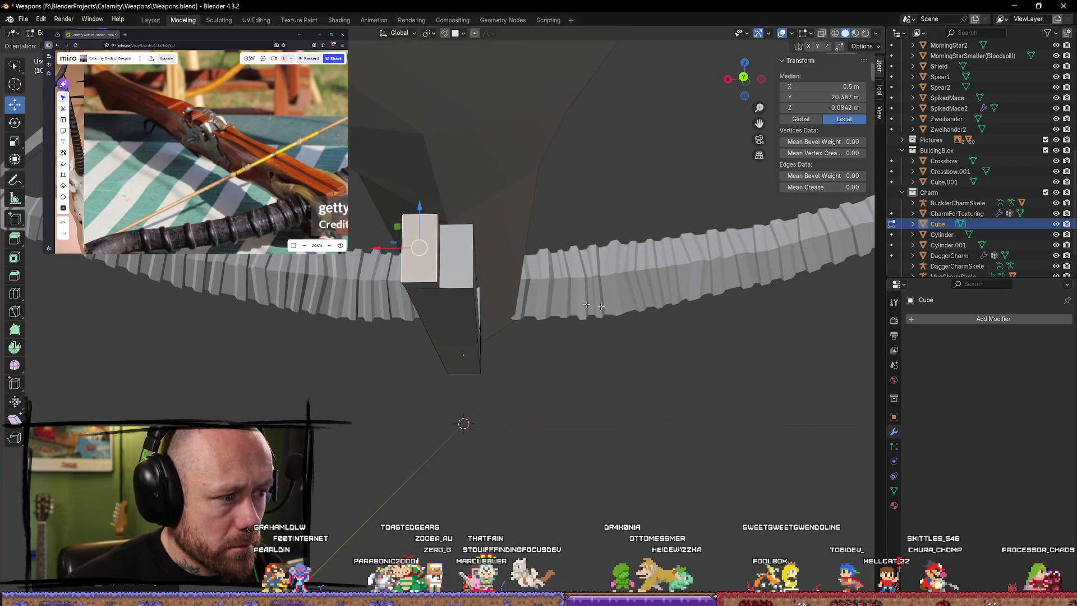
key(g)
key(x)
click(366, 245)
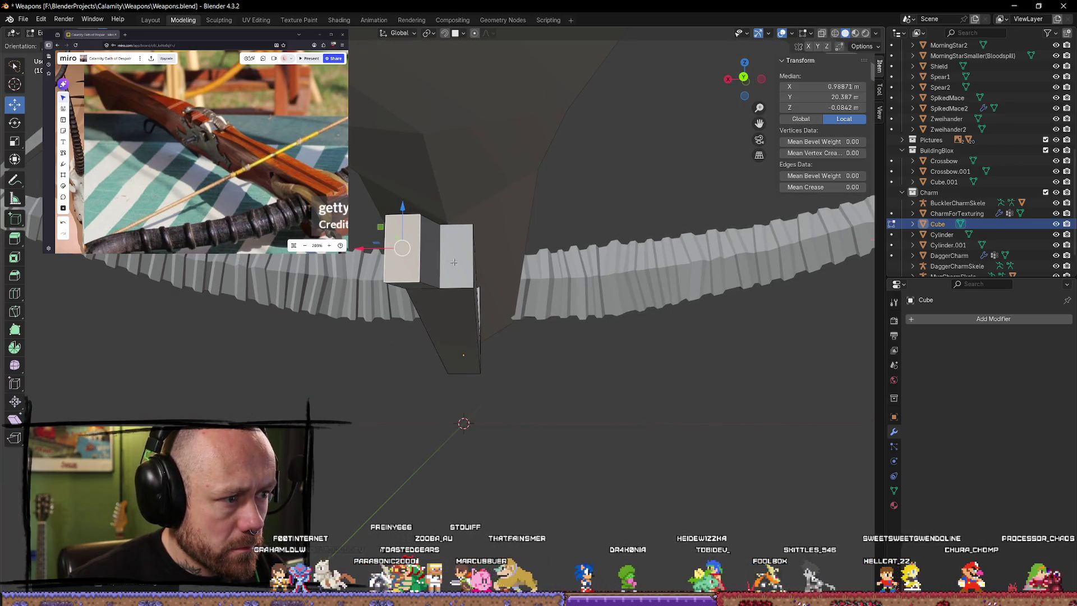
Step: Pull the right face out along Y to match, forming the second side block
click(465, 264)
middle_drag(465, 264, 637, 319)
key(g)
key(y)
click(650, 321)
mouse_move(650, 320)
middle_down()
mouse_move(555, 194)
mouse_move(472, 143)
middle_up()
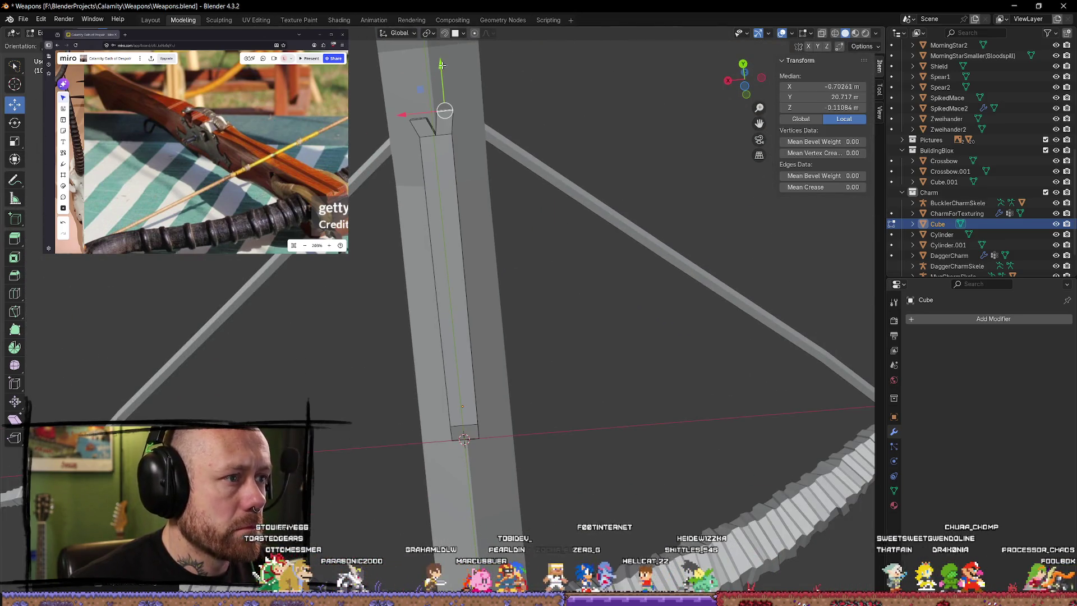
Step: Shift the strip sideways along X and drop its end face down along Z
drag(442, 65, 445, 72)
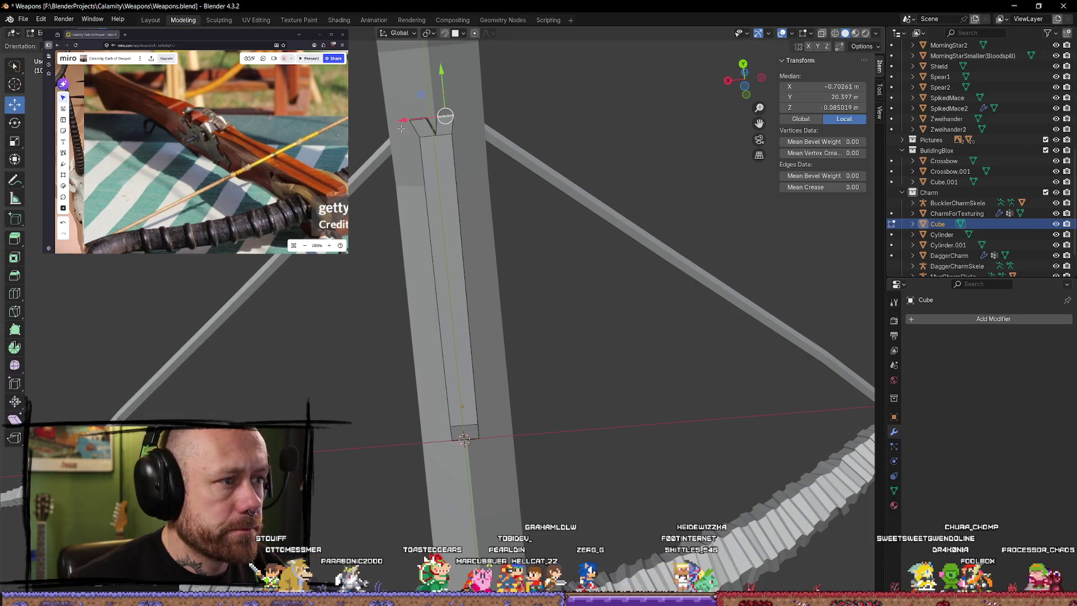
key(x)
click(440, 113)
mouse_move(440, 113)
middle_down()
mouse_move(631, 269)
mouse_move(652, 300)
middle_up()
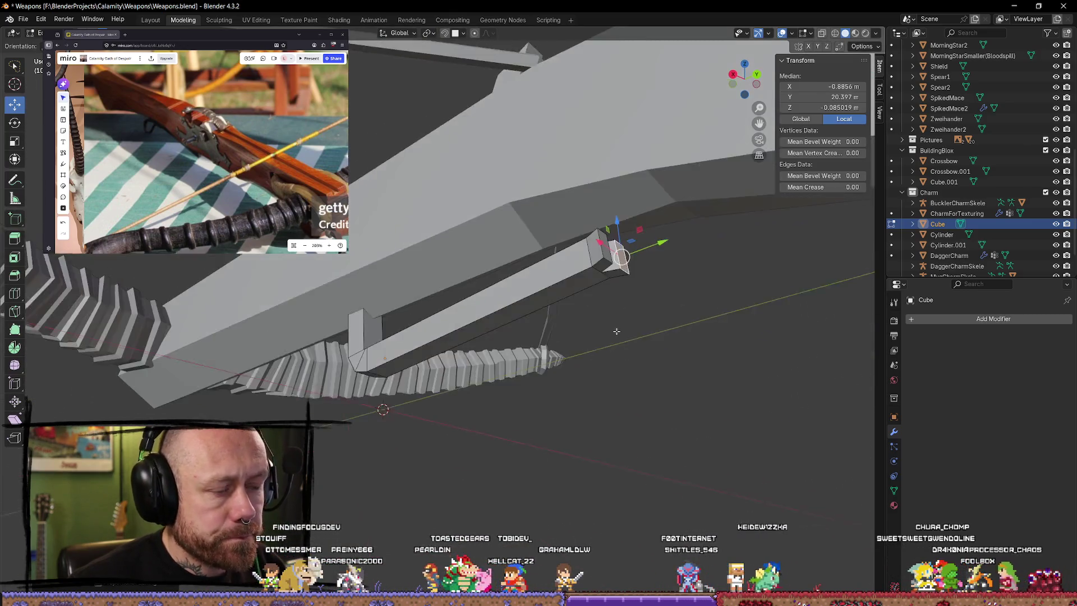
key(g)
key(z)
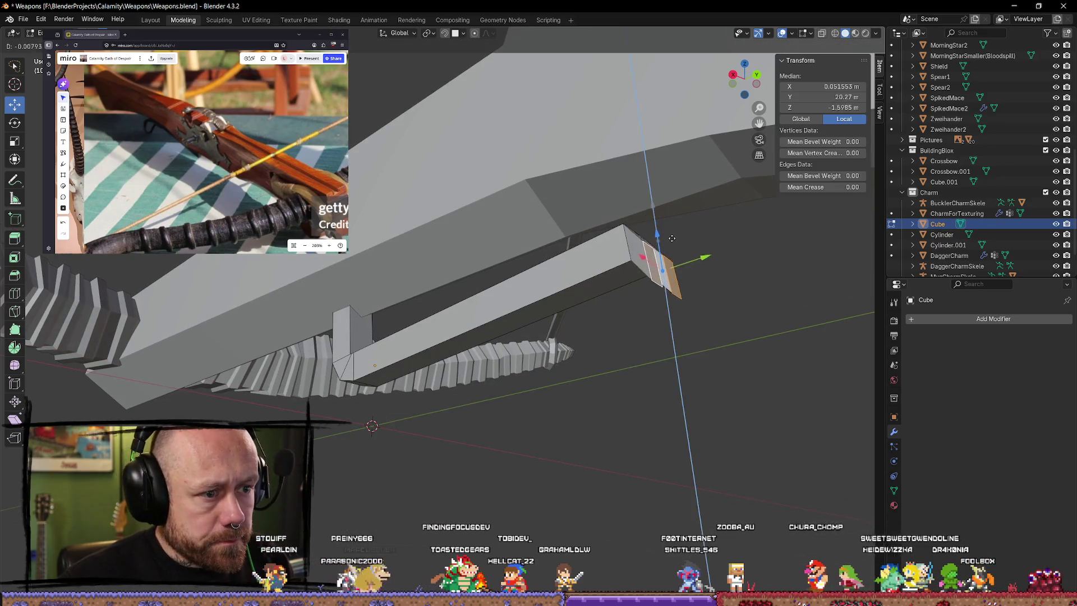
click(717, 263)
Step: Switch to the Rotate tool and select the edges at the strip's tip for bending
middle_drag(725, 299, 711, 313)
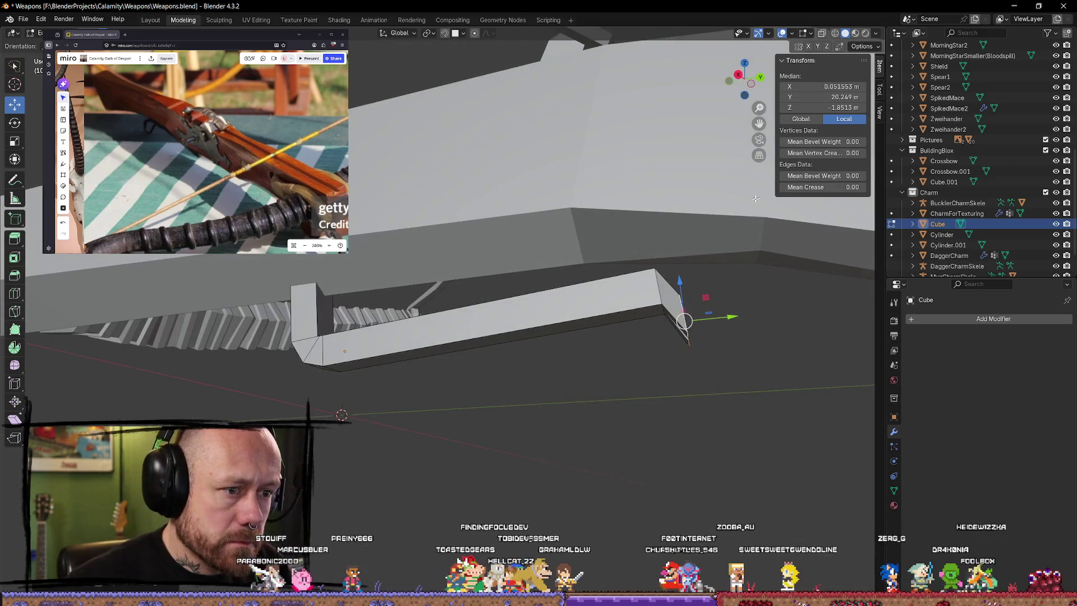
key(shift+space)
click(686, 320)
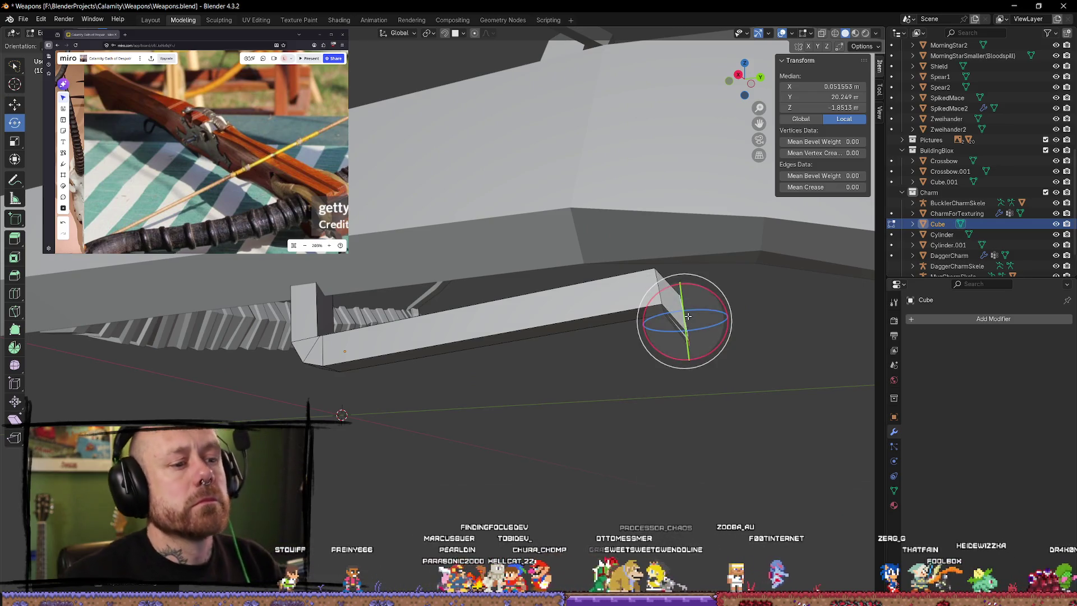
mouse_move(685, 329)
middle_down()
mouse_move(670, 393)
mouse_move(593, 354)
middle_up()
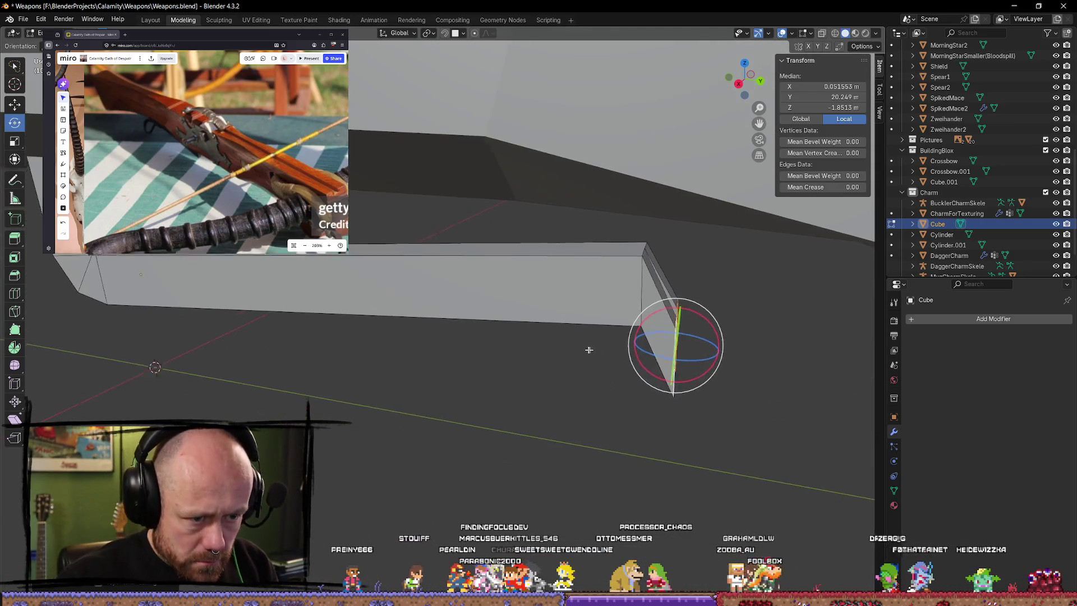
middle_drag(738, 365, 624, 276)
click(623, 277)
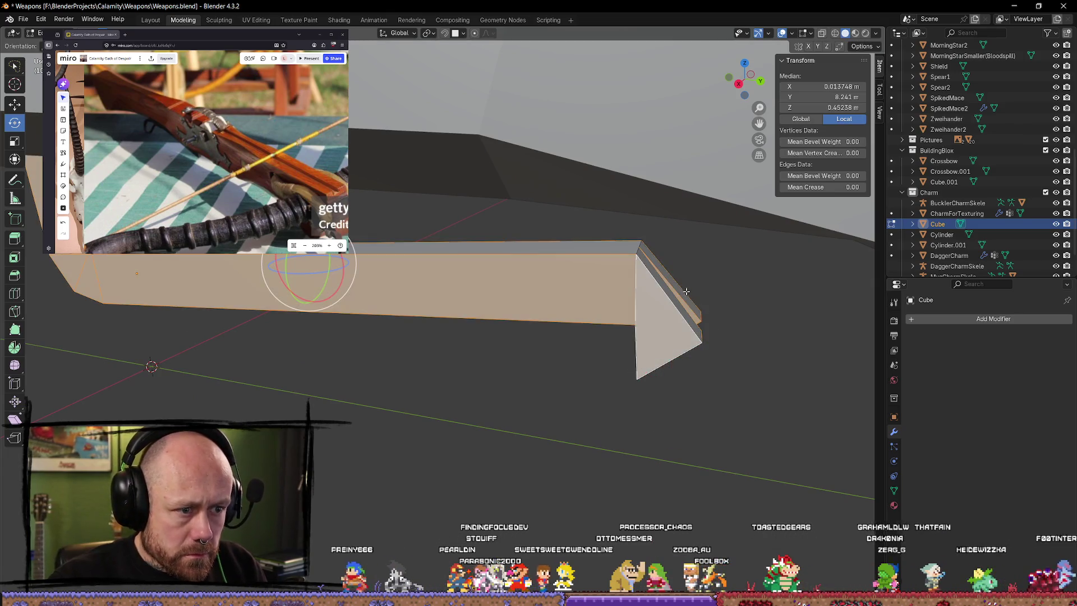
click(638, 273)
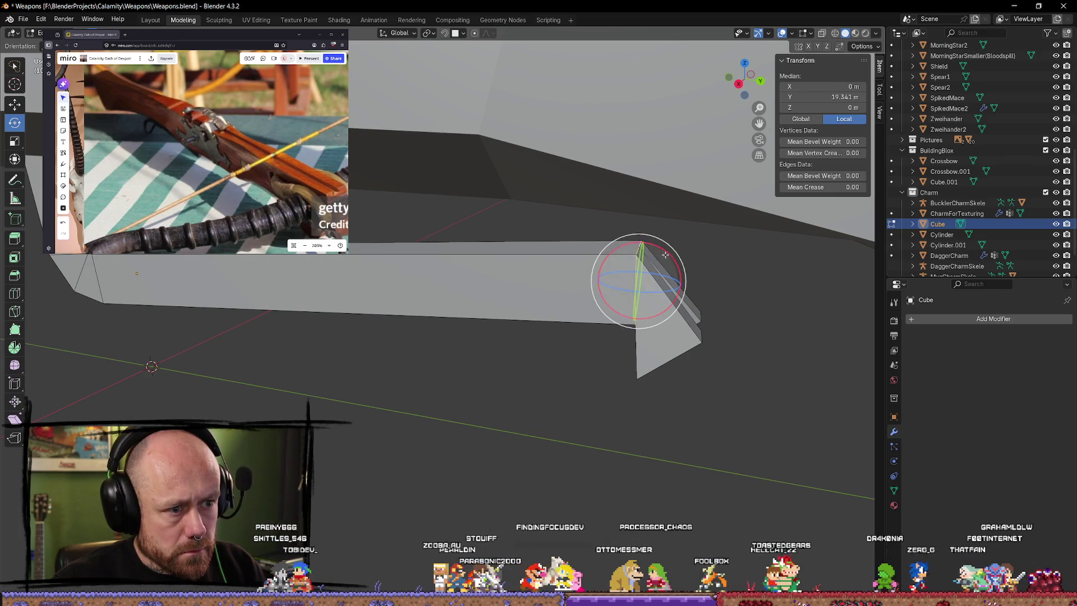
mouse_move(665, 253)
middle_down()
mouse_move(755, 354)
mouse_move(571, 329)
mouse_move(458, 218)
mouse_move(587, 254)
mouse_move(598, 278)
middle_up()
click(457, 215)
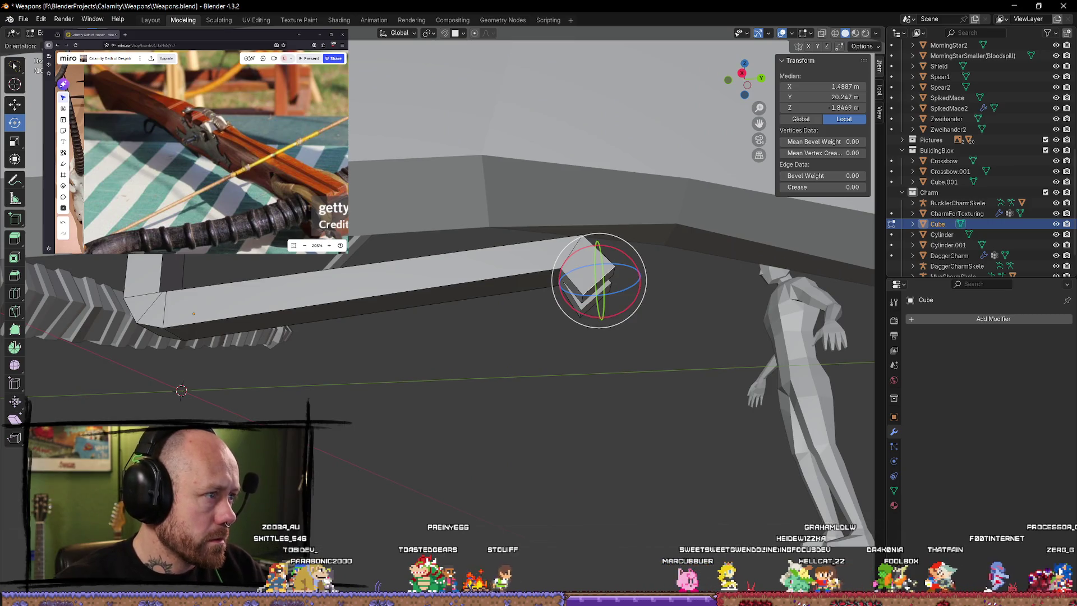
Step: Rotate the strip's end piece about X and shrink it on one axis into a narrower tip
click(548, 355)
click(601, 284)
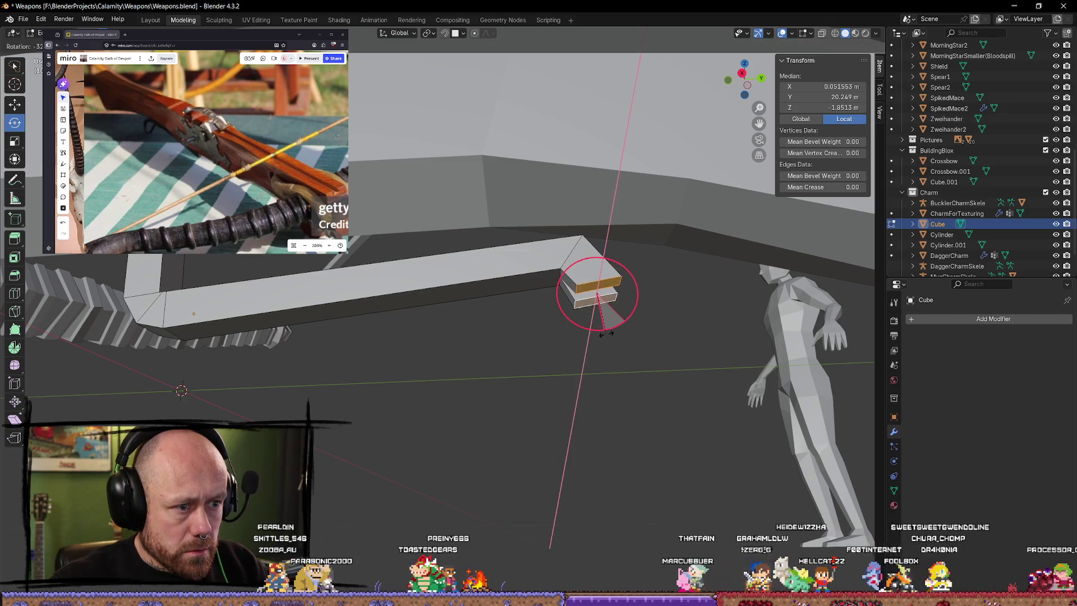
drag(627, 321, 601, 334)
key(s)
key(x)
key(y)
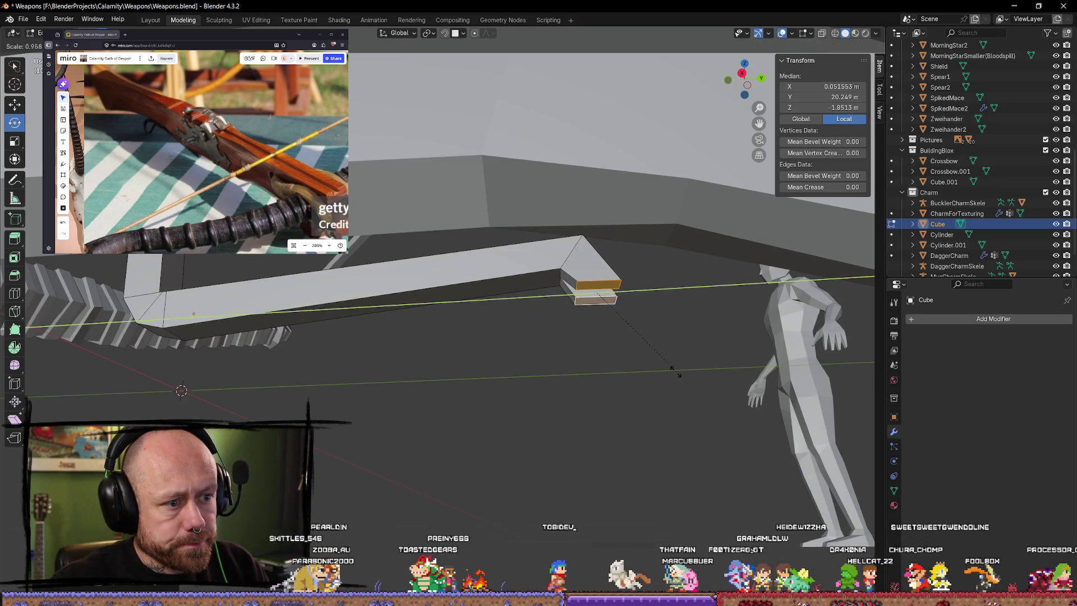
click(589, 358)
key(KP_Decimal)
middle_drag(584, 446, 564, 462)
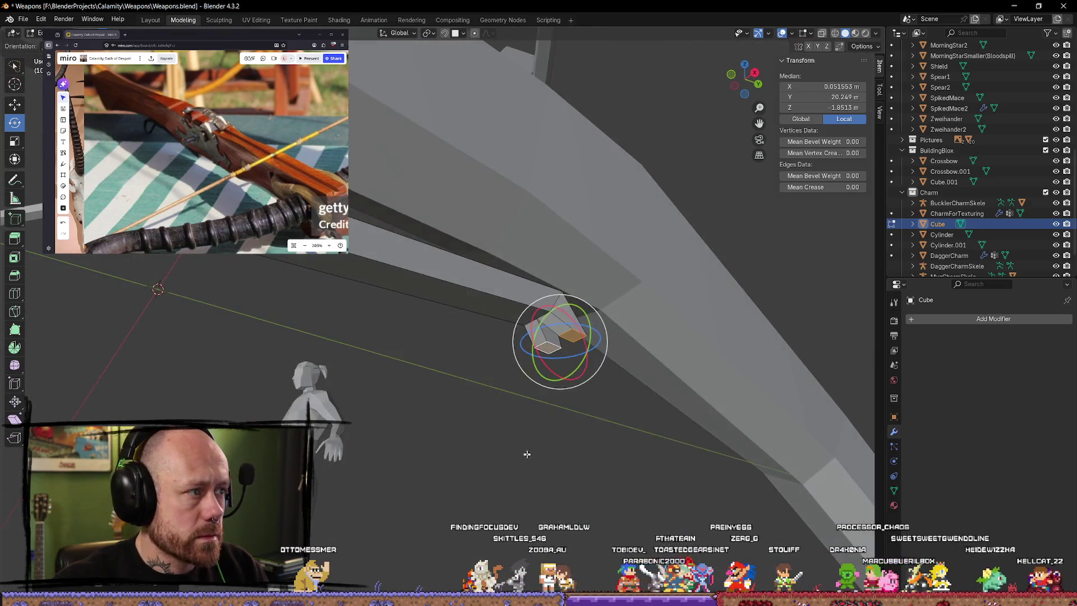
Step: Extend the tip downward along Z three times to form the parallel prongs
key(g)
key(z)
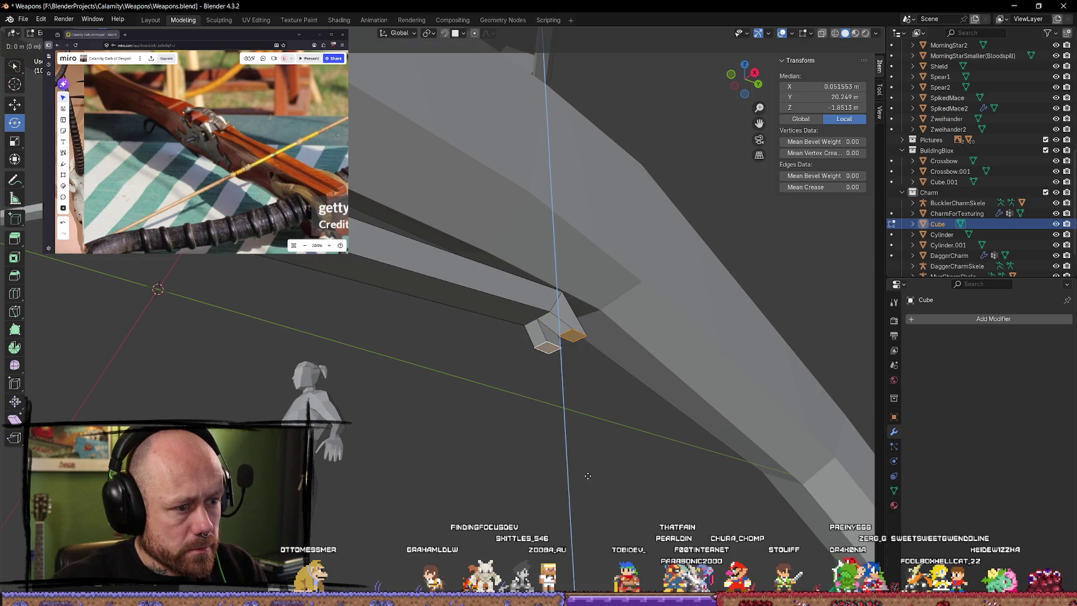
click(590, 493)
key(g)
key(z)
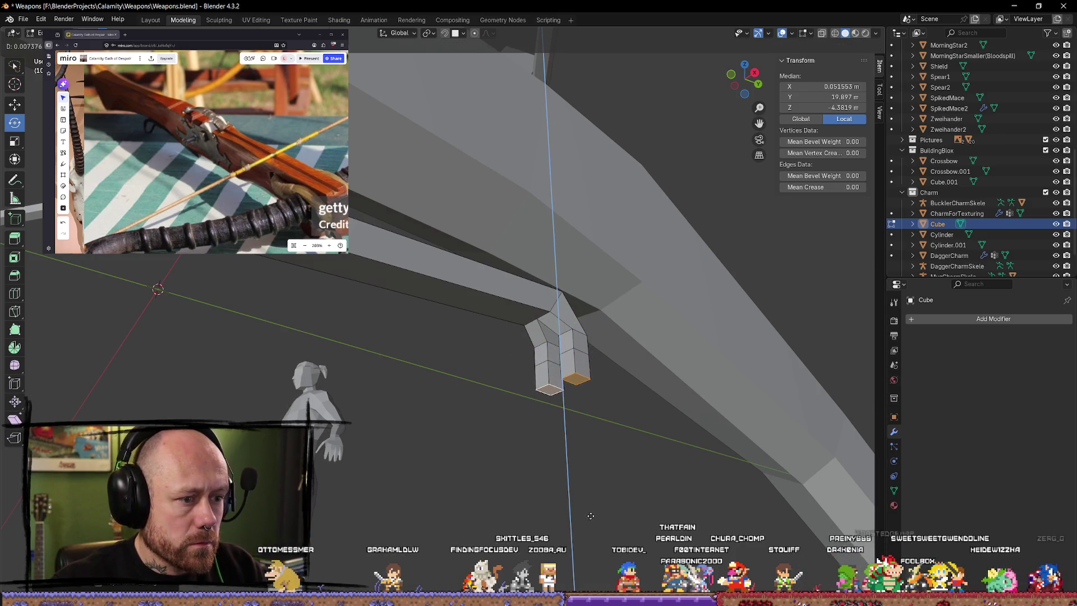
click(590, 515)
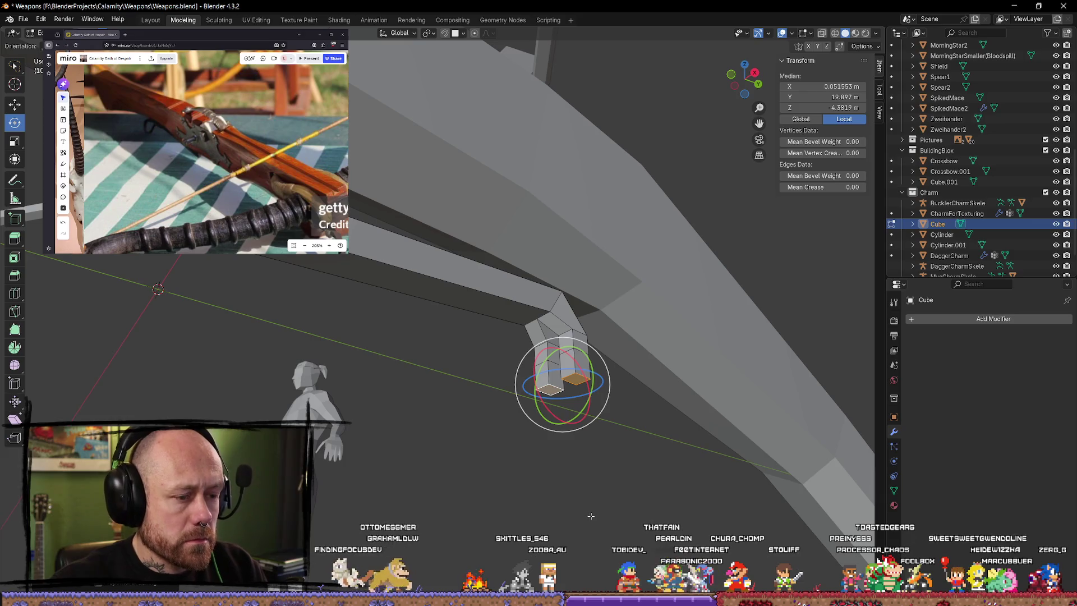
key(g)
key(z)
click(592, 533)
mouse_move(591, 533)
middle_down()
mouse_move(663, 508)
mouse_move(743, 441)
mouse_move(612, 315)
middle_up()
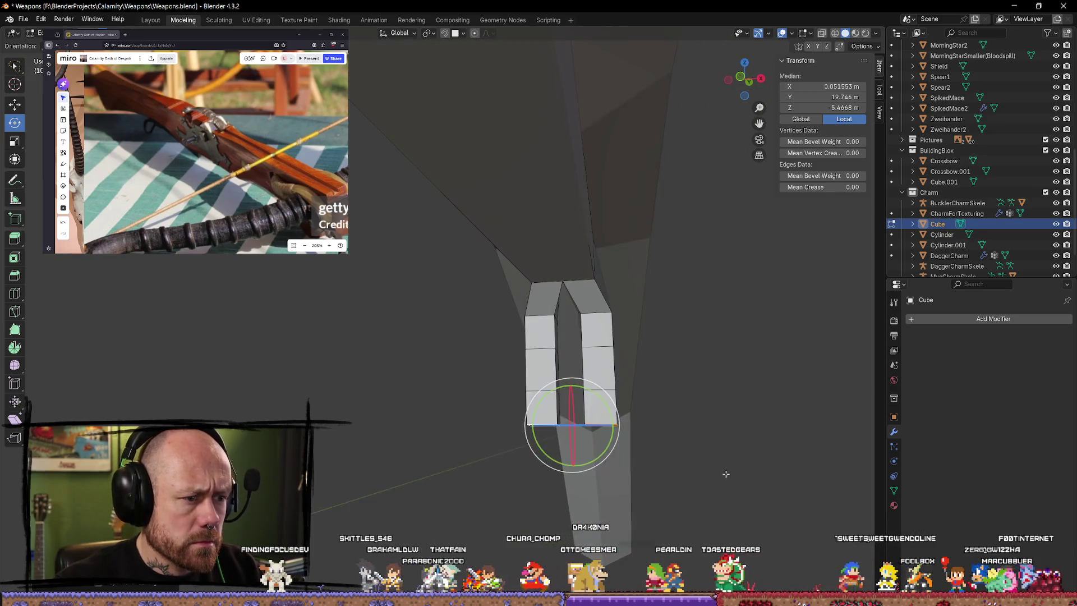
click(637, 457)
scroll(621, 385, up, 3)
mouse_move(621, 385)
middle_down()
mouse_move(558, 532)
mouse_move(516, 513)
middle_up()
scroll(519, 521, down, 4)
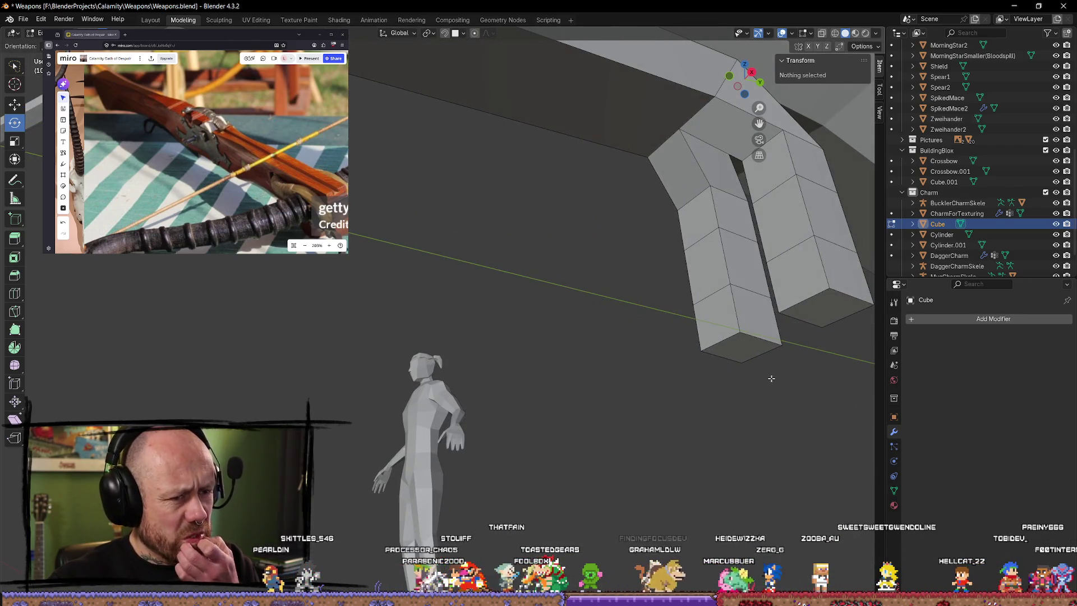
click(772, 333)
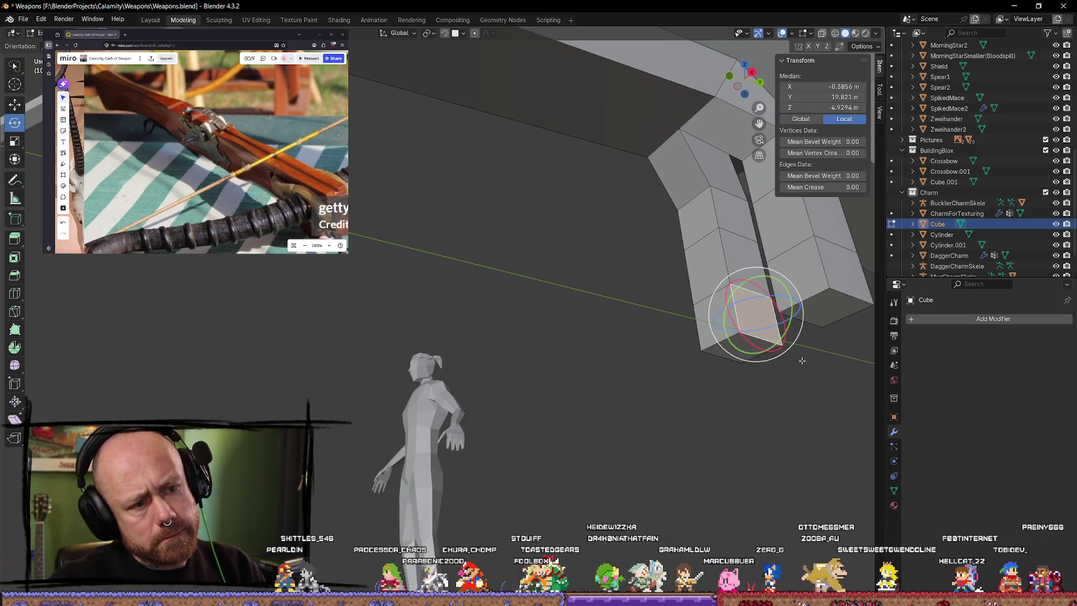
key(KP_Decimal)
mouse_move(662, 390)
middle_down()
mouse_move(553, 352)
mouse_move(596, 354)
middle_up()
shift+click(461, 202)
mouse_move(461, 202)
middle_down()
mouse_move(570, 253)
mouse_move(599, 249)
middle_up()
shift+click(633, 283)
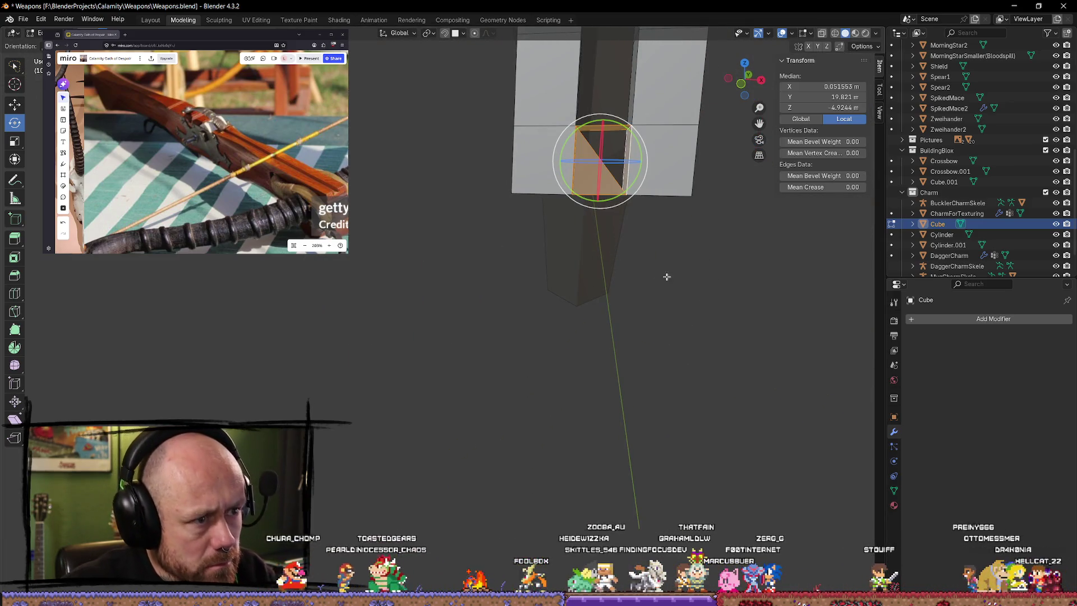
click(703, 276)
mouse_move(704, 276)
middle_down()
mouse_move(668, 272)
mouse_move(743, 247)
mouse_move(577, 277)
mouse_move(697, 219)
middle_up()
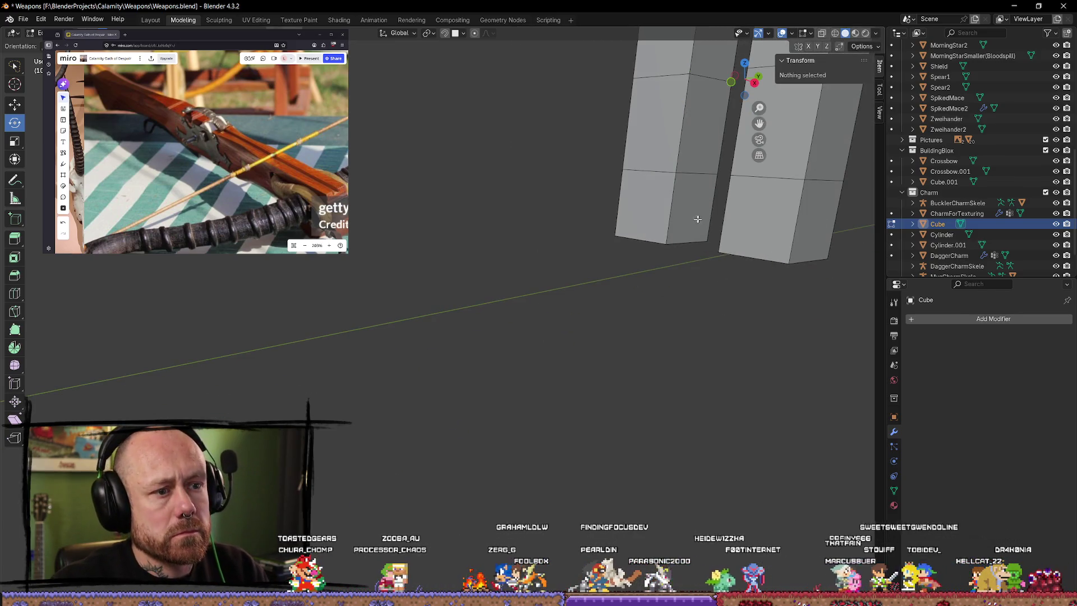
click(671, 206)
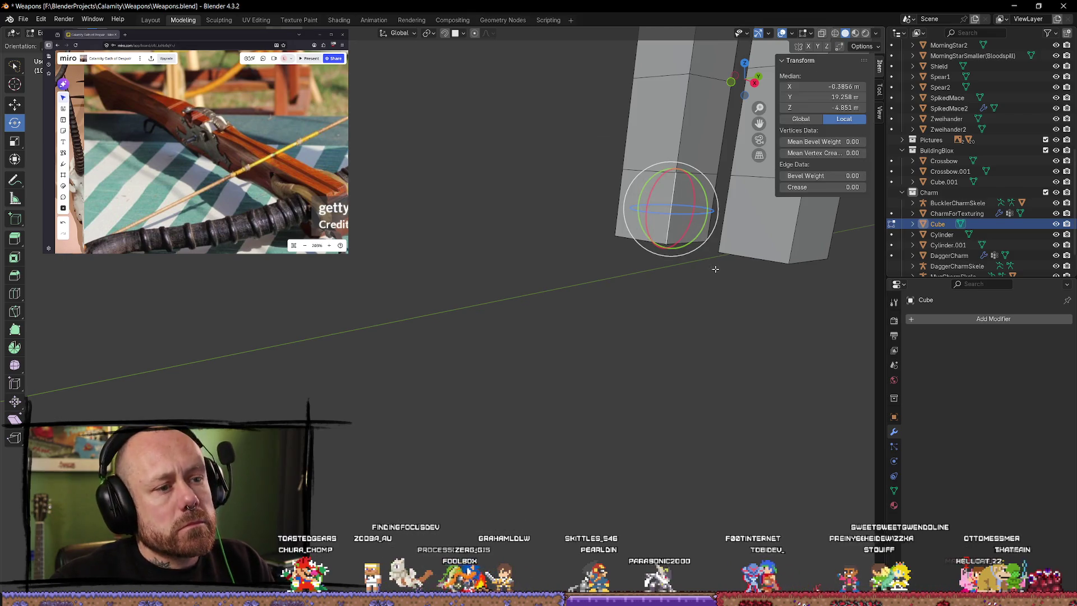
middle_drag(715, 269, 719, 220)
click(626, 198)
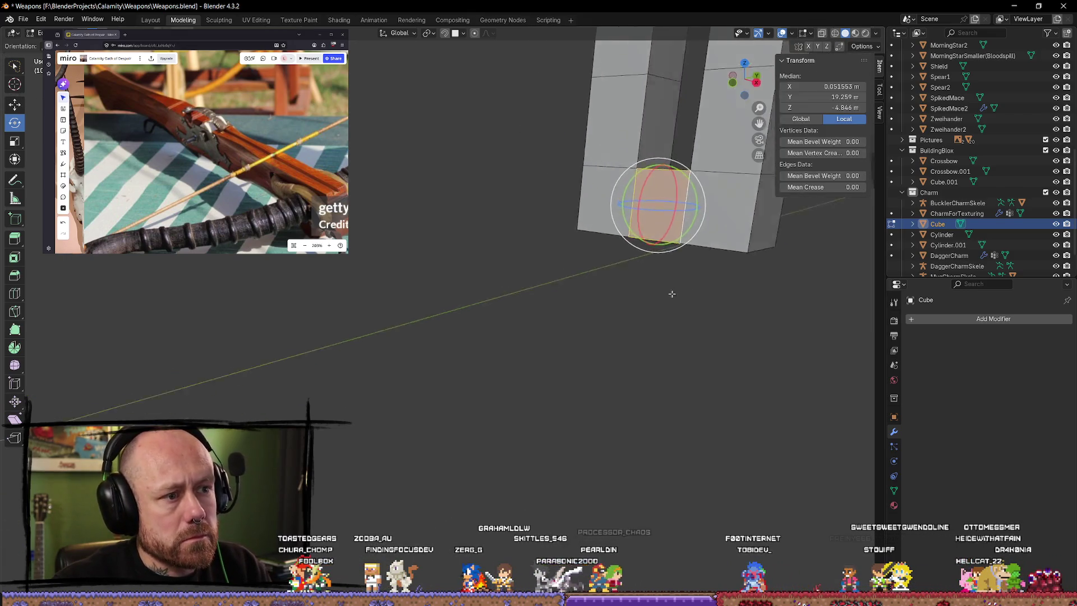
scroll(673, 296, up, 3)
scroll(650, 201, up, 3)
scroll(650, 200, down, 3)
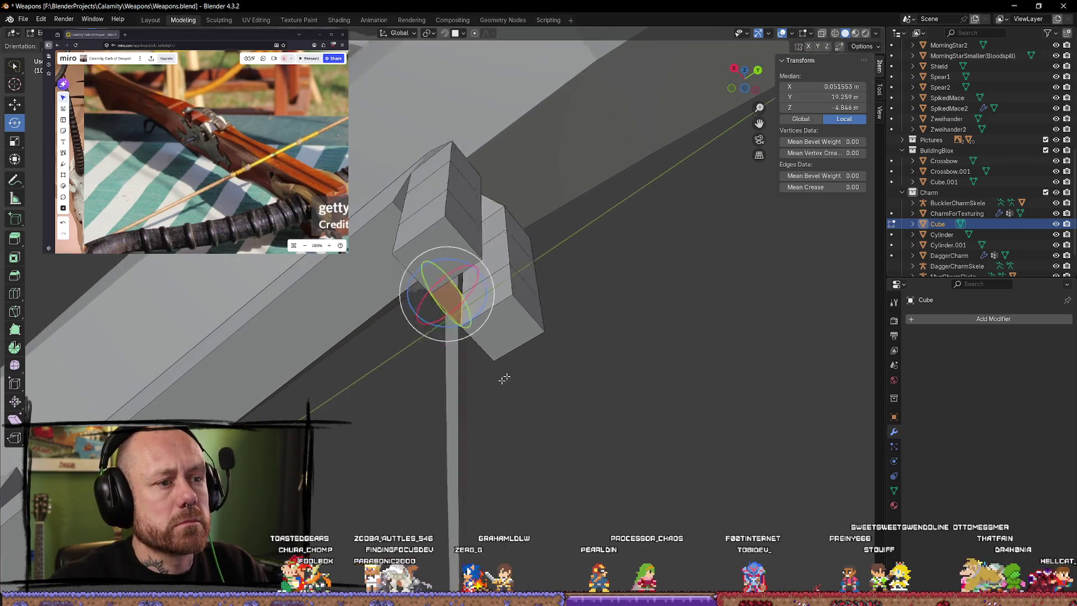
middle_drag(650, 201, 444, 250)
click(444, 250)
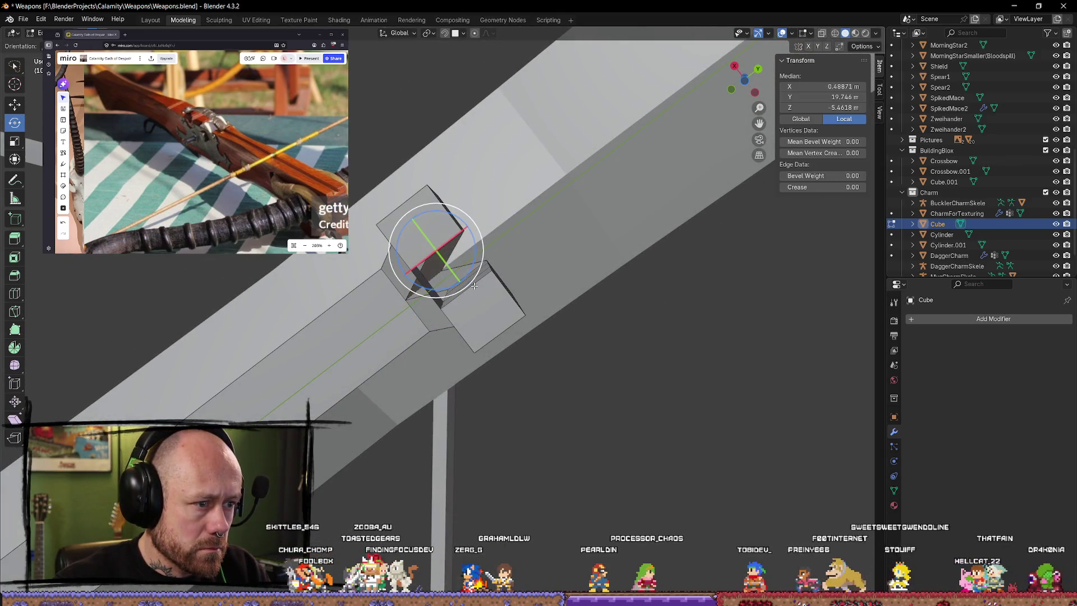
mouse_move(572, 308)
middle_down()
mouse_move(521, 345)
mouse_move(533, 408)
mouse_move(471, 370)
middle_up()
click(569, 397)
middle_drag(568, 397, 569, 403)
key(alt+a)
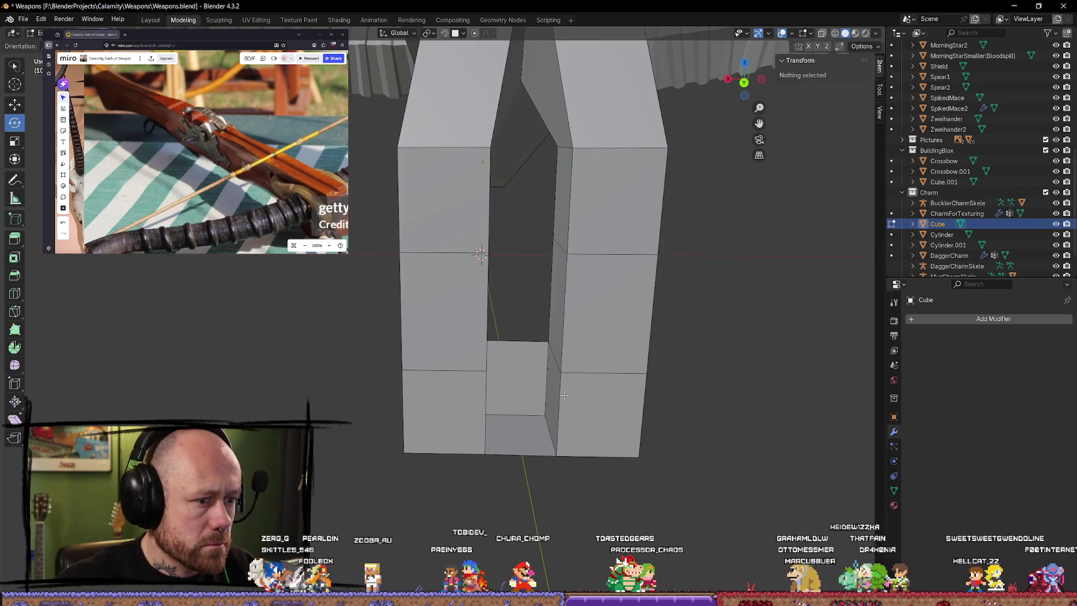
Step: Delete the selected faces inside the bracket's opening
click(564, 395)
middle_drag(554, 406, 539, 405)
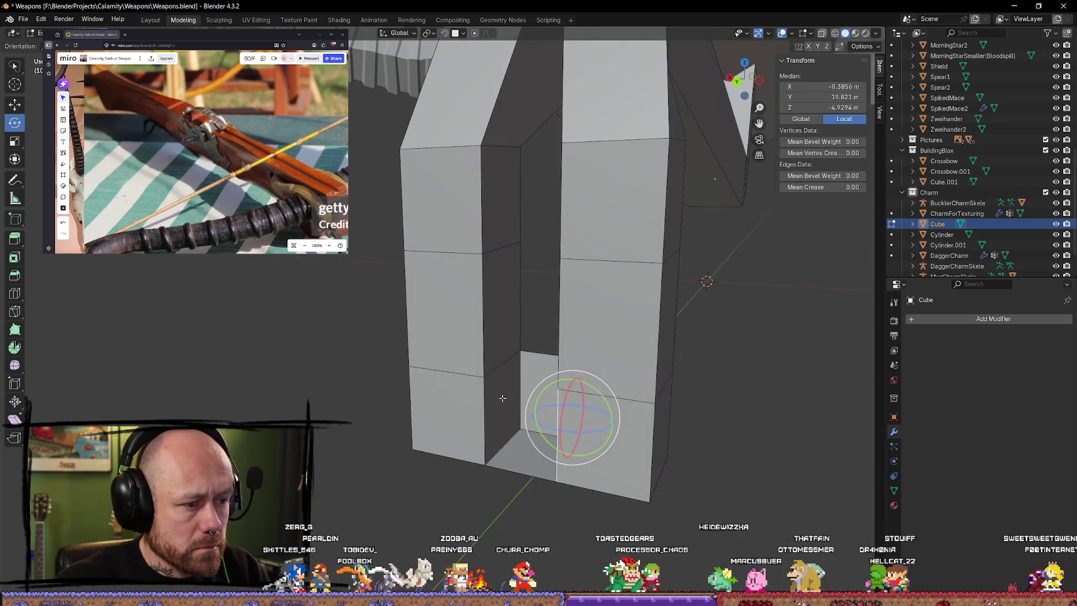
click(538, 408)
key(x)
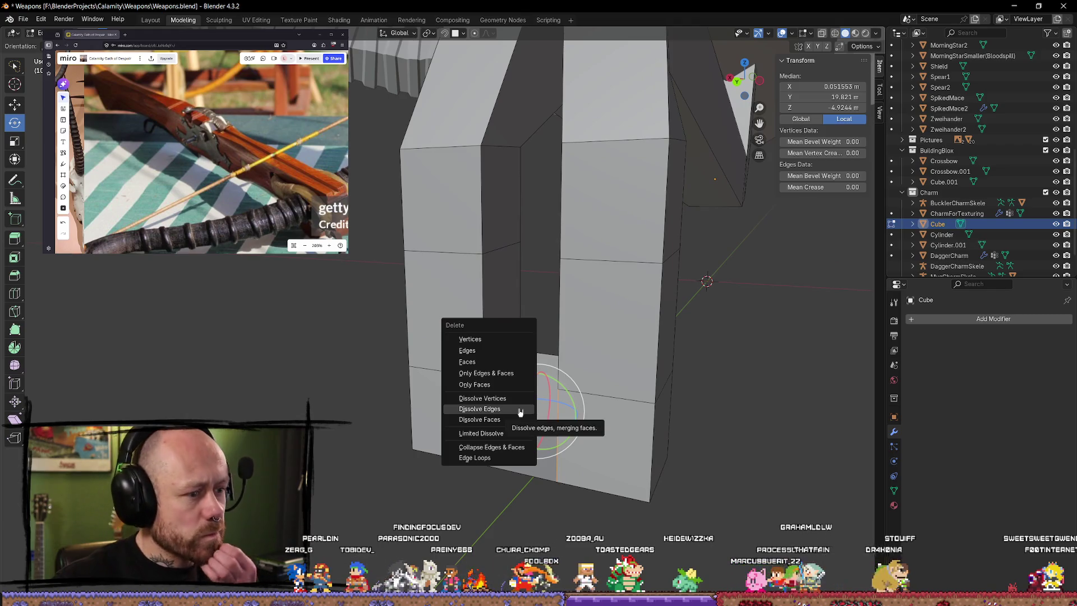
click(498, 361)
Step: Inspect the opening's edges, snap to front view and place the 3D cursor on the upper edge
middle_drag(504, 371, 599, 482)
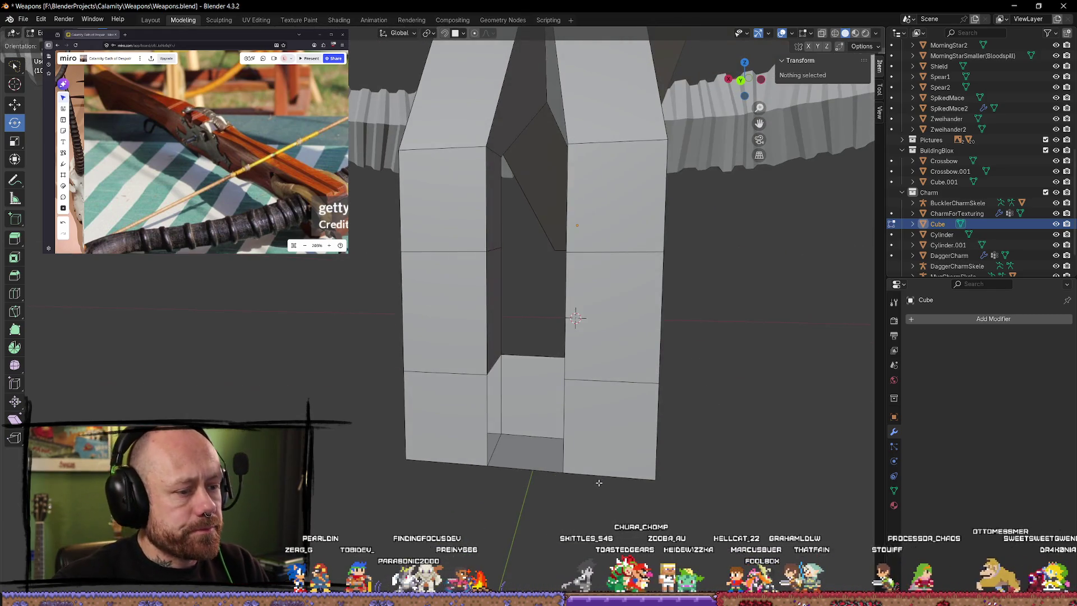
click(531, 466)
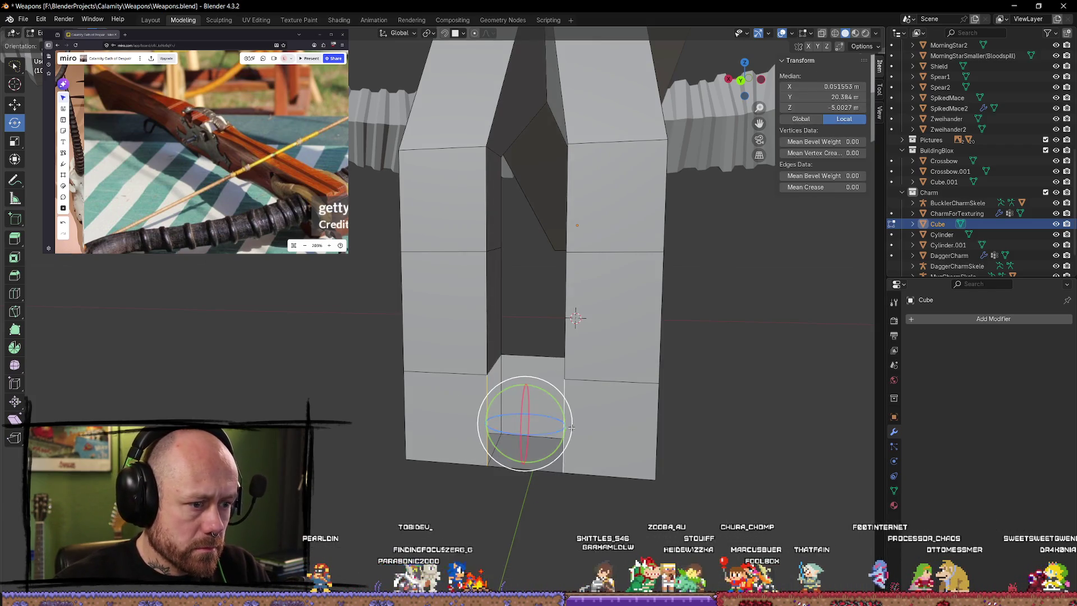
click(501, 351)
middle_drag(502, 351, 581, 393)
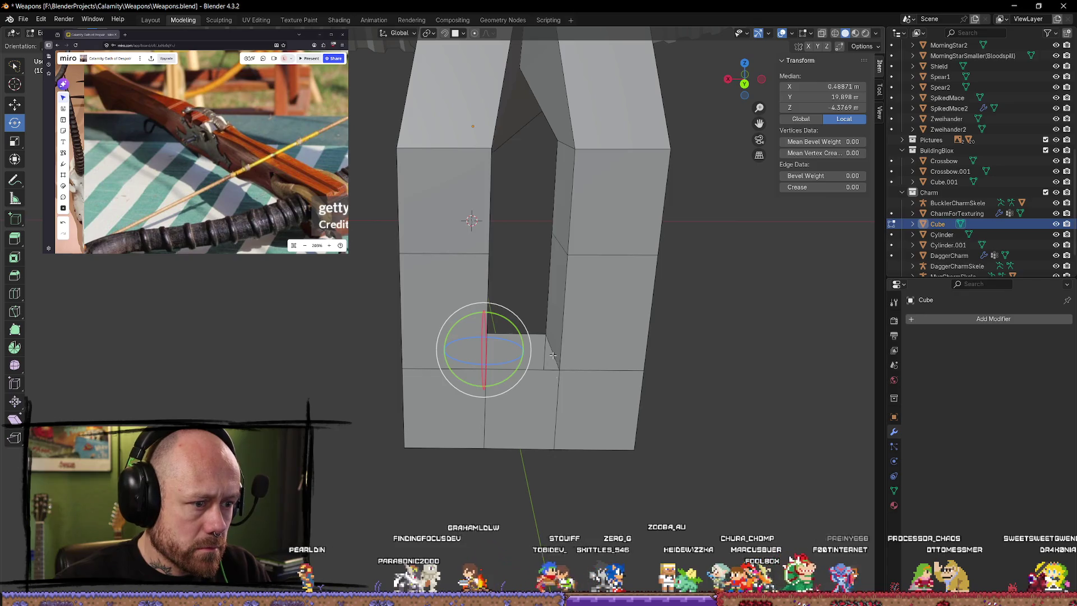
click(606, 448)
mouse_move(606, 447)
middle_down()
mouse_move(592, 514)
mouse_move(449, 390)
mouse_move(674, 450)
mouse_move(864, 391)
middle_up()
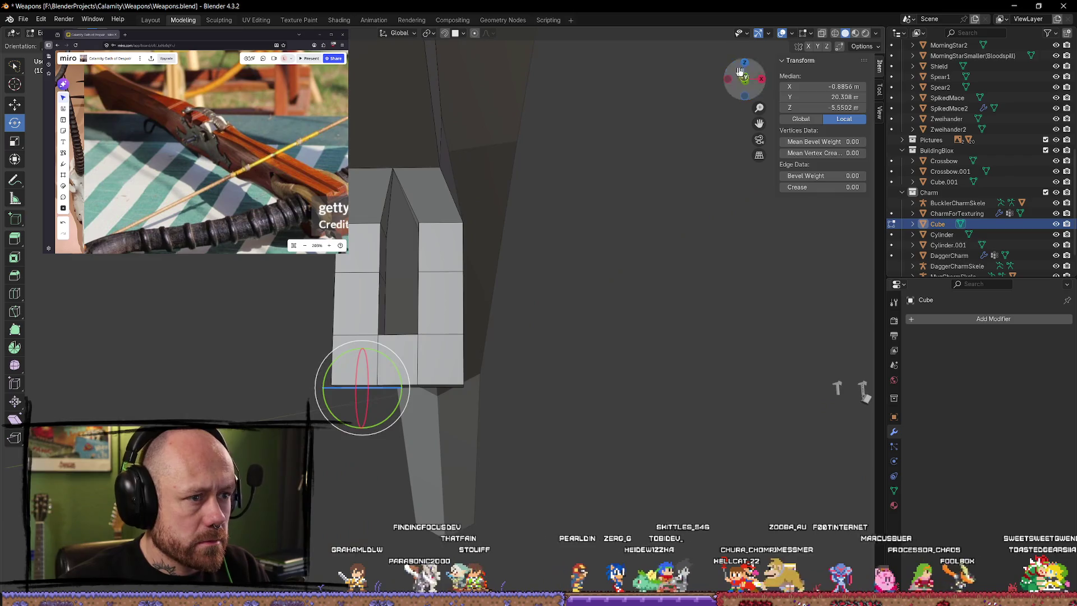
click(744, 79)
scroll(496, 249, up, 2)
scroll(495, 249, up, 2)
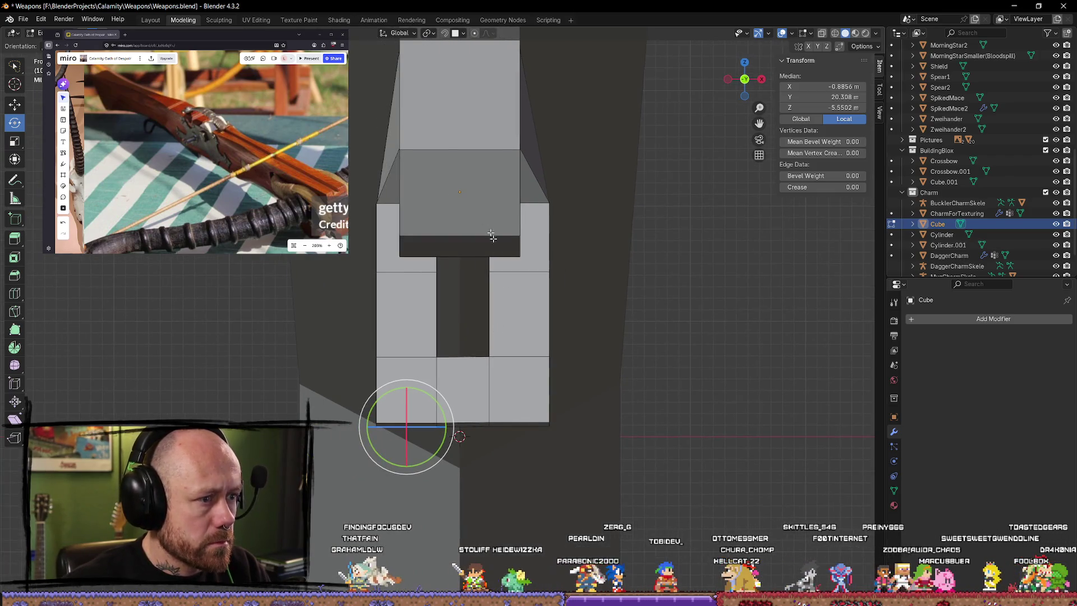
scroll(484, 253, up, 2)
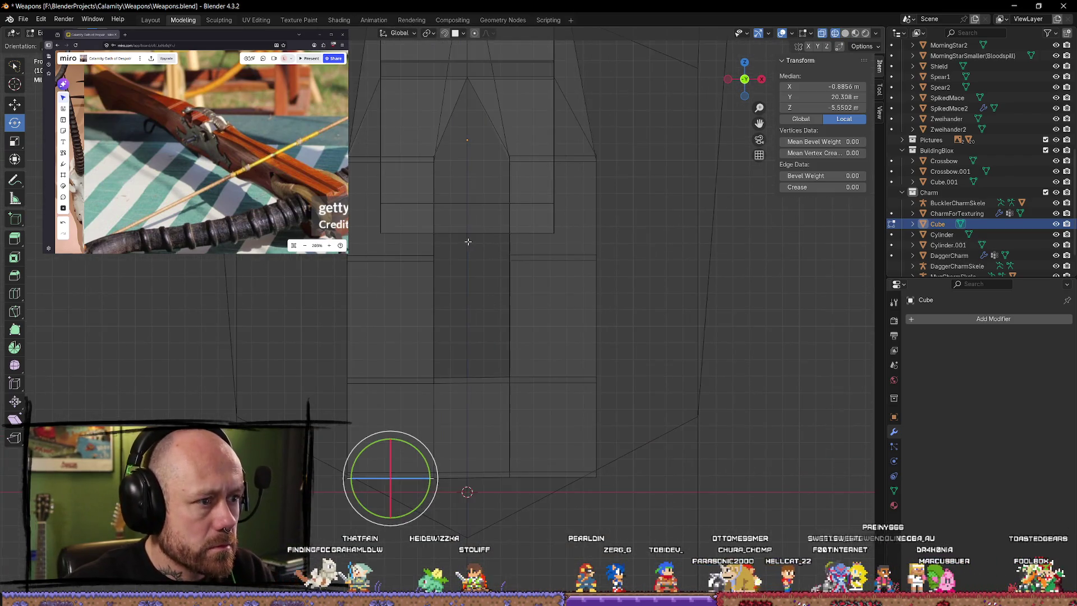
scroll(469, 180, down, 1)
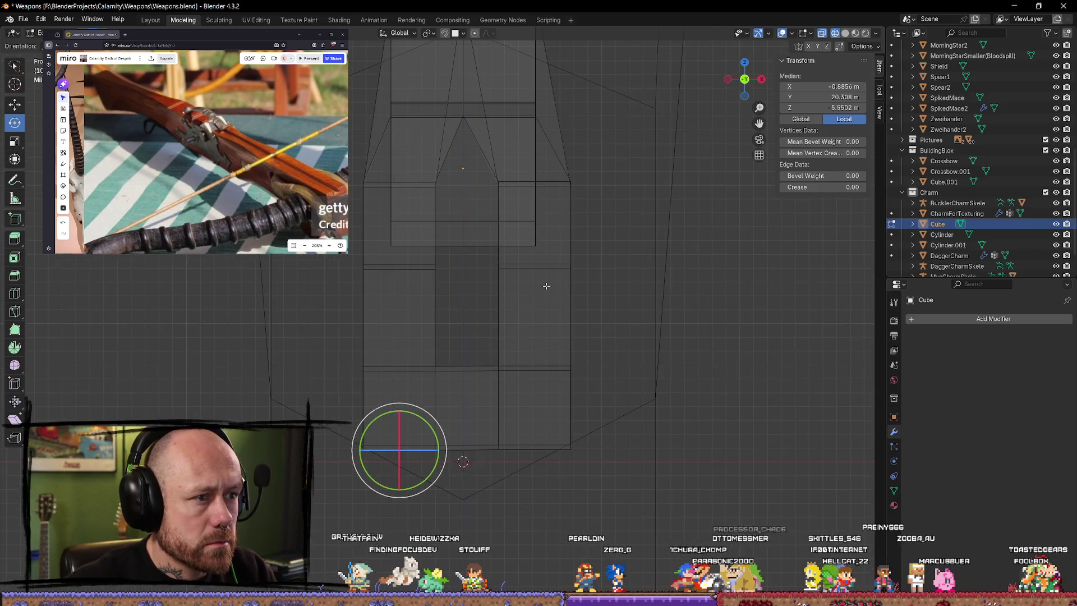
shift+click(383, 185)
key(shift+s)
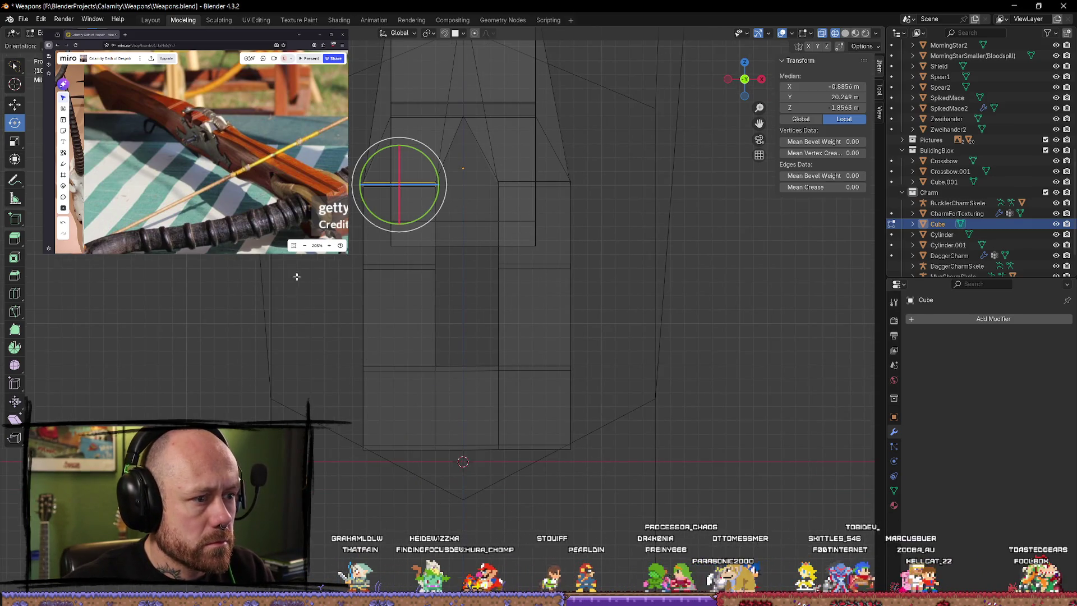
key(alt+a)
Step: Lasso-select the left column's faces and slide them outward to the left along X
ctrl+right_drag(345, 189, 333, 276)
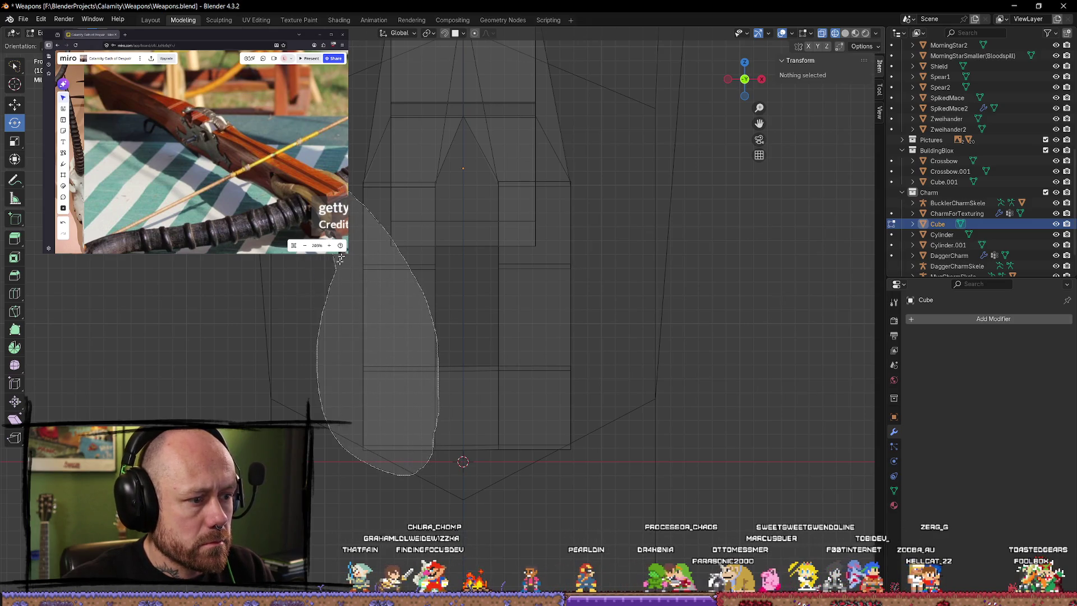
ctrl+right_drag(434, 174, 363, 168)
key(alt+a)
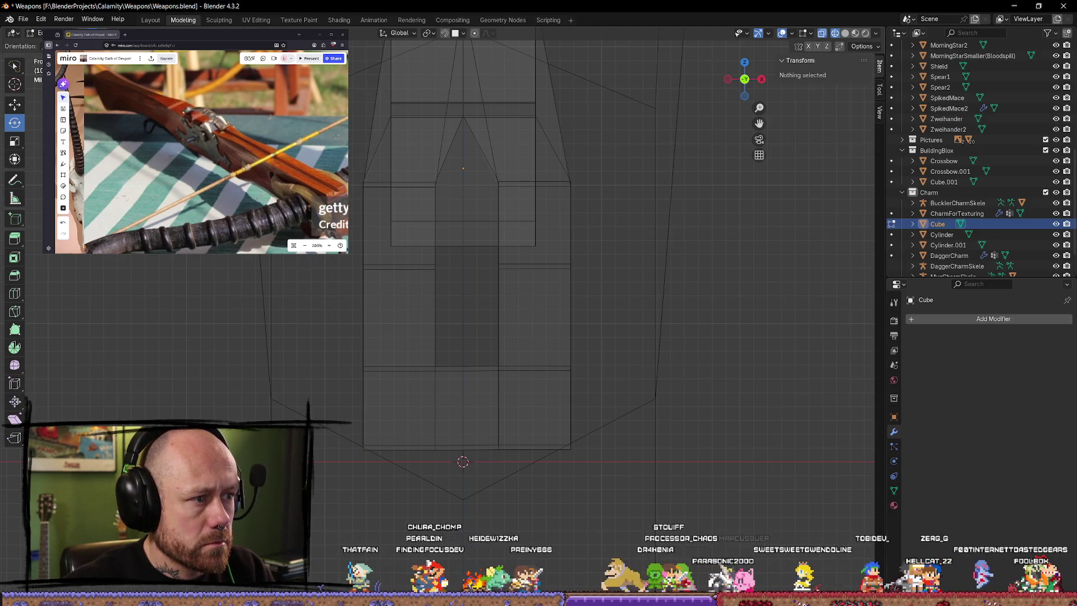
mouse_move(349, 167)
ctrl+right_down()
mouse_move(391, 481)
mouse_move(413, 480)
ctrl+right_up()
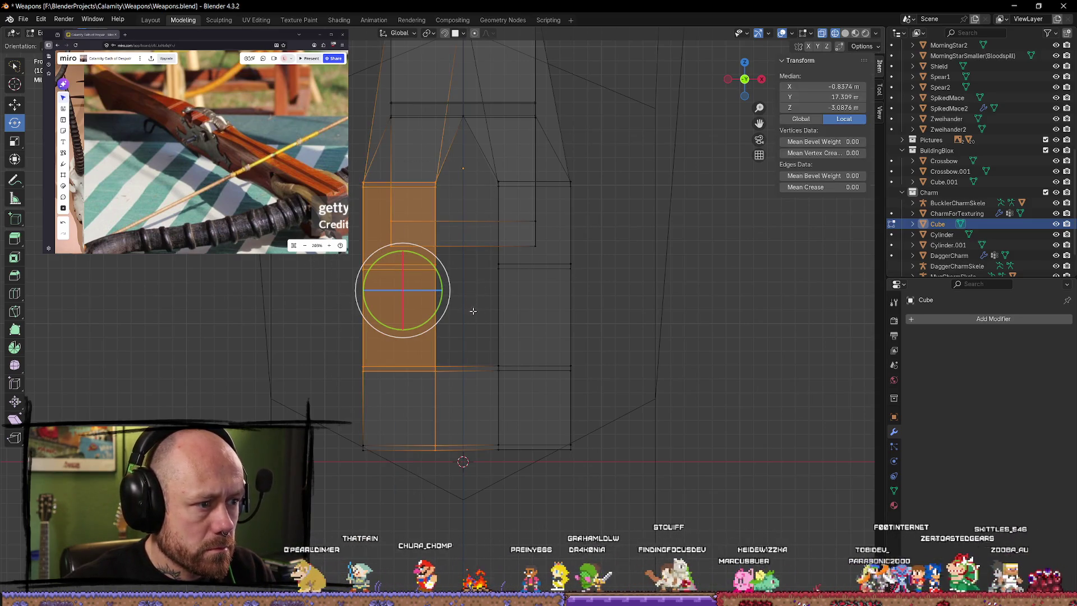
key(alt+a)
mouse_move(348, 166)
ctrl+right_down()
mouse_move(318, 292)
mouse_move(362, 471)
ctrl+right_up()
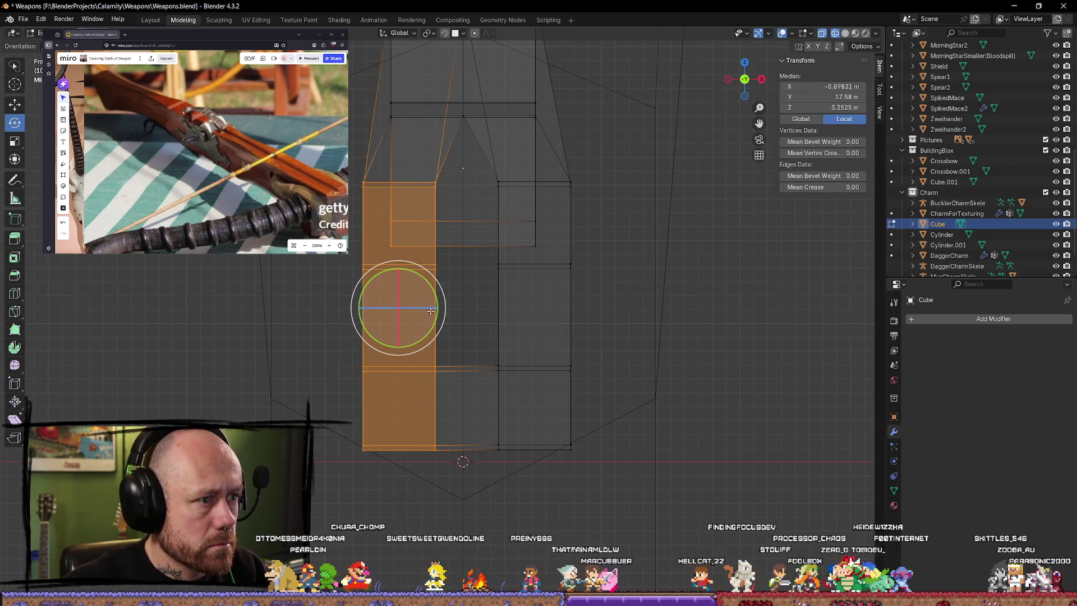
click(15, 103)
mouse_move(444, 307)
mouse_down()
mouse_move(423, 307)
mouse_move(432, 308)
mouse_up()
click(672, 455)
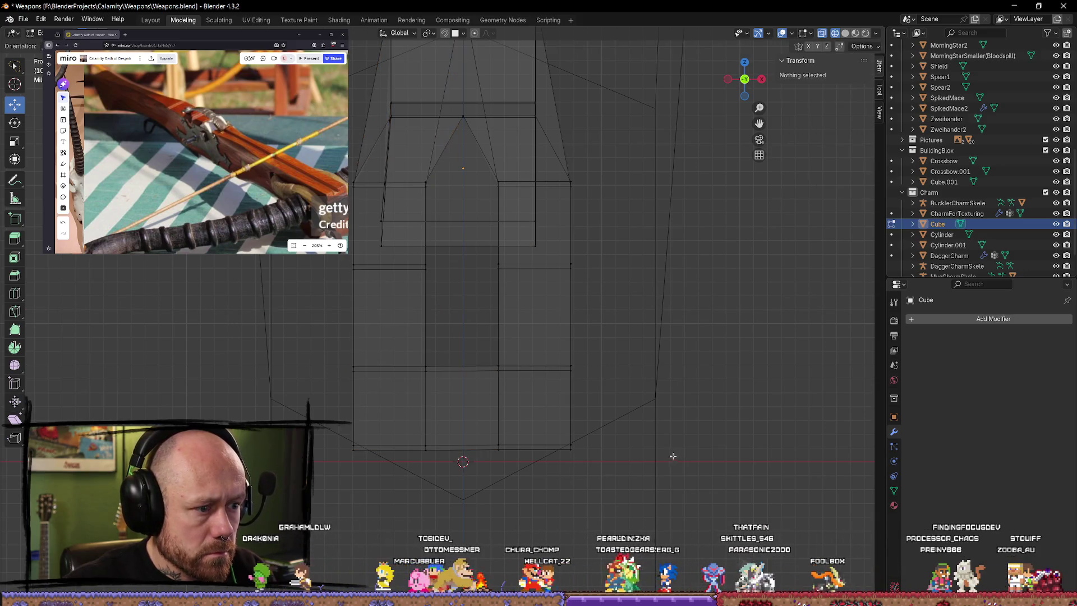
Step: Raise the bracket's bottom edge and scale it narrower along X to taper the base
click(603, 426)
shift+click(368, 427)
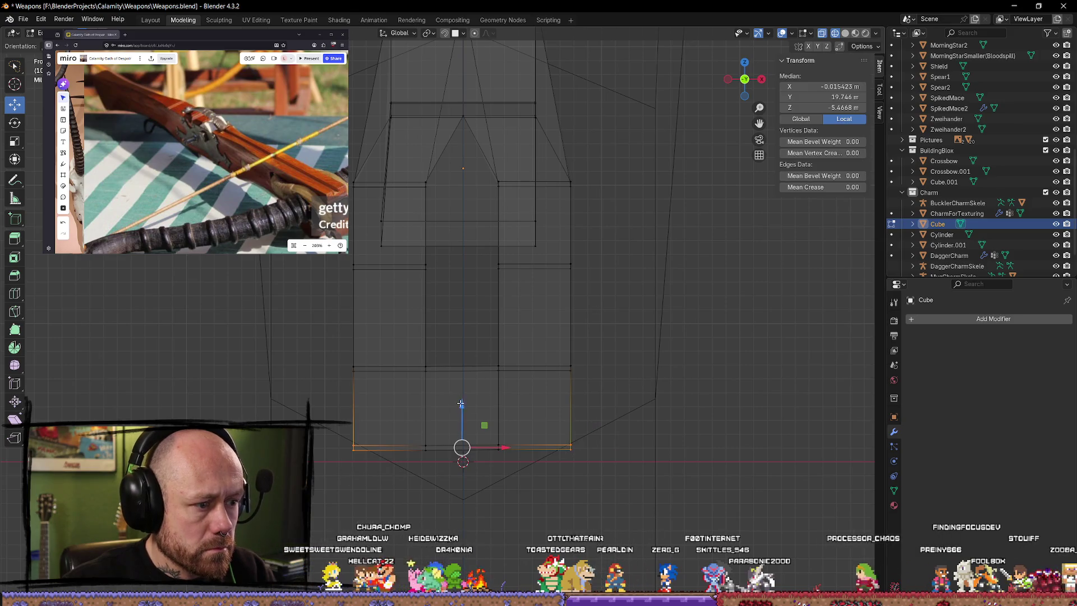
drag(460, 404, 462, 353)
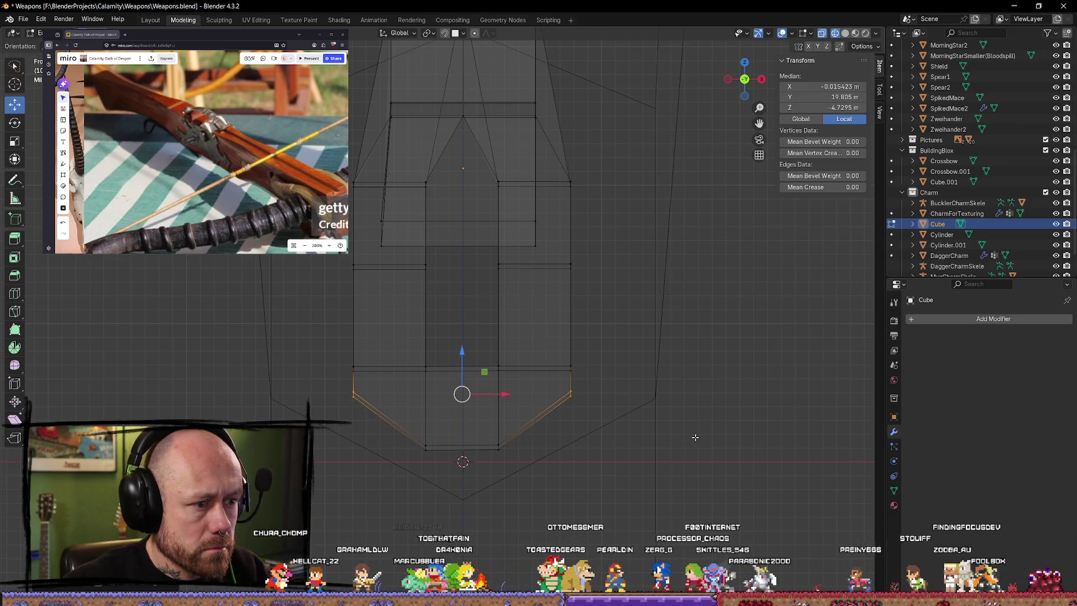
key(s)
key(x)
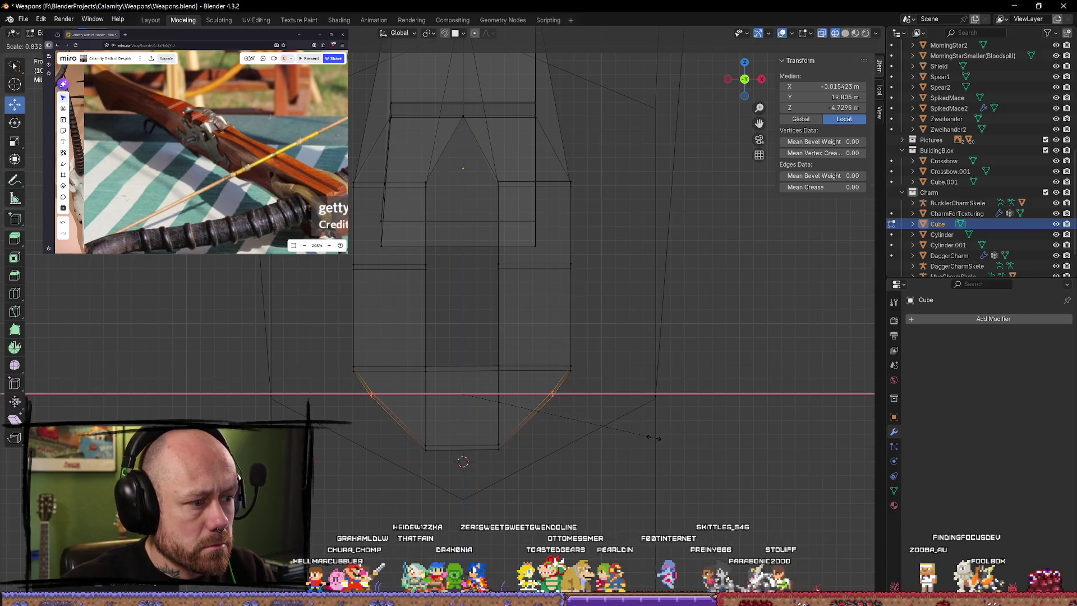
click(658, 437)
scroll(654, 438, down, 2)
scroll(654, 437, down, 2)
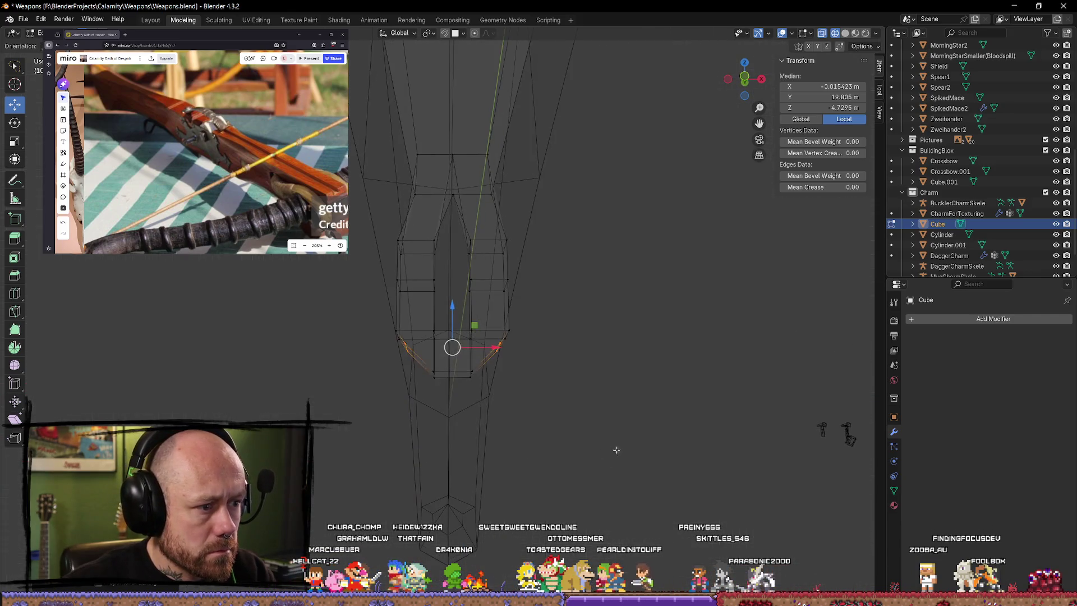
Step: Return to Object Mode and orbit to check the tapered bracket from front and side
key(Tab)
middle_drag(632, 445, 373, 450)
scroll(432, 431, up, 3)
mouse_move(431, 431)
middle_down()
mouse_move(570, 453)
mouse_move(703, 235)
middle_up()
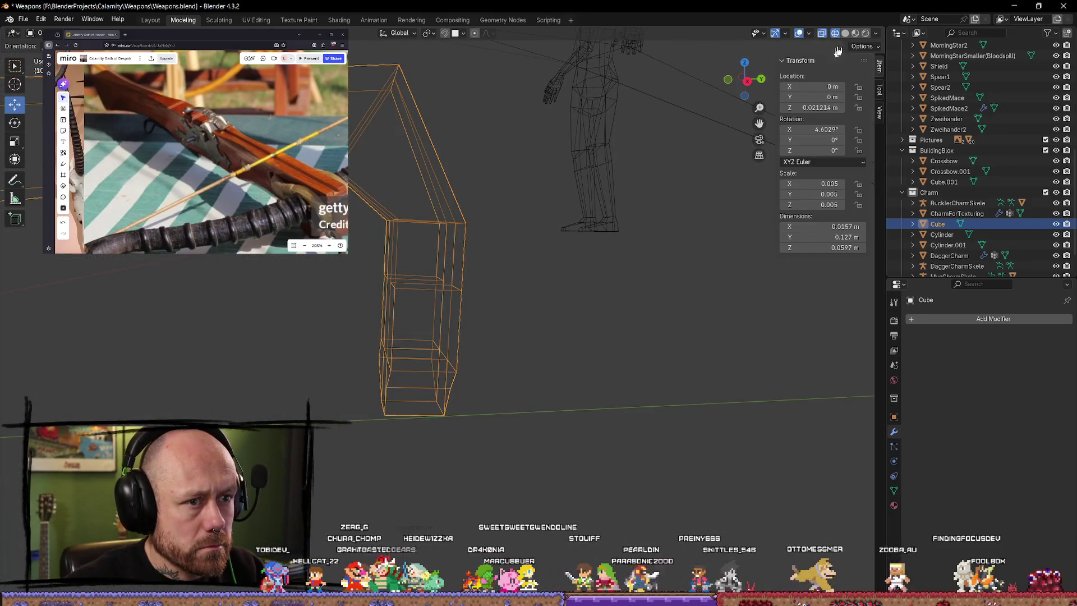
Step: In solid shading and Edit Mode, face-select the bracket's two upper side faces
key(shift+z)
scroll(493, 332, up, 2)
mouse_move(493, 332)
middle_down()
mouse_move(436, 320)
mouse_move(541, 300)
mouse_move(440, 308)
mouse_move(497, 337)
middle_up()
key(Tab)
click(413, 269)
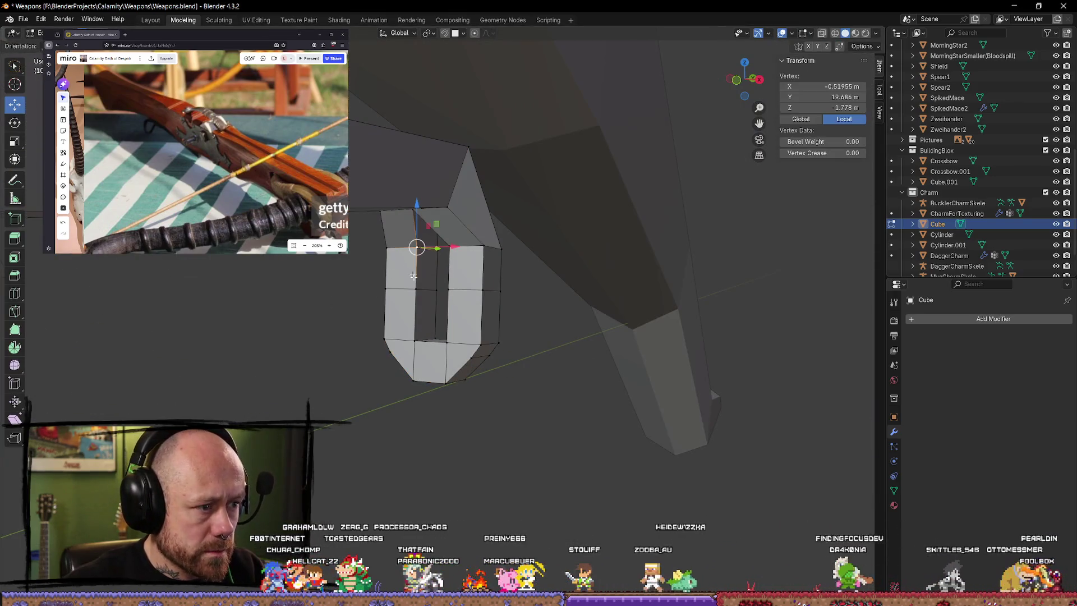
key(3)
click(401, 269)
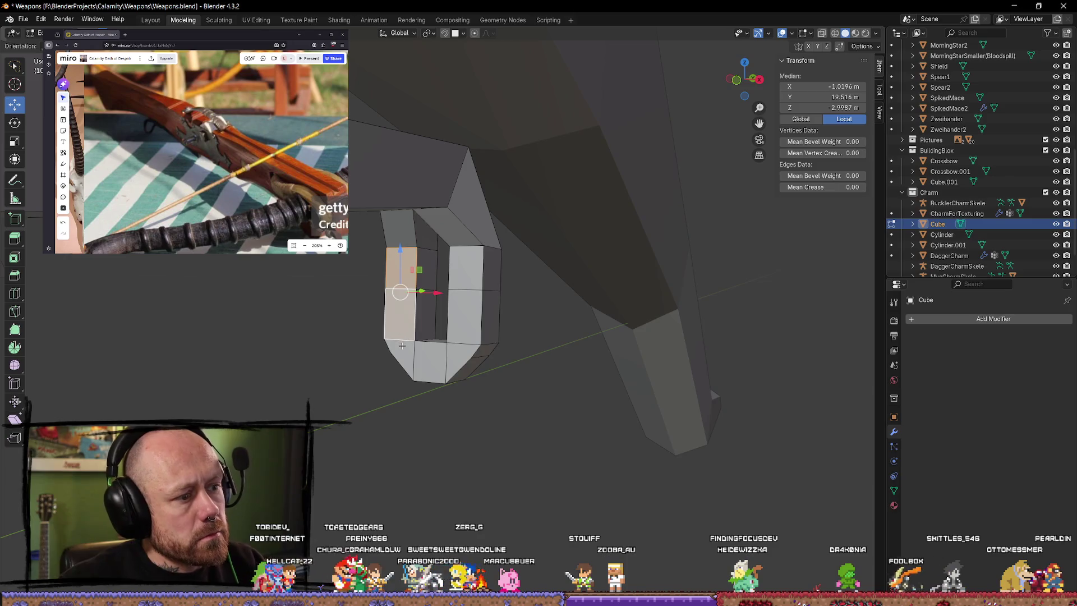
shift+click(463, 275)
Step: Slide the two upper faces along the Y axis and clear the selection
mouse_move(463, 275)
middle_down()
mouse_move(258, 269)
mouse_move(464, 308)
mouse_move(441, 309)
middle_up()
key(g)
key(y)
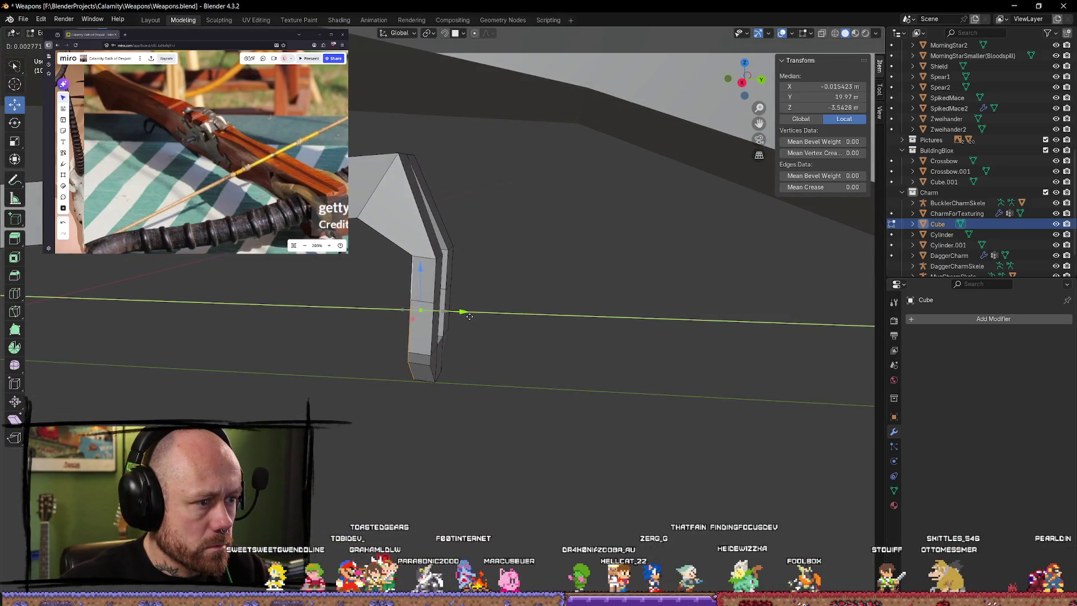
key(Escape)
middle_drag(460, 312, 459, 308)
key(alt+a)
scroll(590, 313, up, 3)
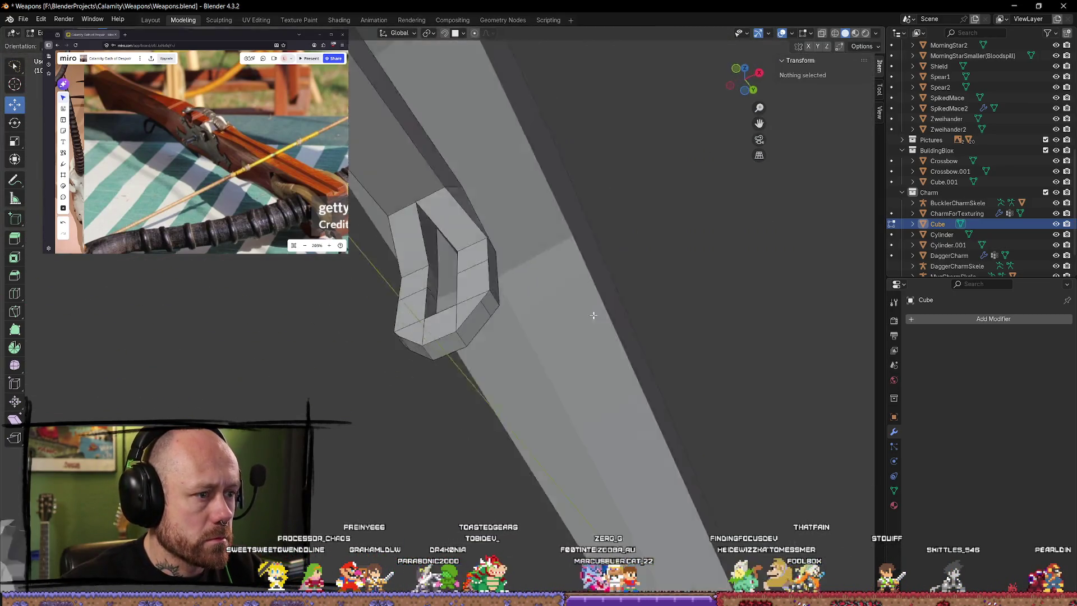
Step: Select the top edge of the bracket's bend
mouse_move(519, 356)
middle_down()
mouse_move(642, 409)
mouse_move(529, 337)
mouse_move(502, 288)
middle_up()
key(Tab)
key(Tab)
click(461, 178)
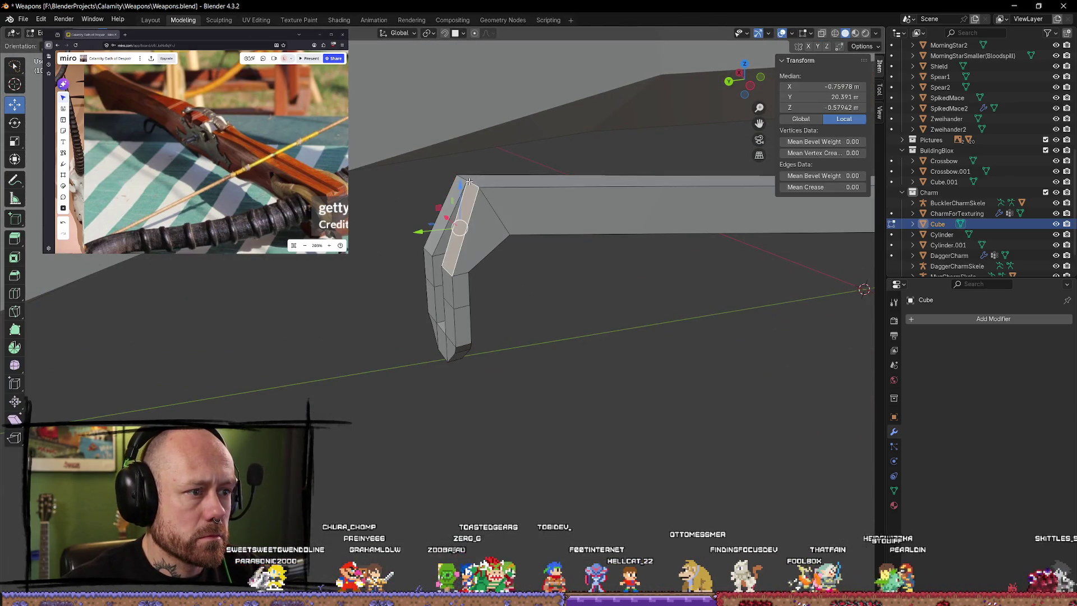
key(alt+a)
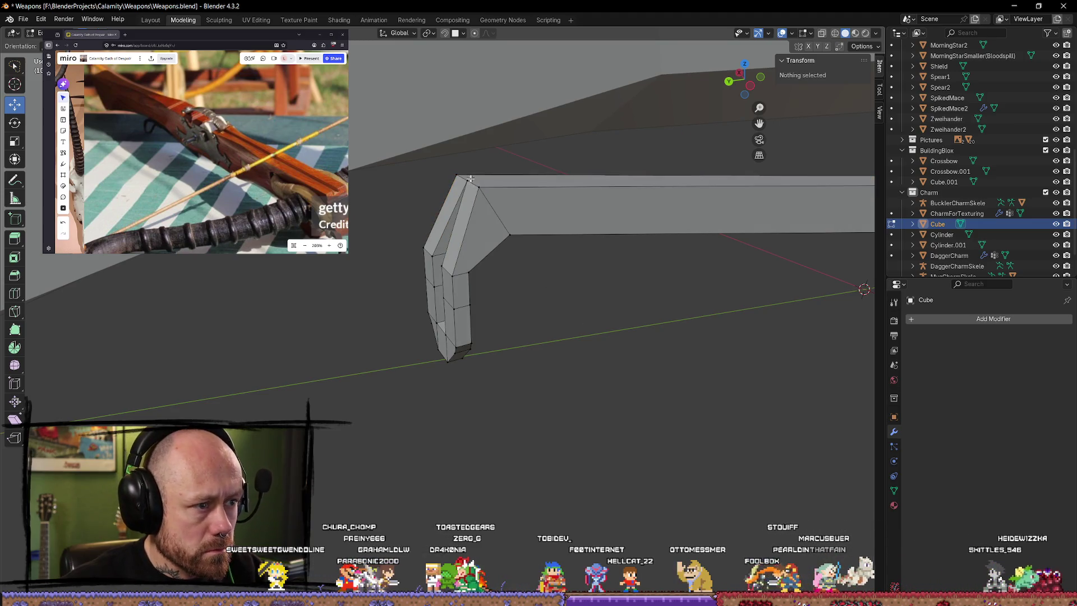
click(473, 181)
scroll(471, 183, up, 3)
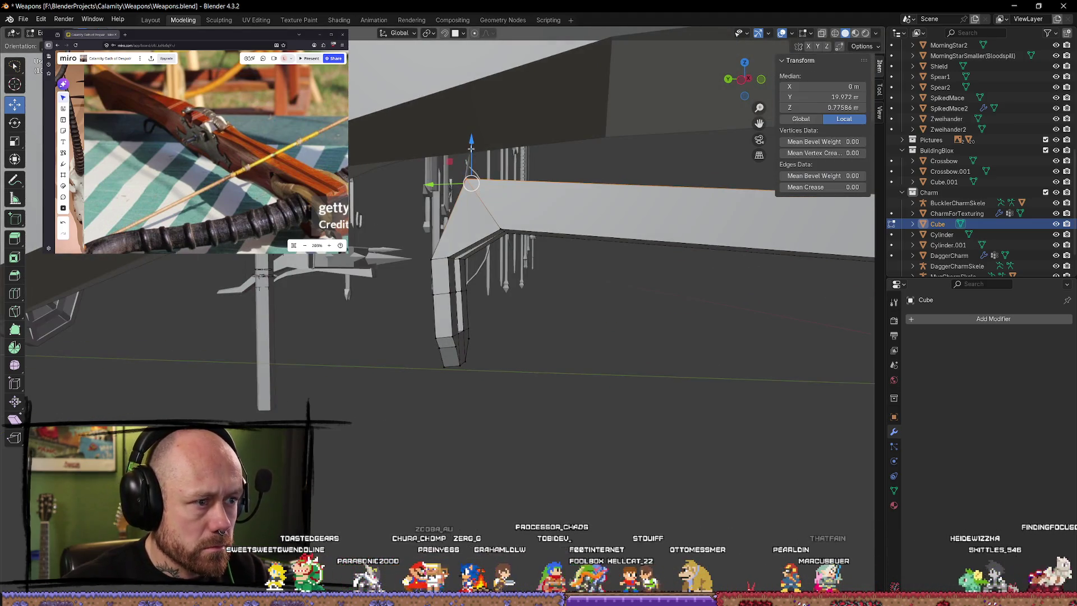
Step: Move the bend's top edge along Y, then snap to a straight side view beneath the arm
key(g)
key(z)
key(y)
click(452, 197)
scroll(605, 242, down, 4)
mouse_move(589, 252)
middle_down()
mouse_move(605, 244)
mouse_move(589, 278)
mouse_move(656, 315)
mouse_move(553, 318)
mouse_move(581, 320)
mouse_move(544, 331)
mouse_move(547, 322)
mouse_move(464, 262)
mouse_move(322, 292)
mouse_move(303, 339)
mouse_move(497, 289)
mouse_move(717, 319)
middle_up()
scroll(606, 243, up, 4)
click(561, 329)
mouse_move(471, 342)
middle_down()
mouse_move(348, 312)
mouse_move(365, 306)
middle_up()
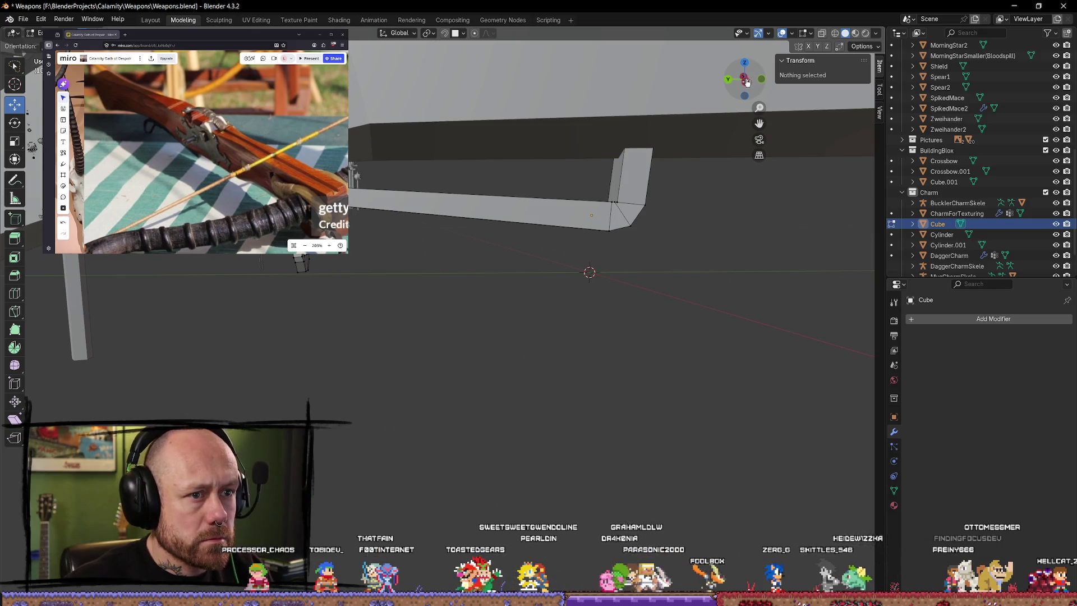
click(745, 80)
scroll(435, 362, up, 2)
scroll(480, 224, up, 1)
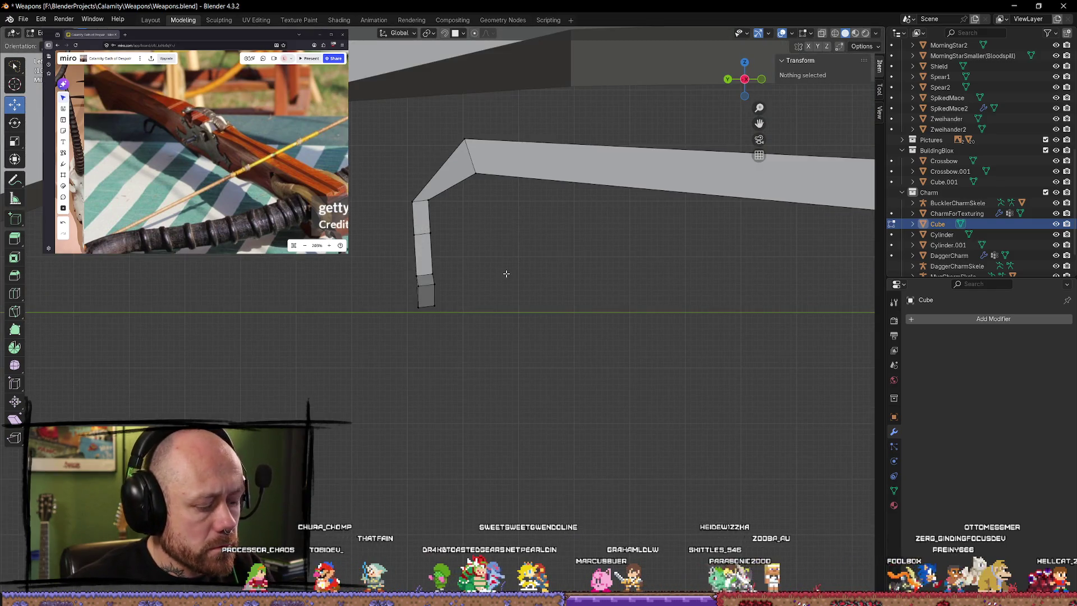
Step: In wireframe display, select the lower segment of the bent mesh and tilt it outward
key(z)
click(438, 277)
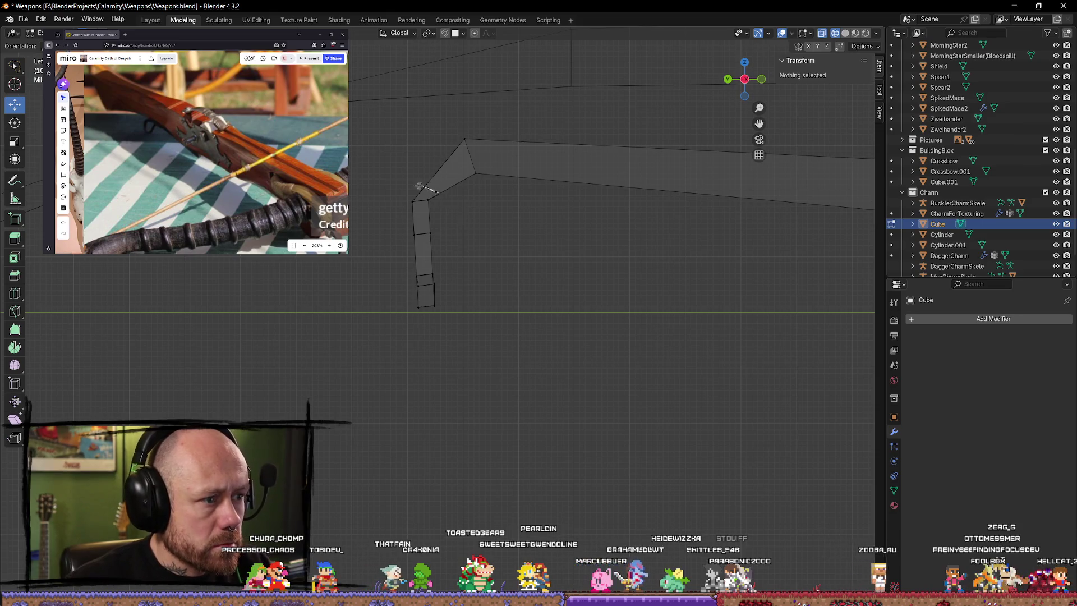
key(l)
key(r)
click(493, 320)
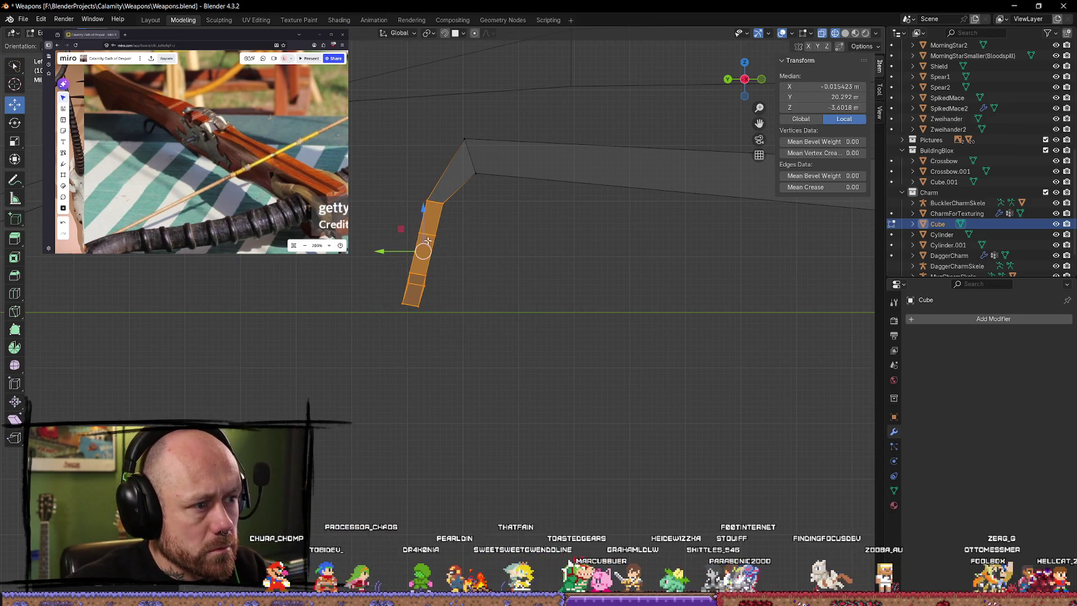
key(r)
click(415, 255)
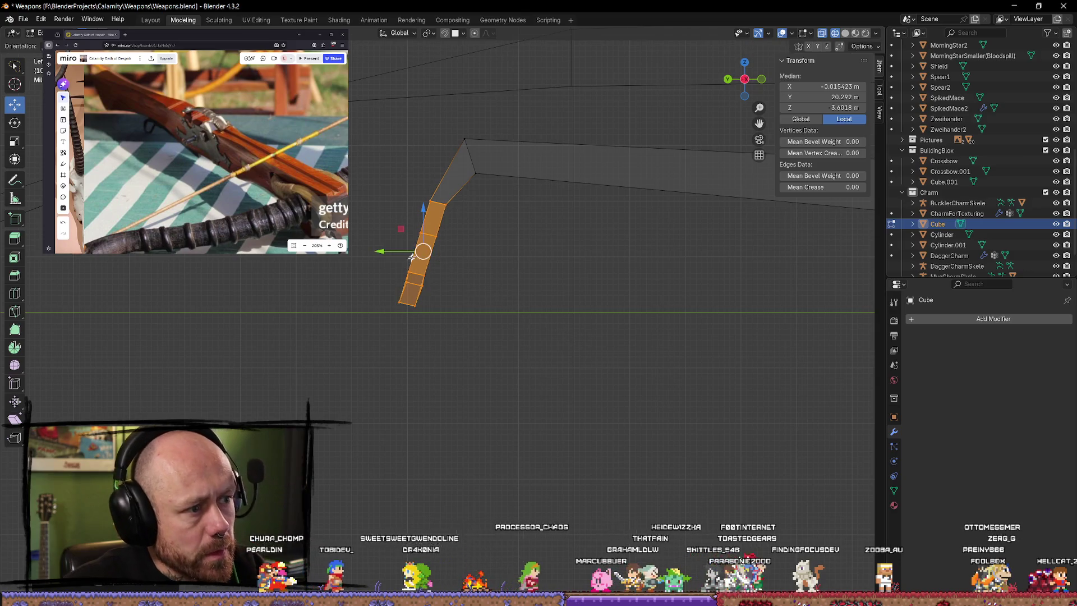
Step: Raise the lower segment slightly, add a small corrective tilt, and unhide the other objects
key(g)
click(461, 269)
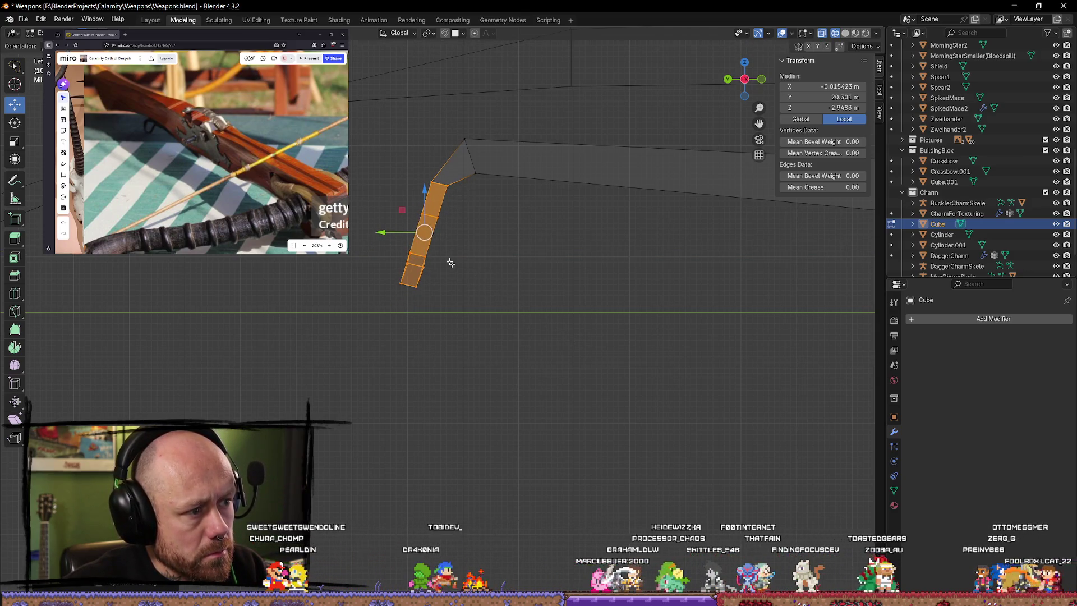
key(r)
click(575, 285)
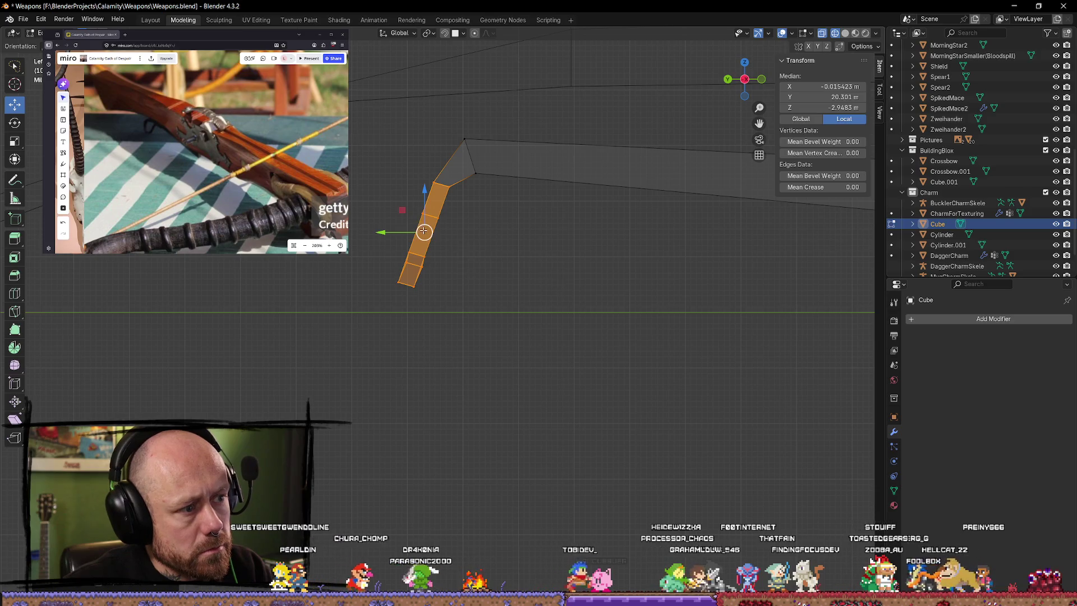
key(alt+a)
key(KP_Divide)
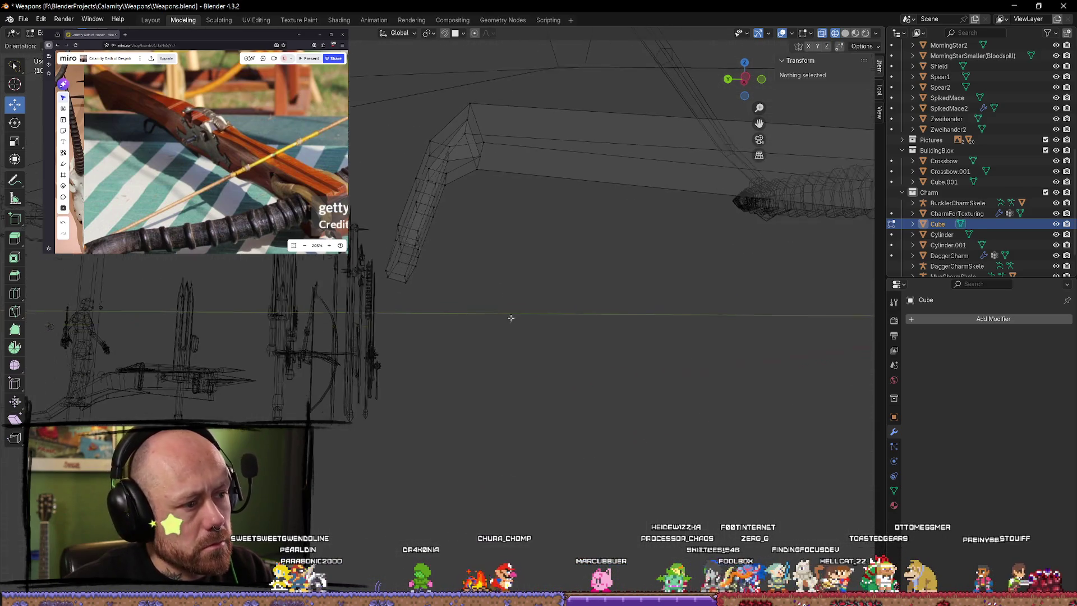
Step: Move the bottom edge of the bent arm down and outward in side view to lengthen the stirrup
middle_drag(510, 316, 399, 250)
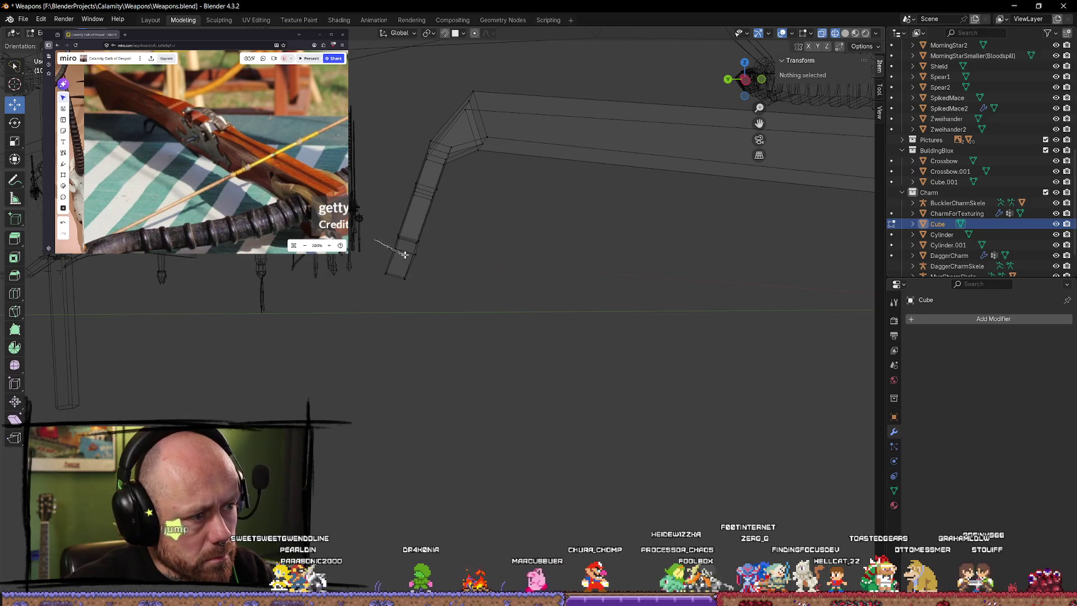
ctrl+right_drag(370, 240, 371, 241)
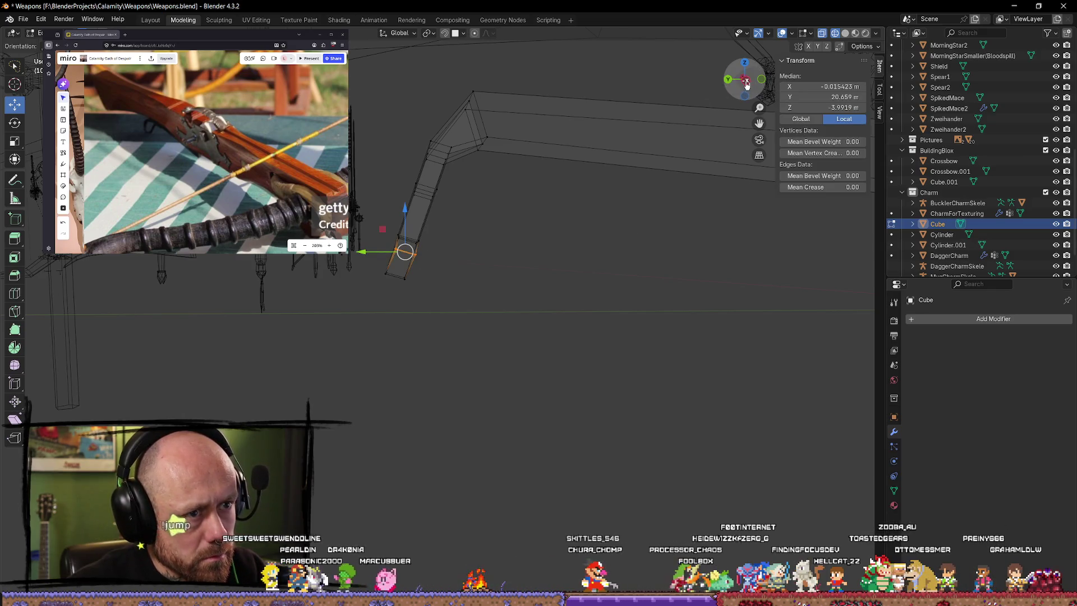
key(KP_3)
scroll(449, 235, up, 3)
key(alt+a)
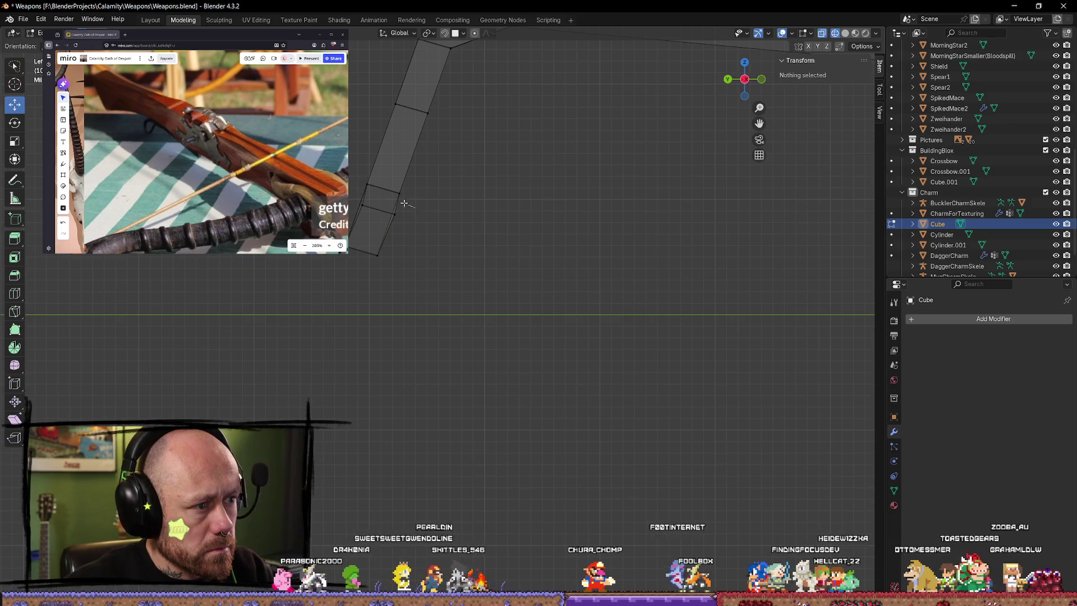
click(405, 233)
key(g)
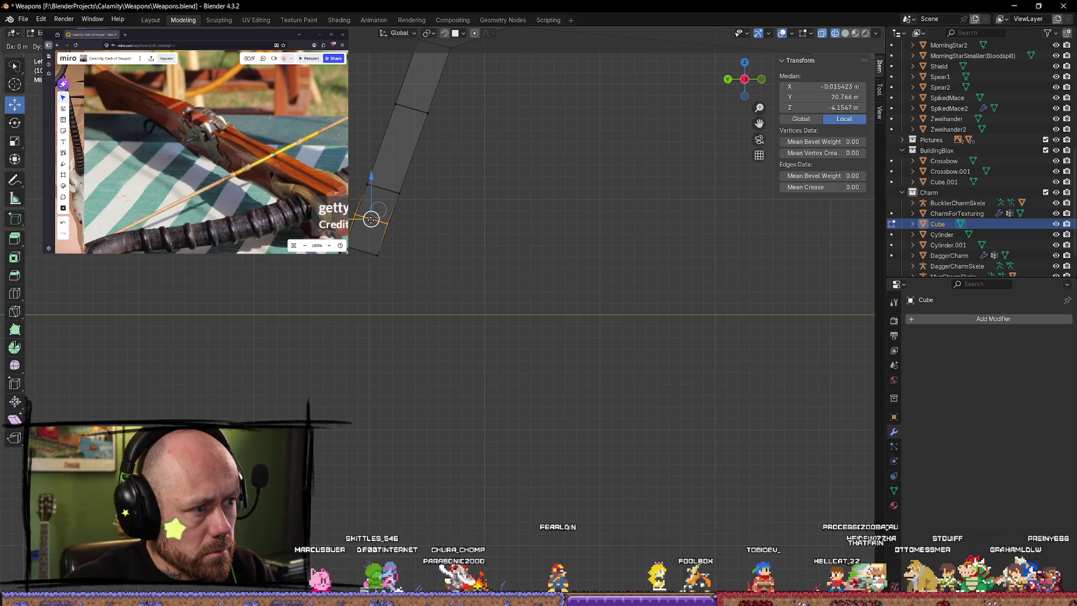
click(372, 221)
Step: Inspect the reshaped stirrup in solid shading beside the human figure for scale
key(Tab)
scroll(488, 260, down, 3)
scroll(505, 320, down, 3)
scroll(551, 388, down, 2)
mouse_move(551, 388)
middle_down()
mouse_move(506, 366)
mouse_move(365, 389)
middle_up()
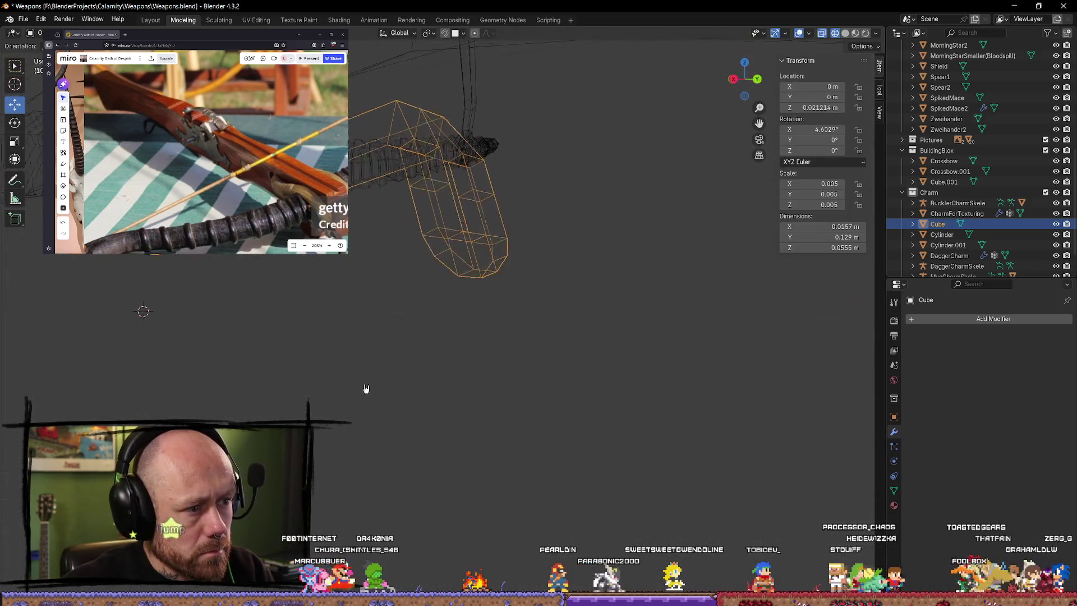
key(Tab)
mouse_move(507, 392)
middle_down()
mouse_move(413, 401)
mouse_move(434, 429)
middle_up()
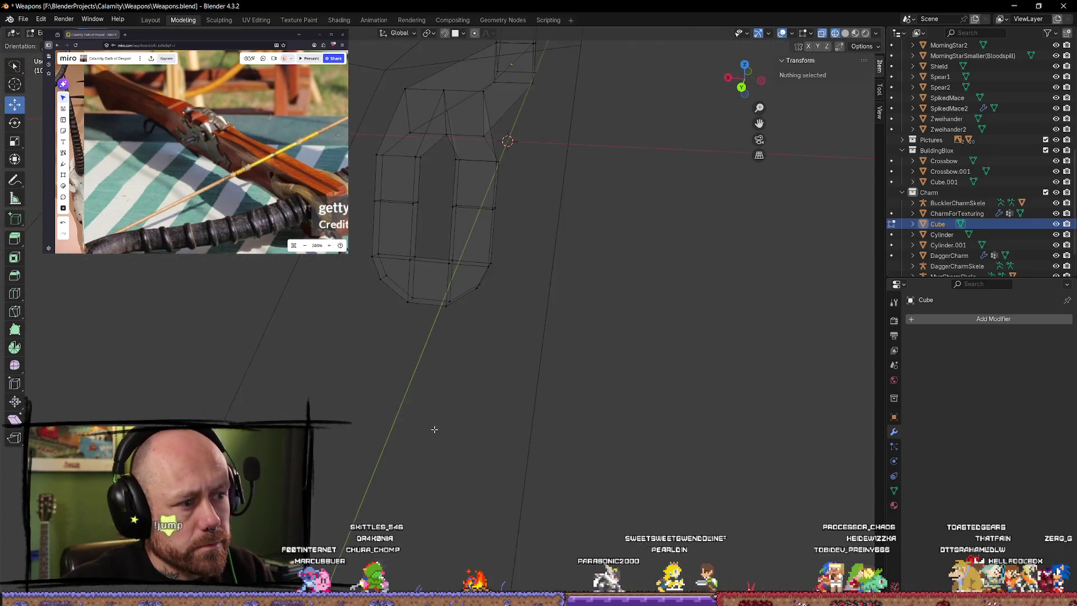
key(shift+z)
key(Tab)
scroll(564, 298, down, 4)
mouse_move(535, 380)
middle_down()
mouse_move(469, 305)
mouse_move(357, 384)
mouse_move(464, 362)
mouse_move(419, 380)
mouse_move(474, 399)
mouse_move(528, 175)
mouse_move(615, 287)
mouse_move(613, 221)
middle_up()
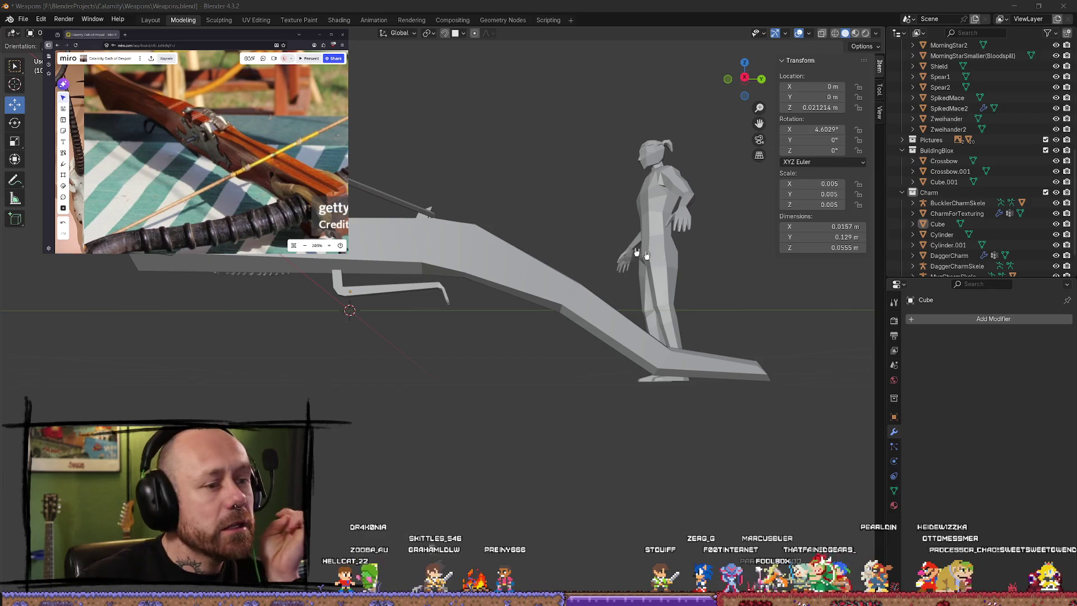
Step: Leave the Blender File menu and switch over to the Steam library window
middle_drag(653, 260, 31, 17)
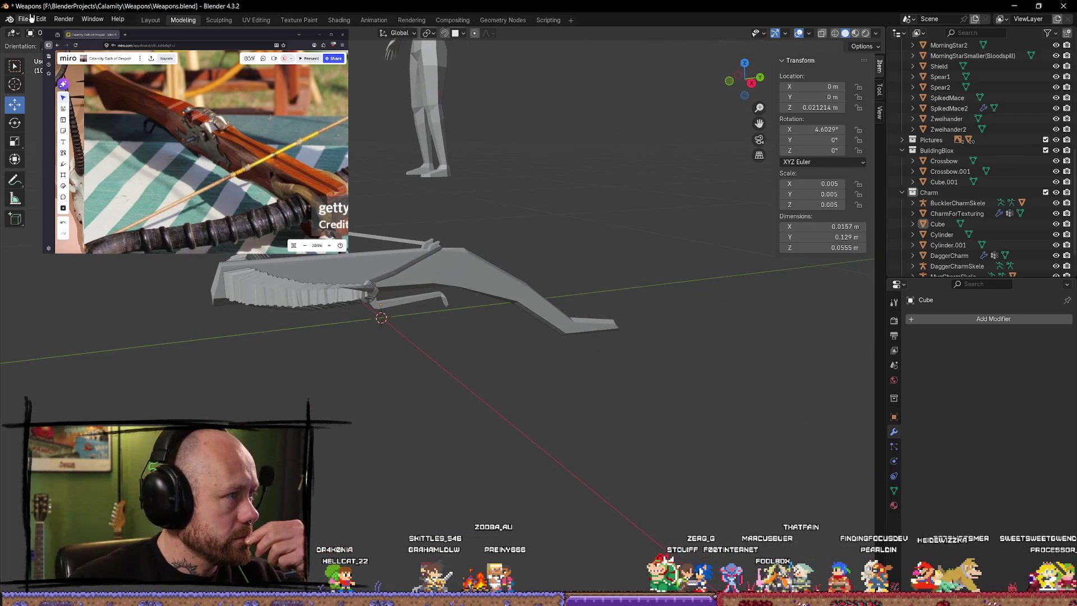
click(32, 17)
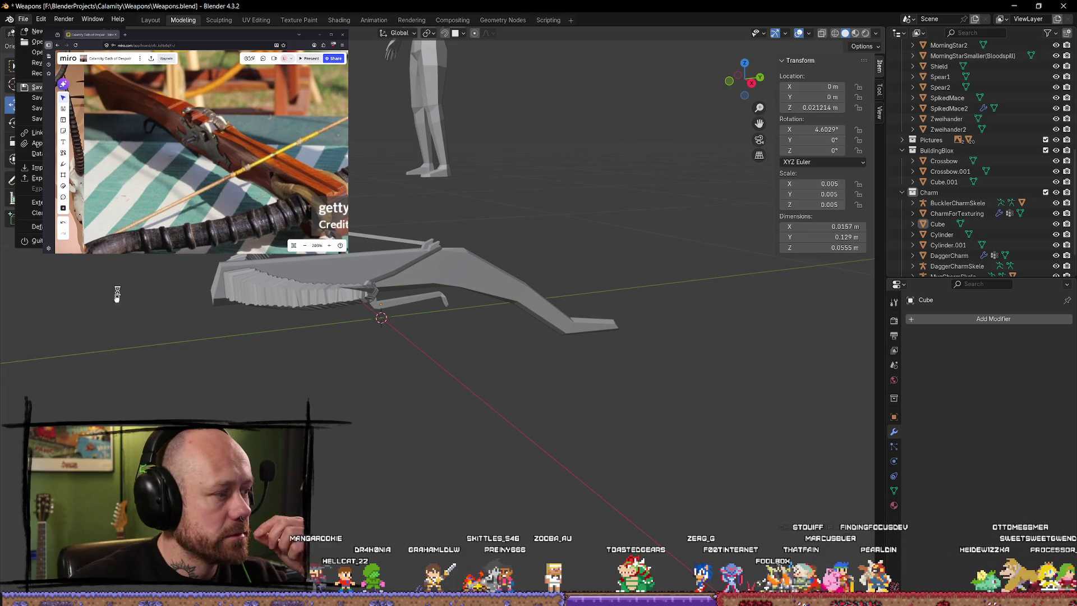
key(alt+Tab)
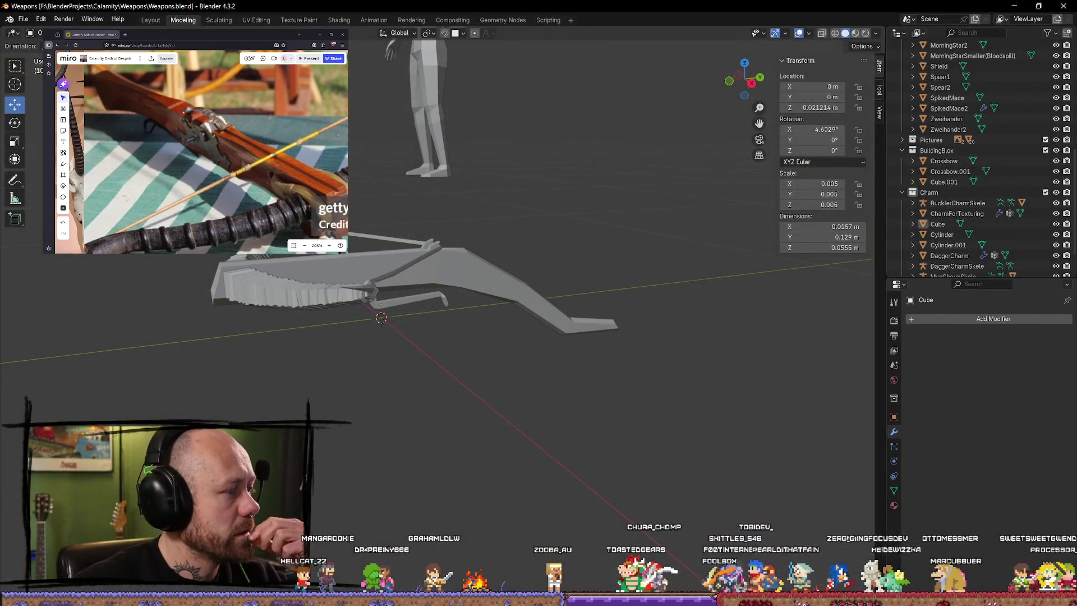
key(alt+Tab)
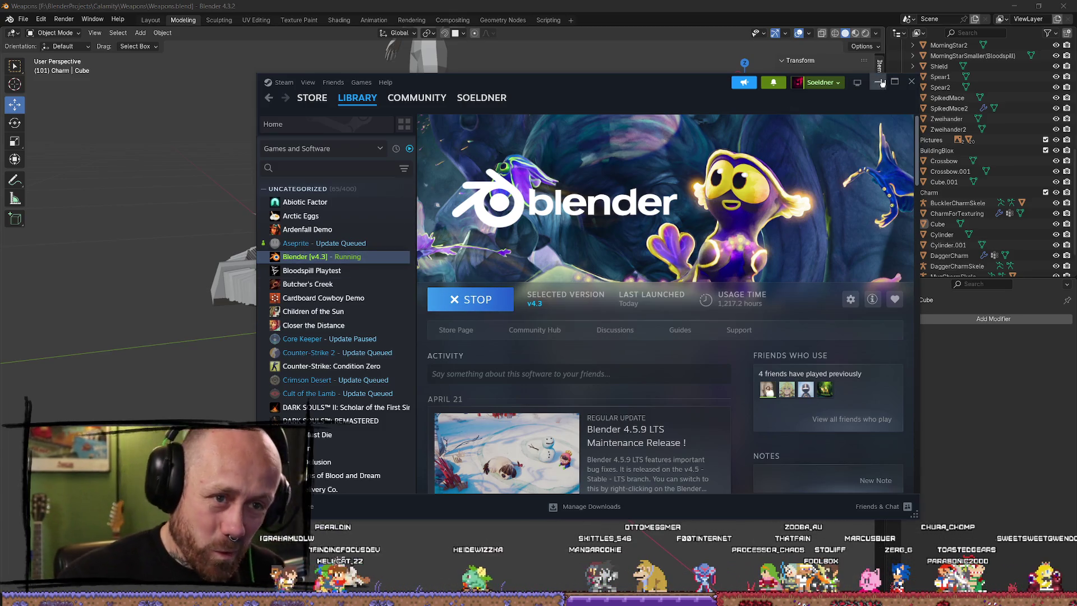
scroll(785, 120, down, 3)
scroll(335, 401, down, 3)
scroll(335, 386, down, 5)
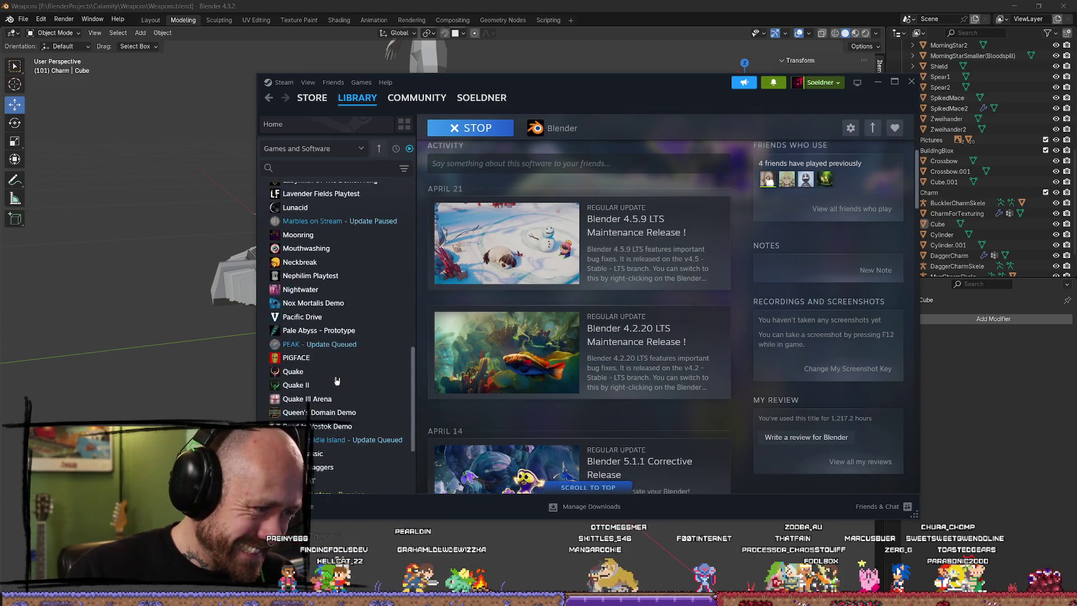
scroll(336, 380, down, 5)
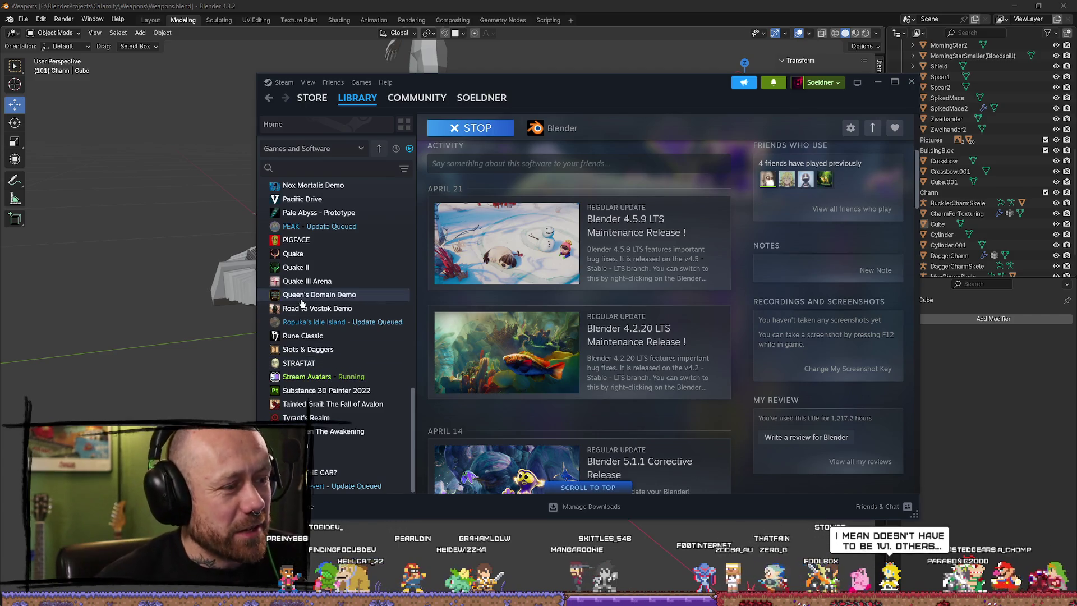
scroll(334, 428, up, 10)
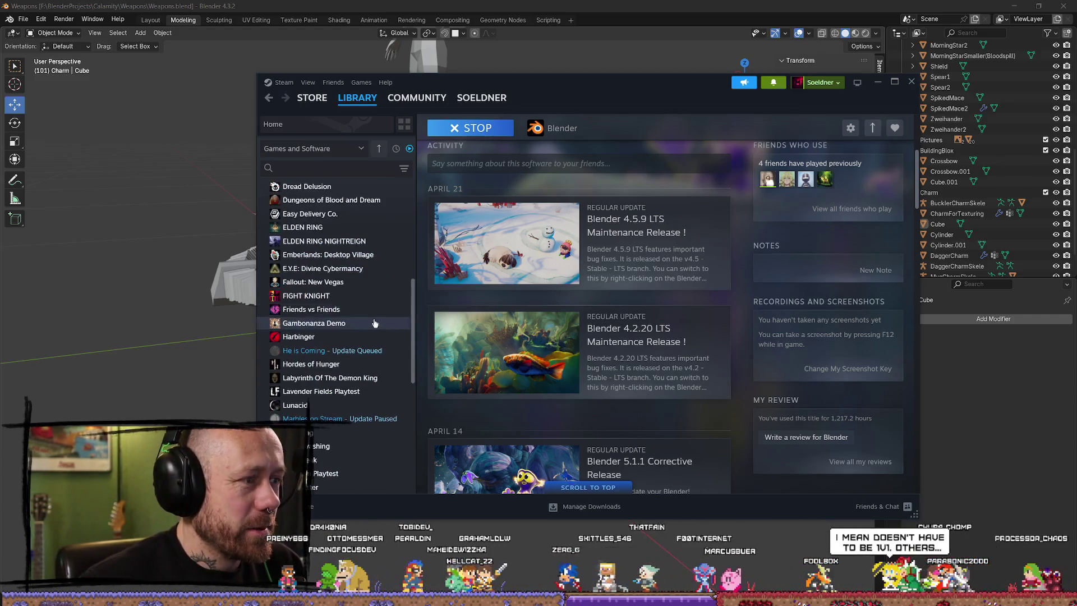
scroll(328, 350, down, 5)
scroll(331, 332, down, 5)
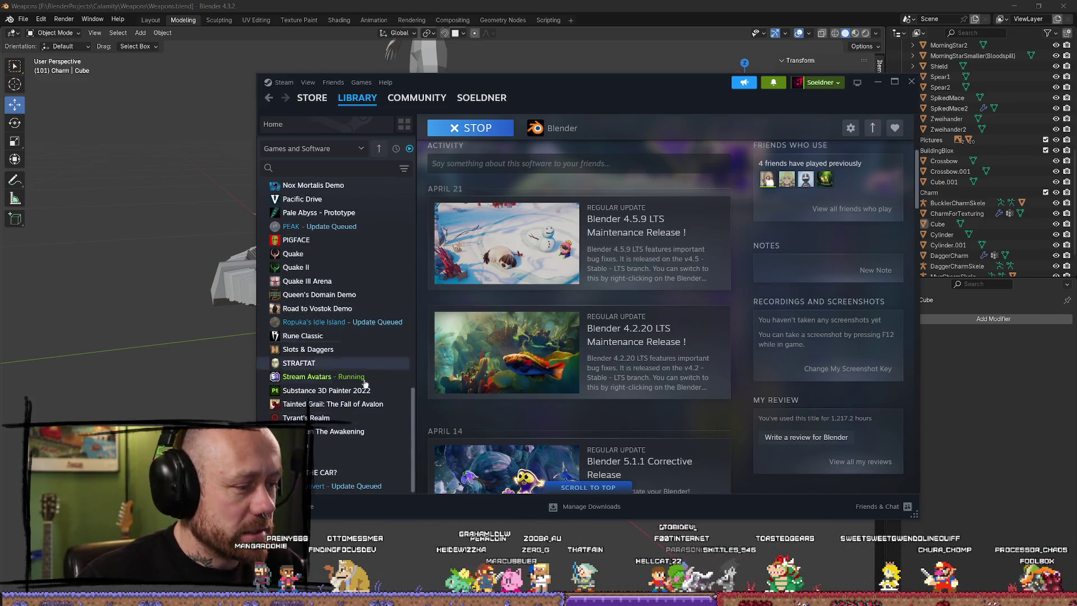
scroll(322, 402, up, 5)
scroll(328, 336, up, 5)
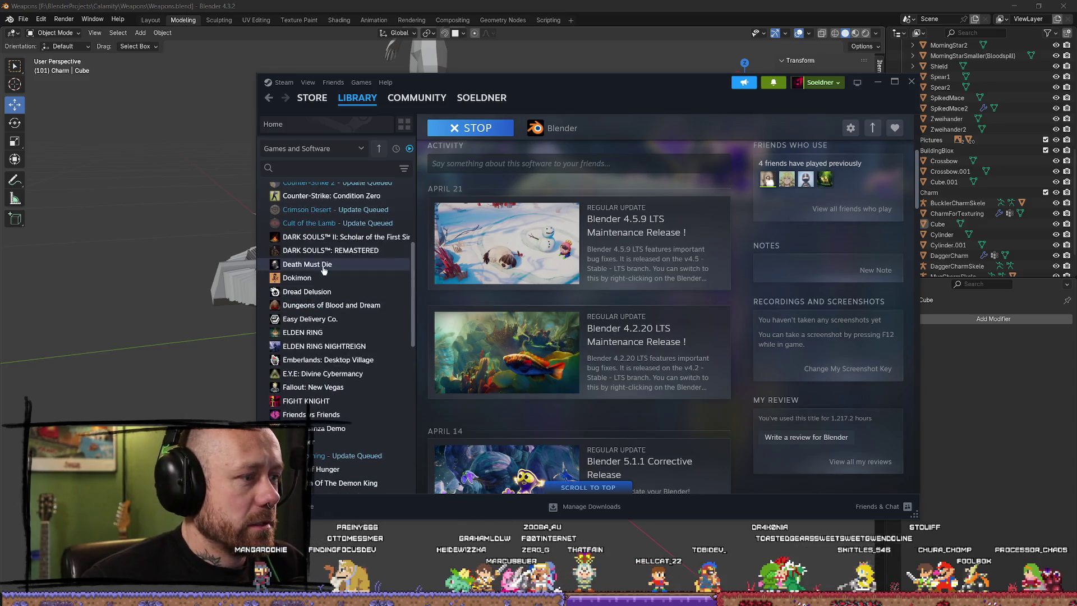
scroll(325, 277, up, 3)
scroll(325, 277, up, 3)
Step: Select Bloodspill Playtest in the Steam library list
click(328, 271)
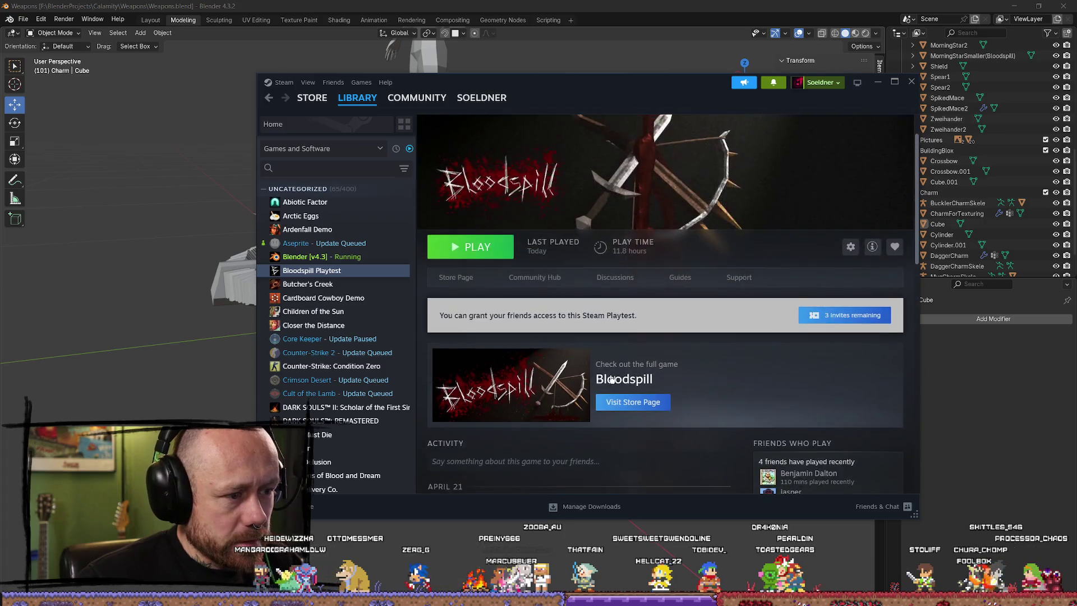
scroll(581, 353, down, 3)
scroll(734, 248, up, 1)
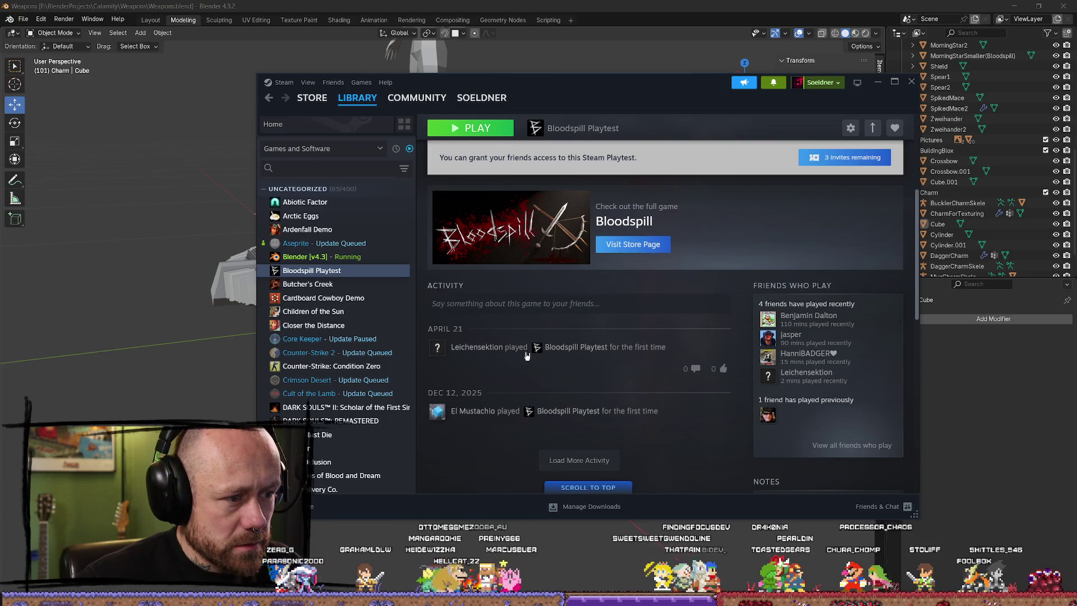
scroll(580, 350, up, 3)
scroll(632, 342, down, 1)
scroll(664, 344, down, 2)
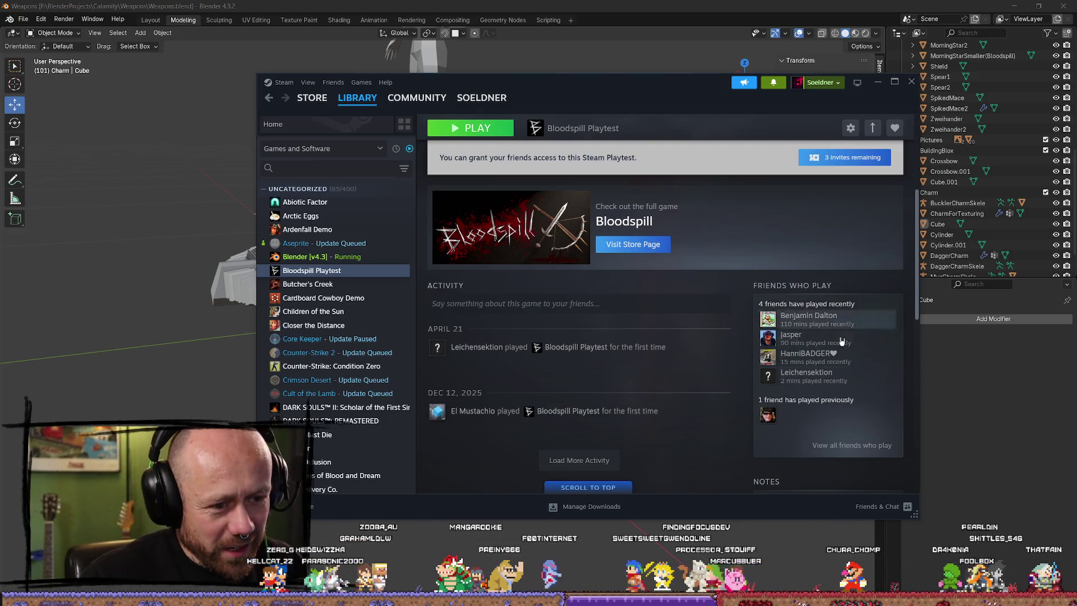
scroll(559, 325, up, 3)
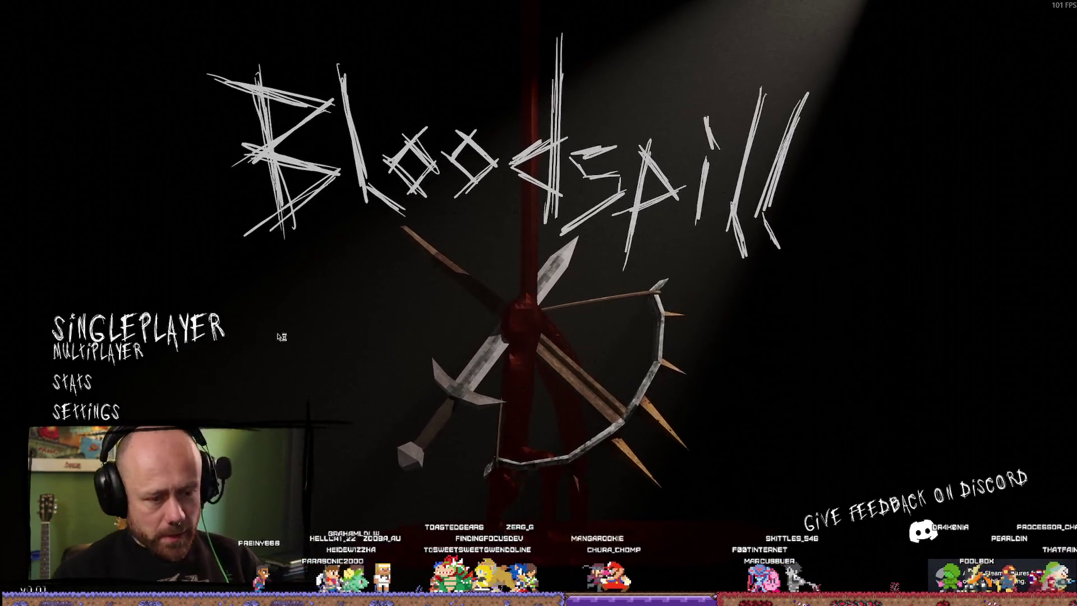
Step: Set up a Deathmatch on Foggy Forest with zero bots and a higher win score, then start it
click(169, 350)
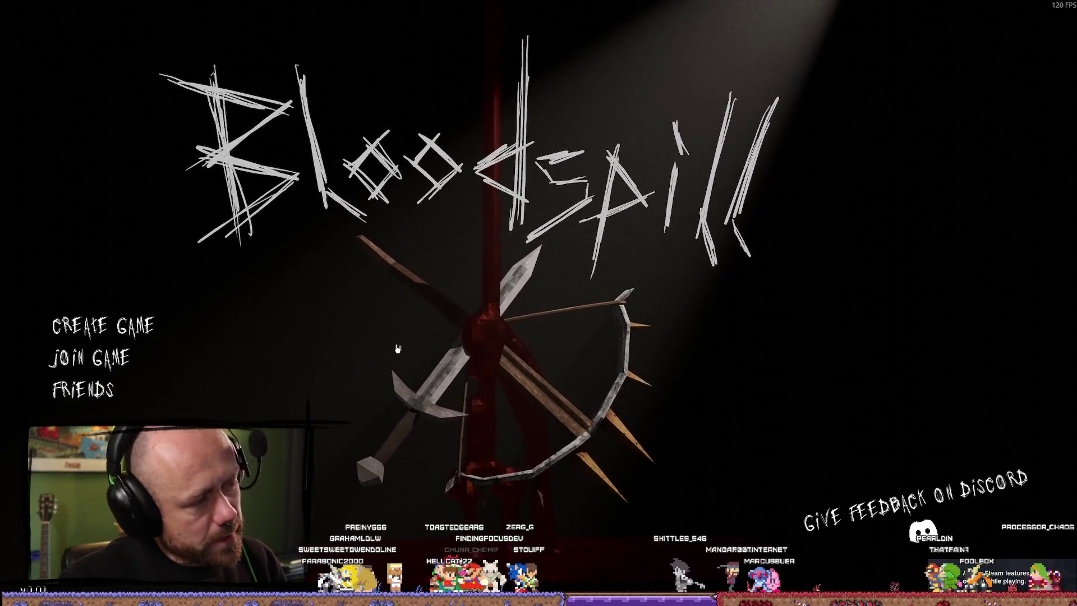
click(251, 326)
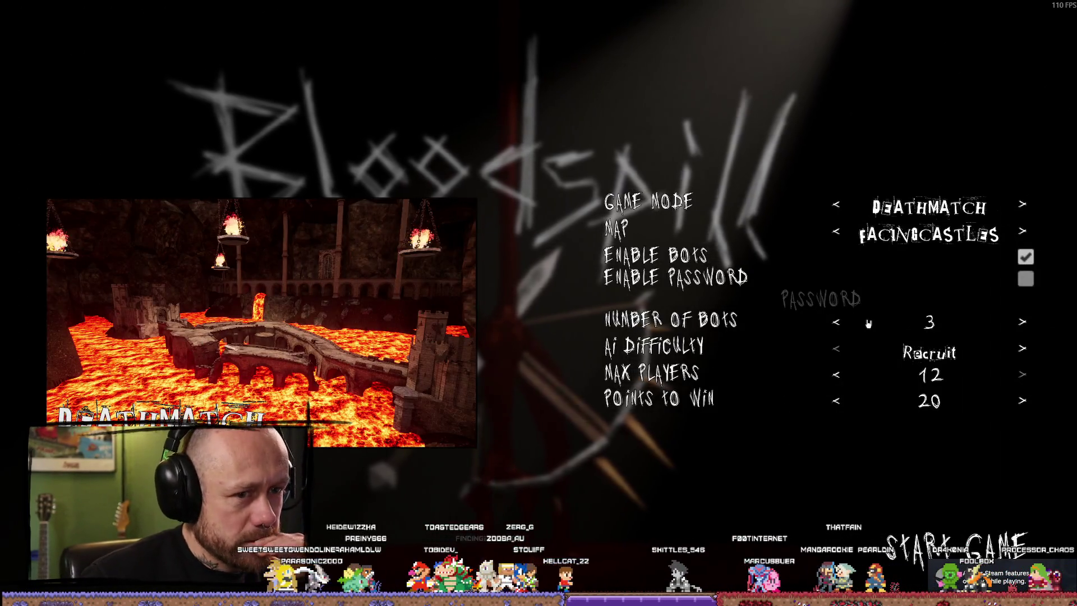
click(843, 322)
click(841, 237)
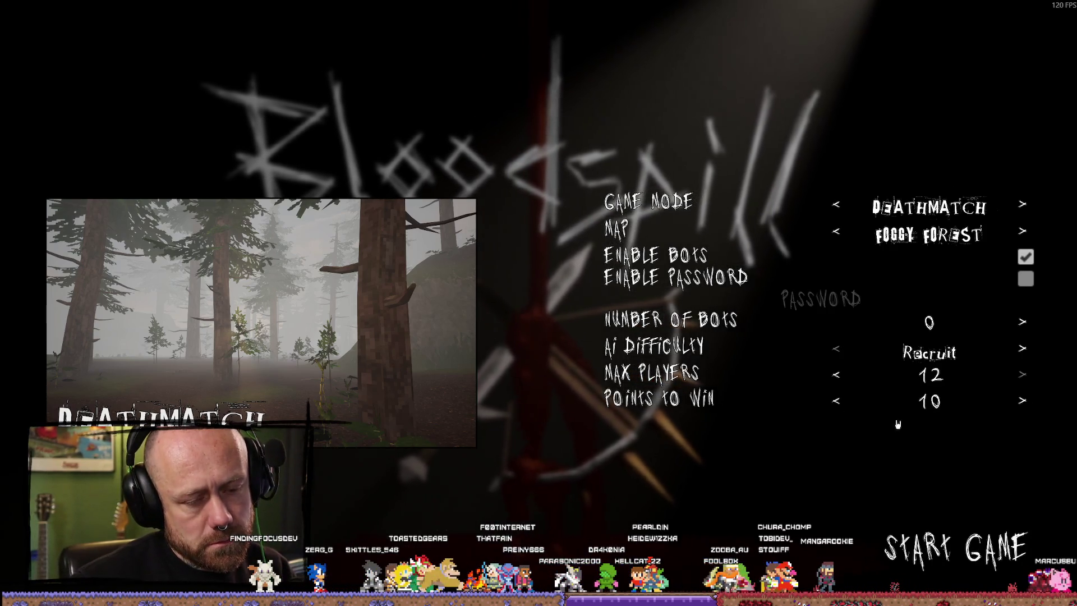
click(1028, 404)
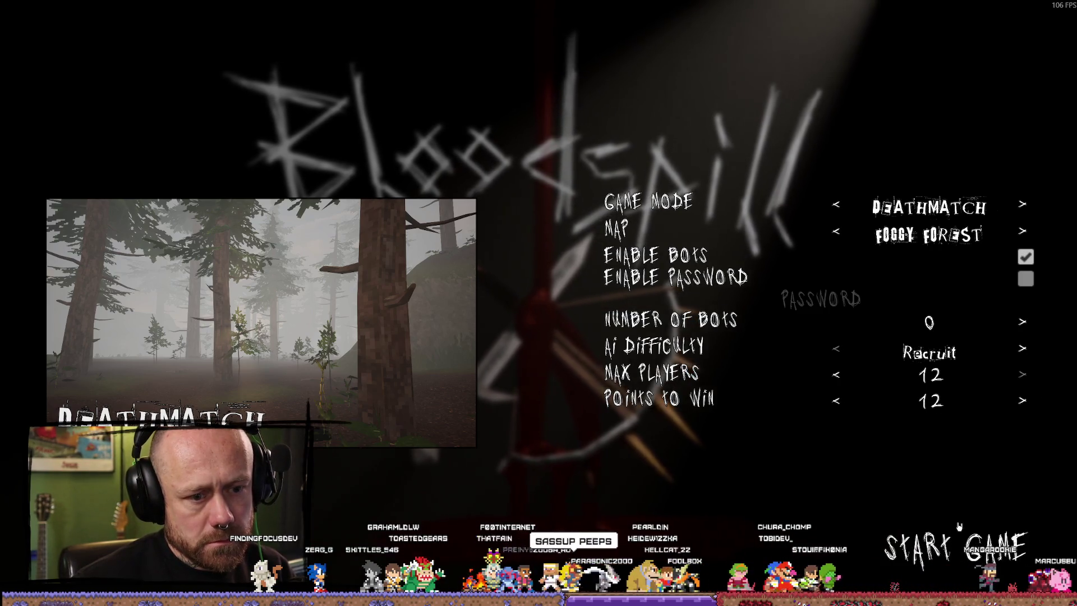
click(959, 538)
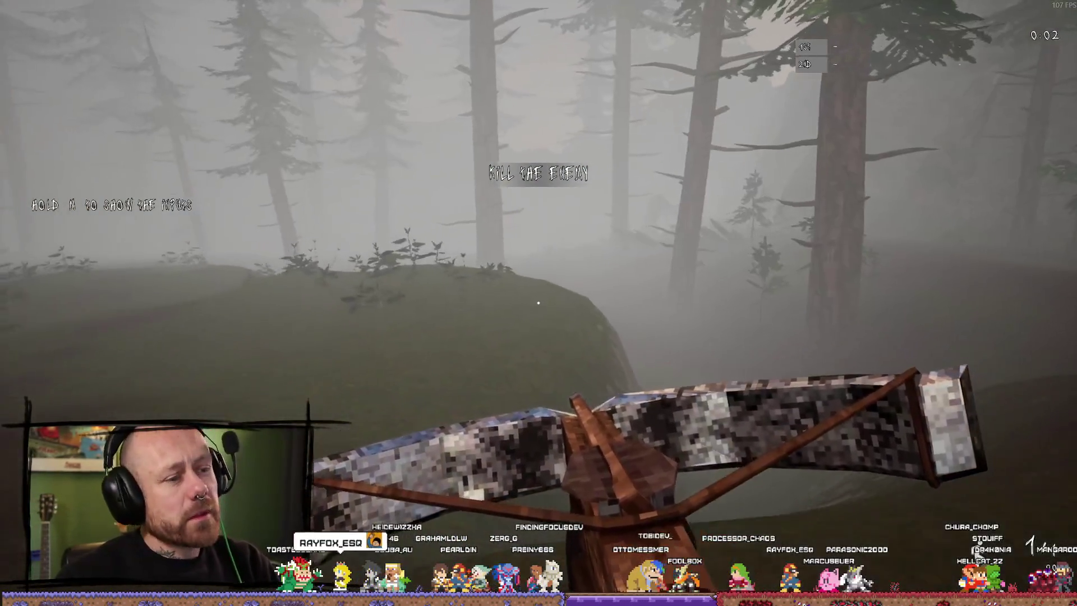
Step: Walk up the mound and over the hilltop toward the house, checking the scoreboard on the way
key(w)
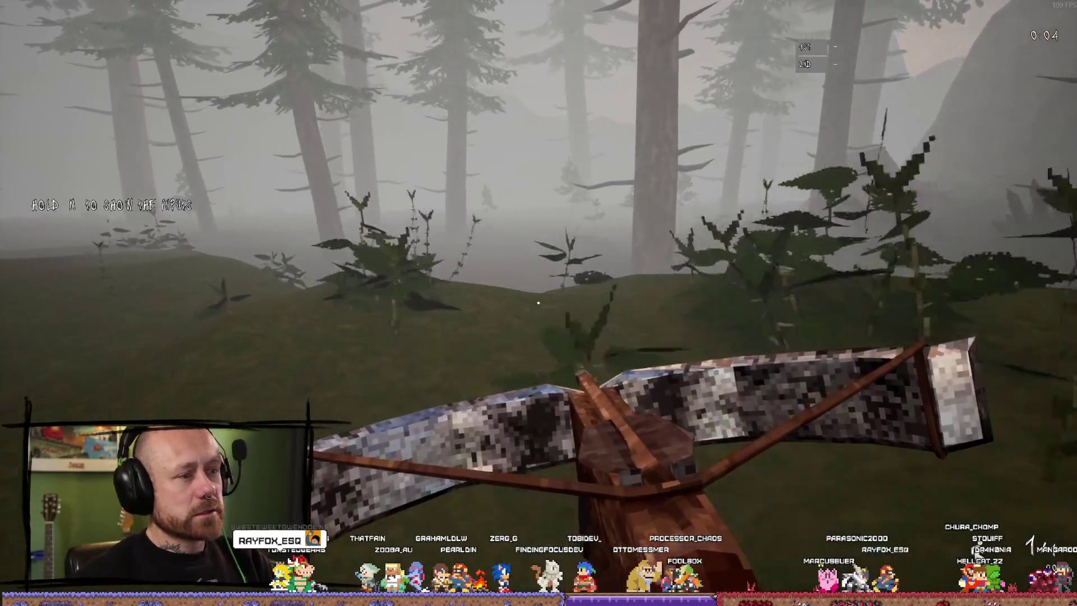
key(w)
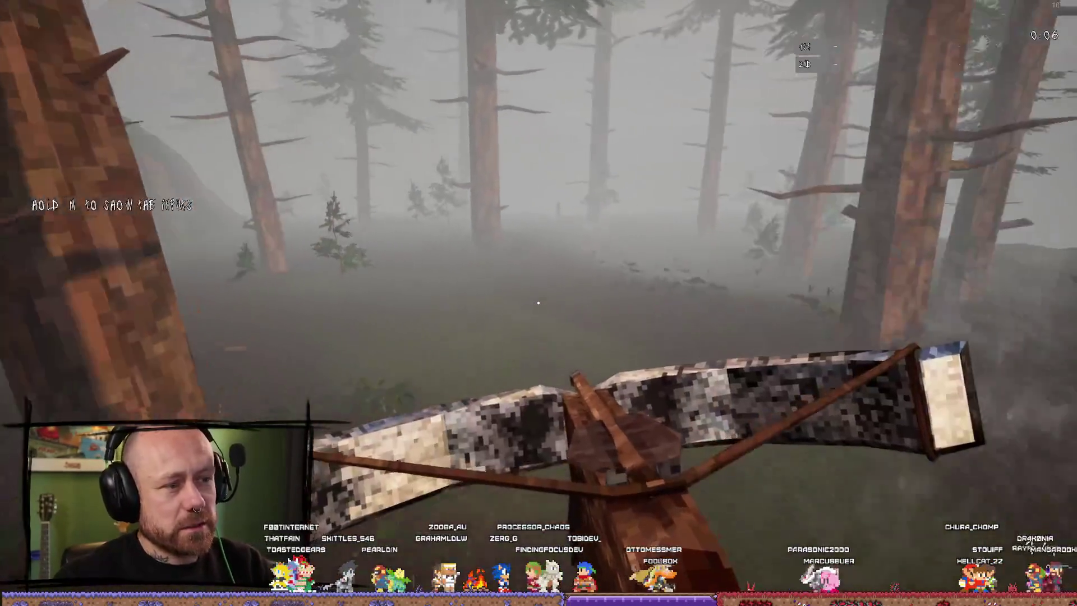
key(Tab)
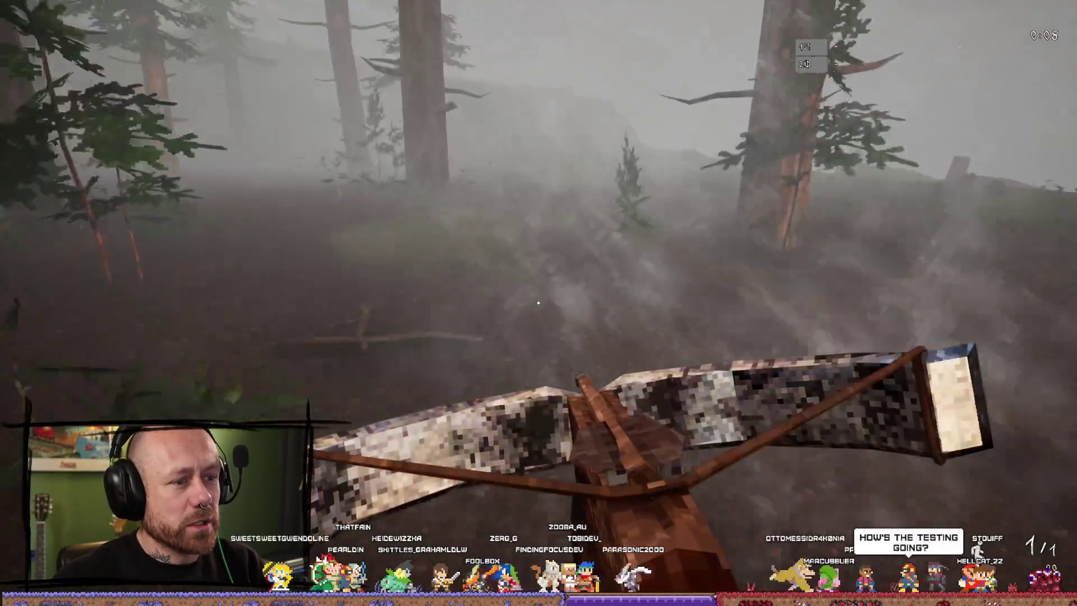
key(w)
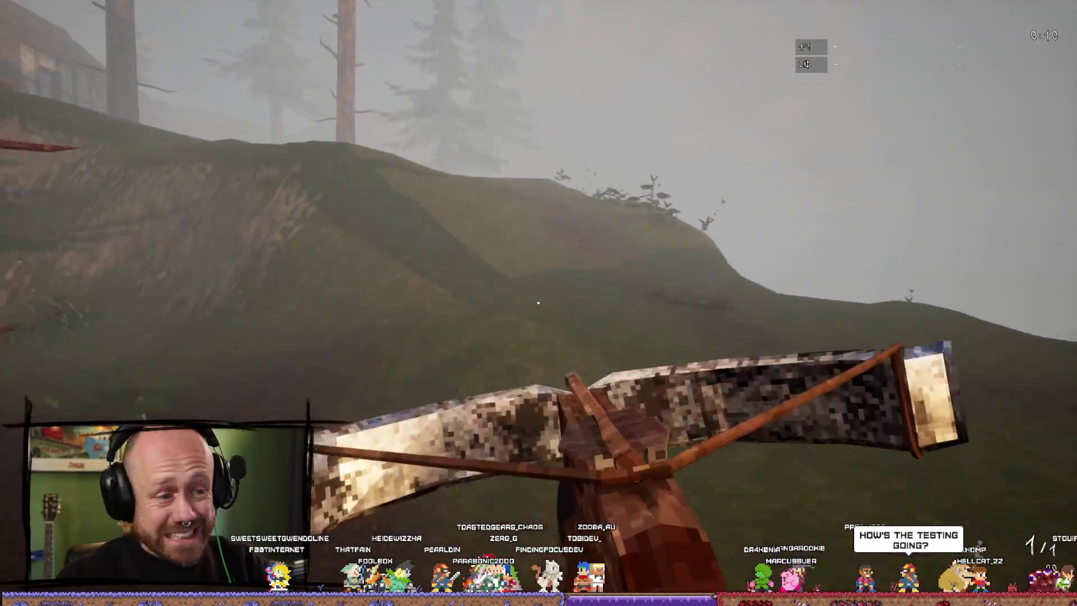
key(w)
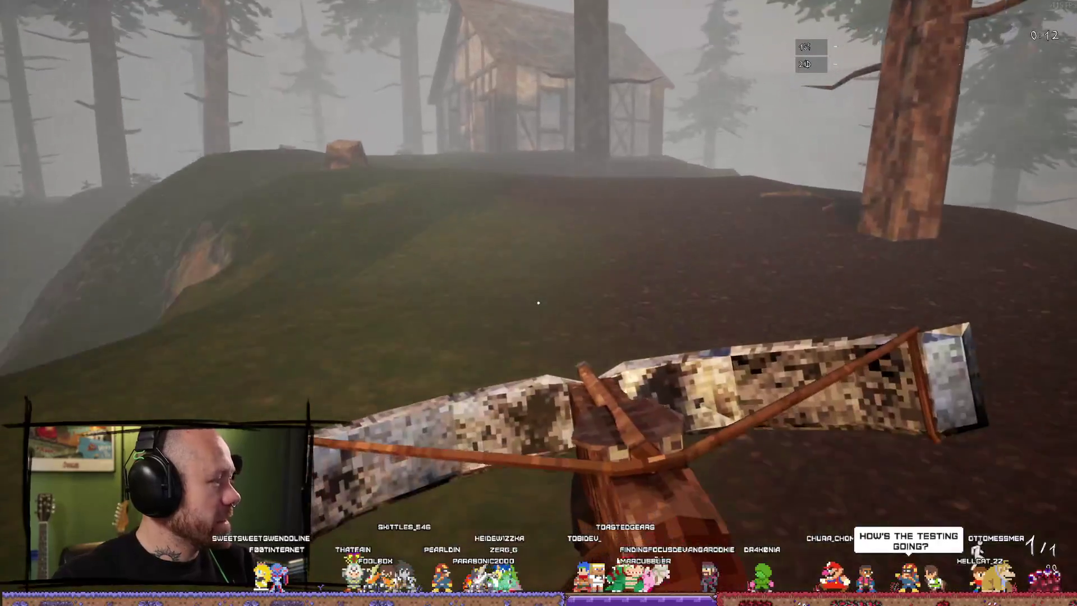
key(w)
key(w)
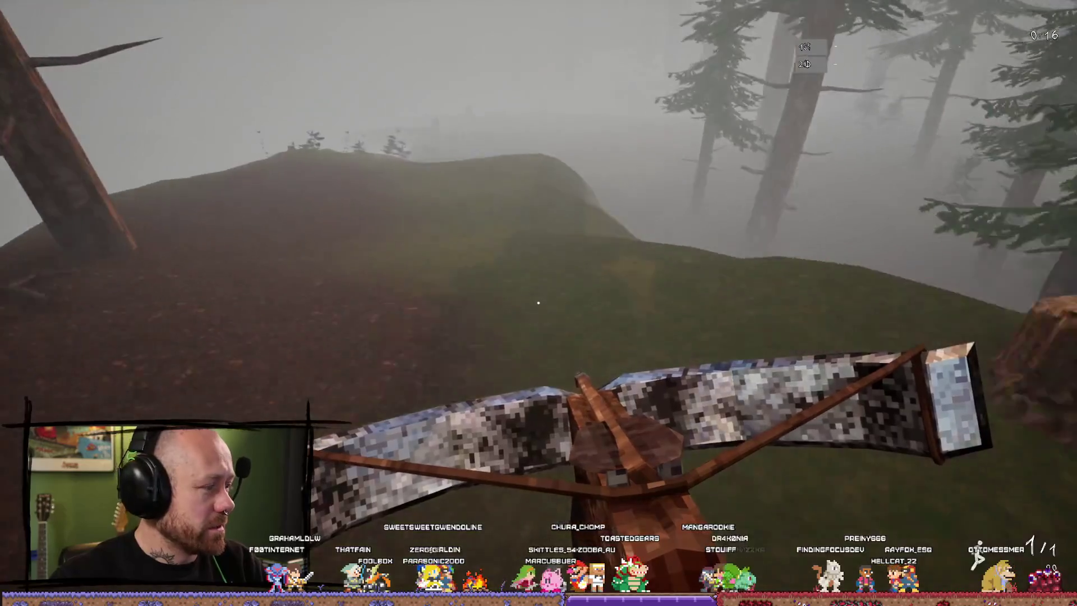
key(Tab)
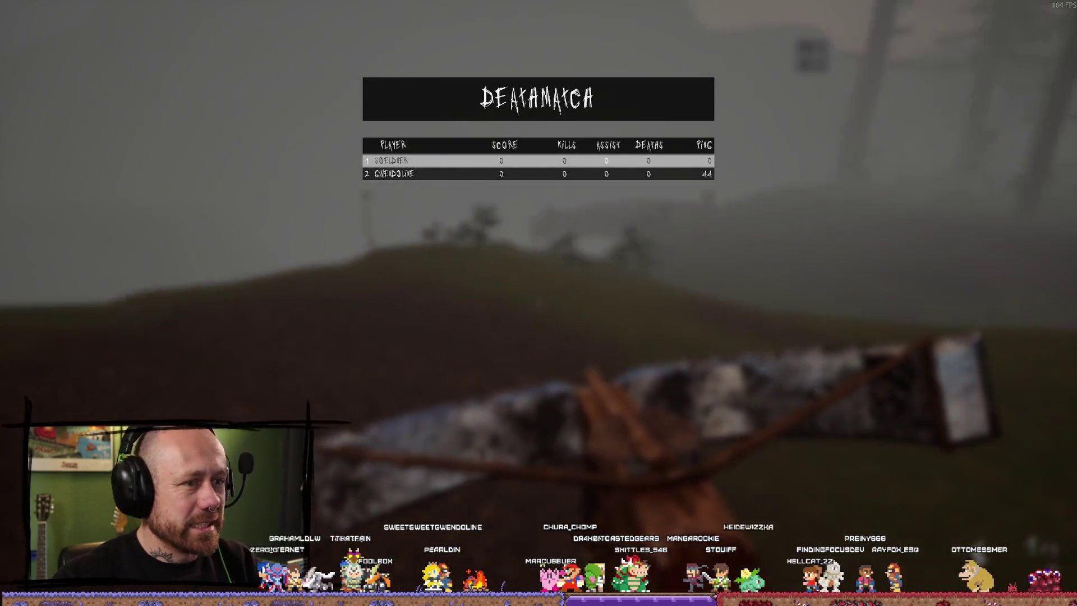
key(Tab)
Step: Continue past the house through the forest and clearings toward the foggy ridge
key(w)
key(w)
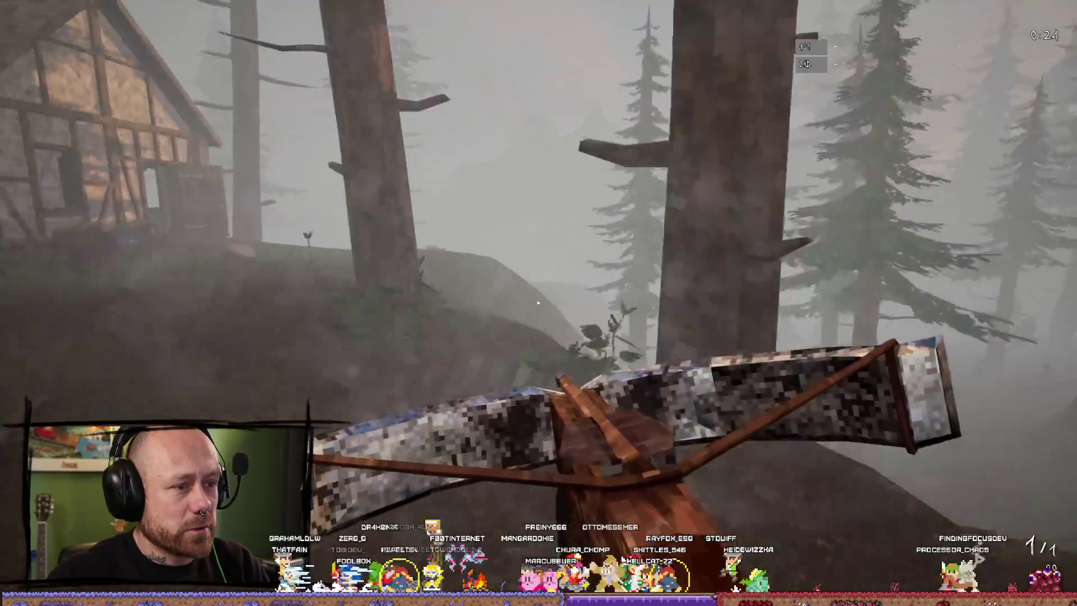
key(w)
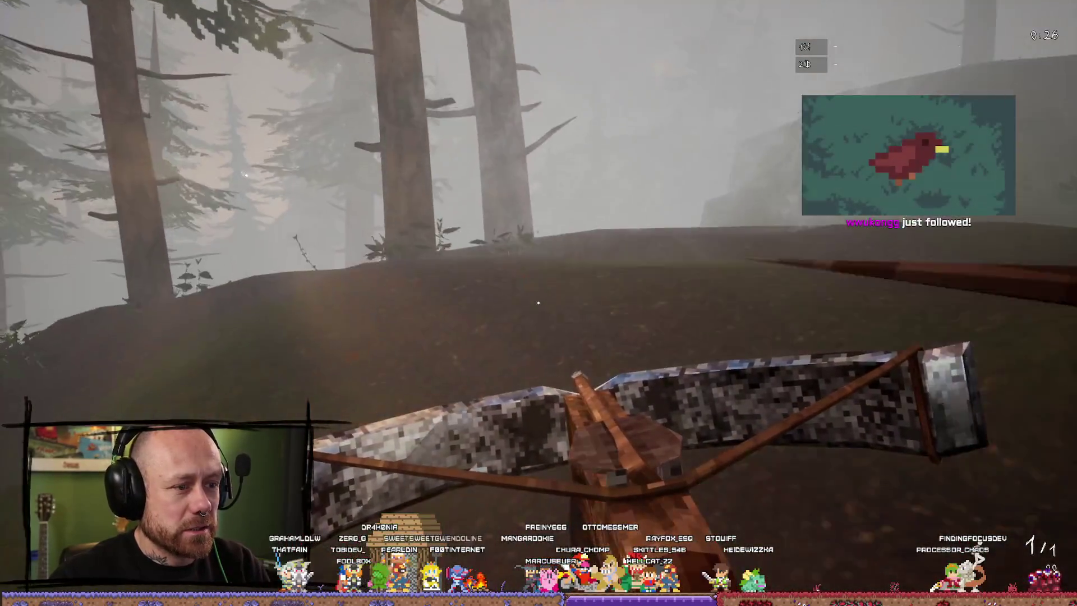
key(w)
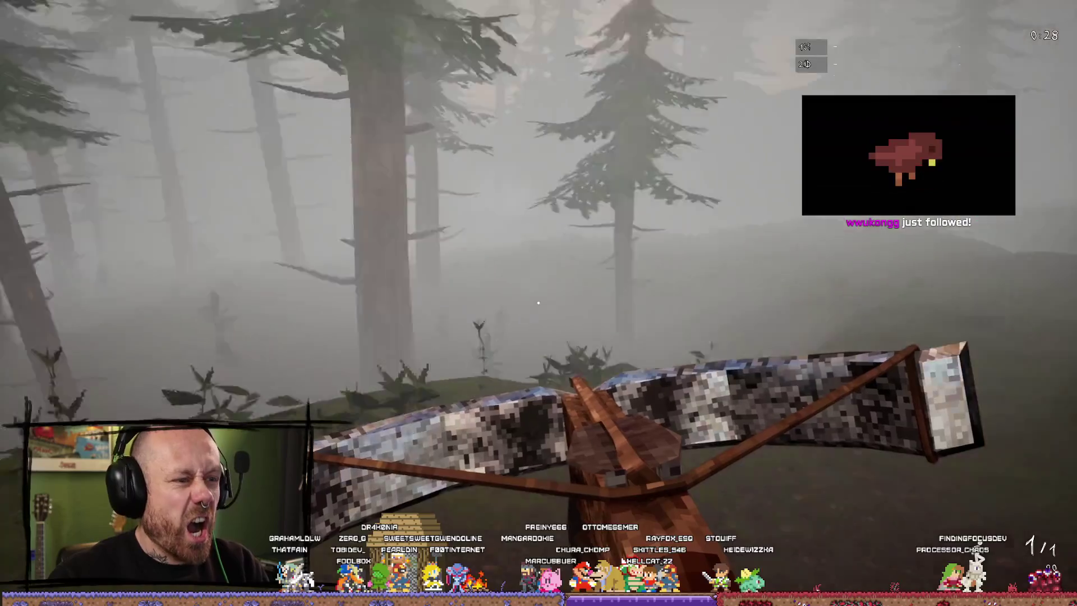
key(w)
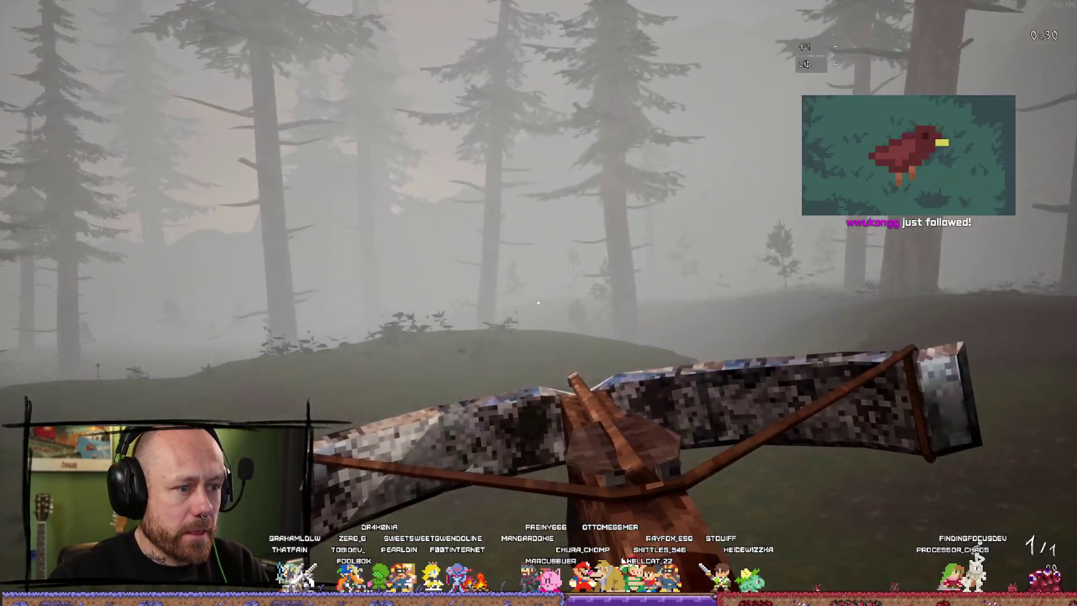
key(w)
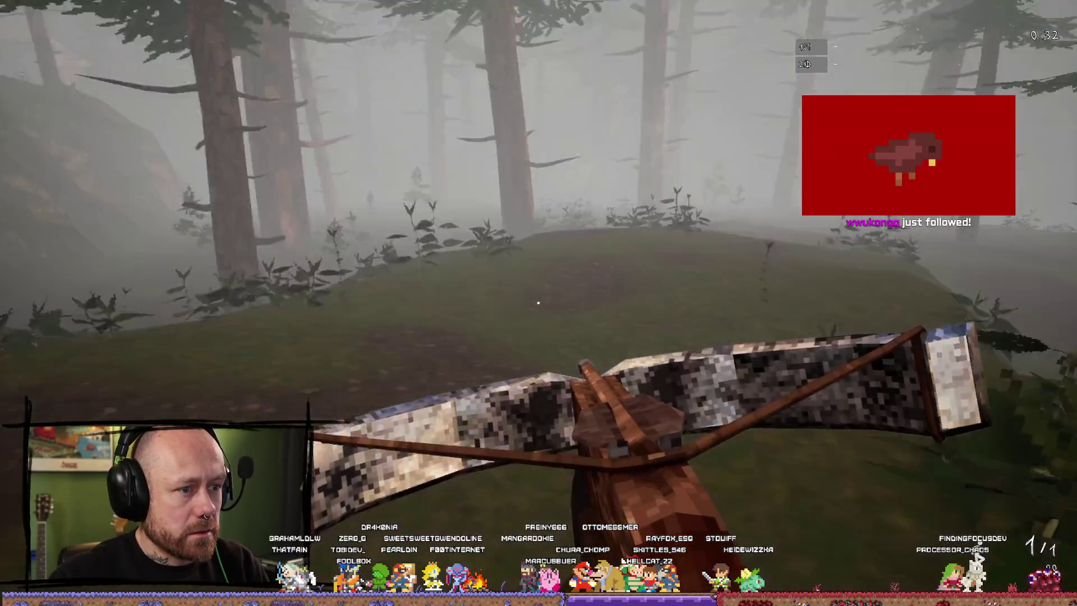
key(w)
key(w)
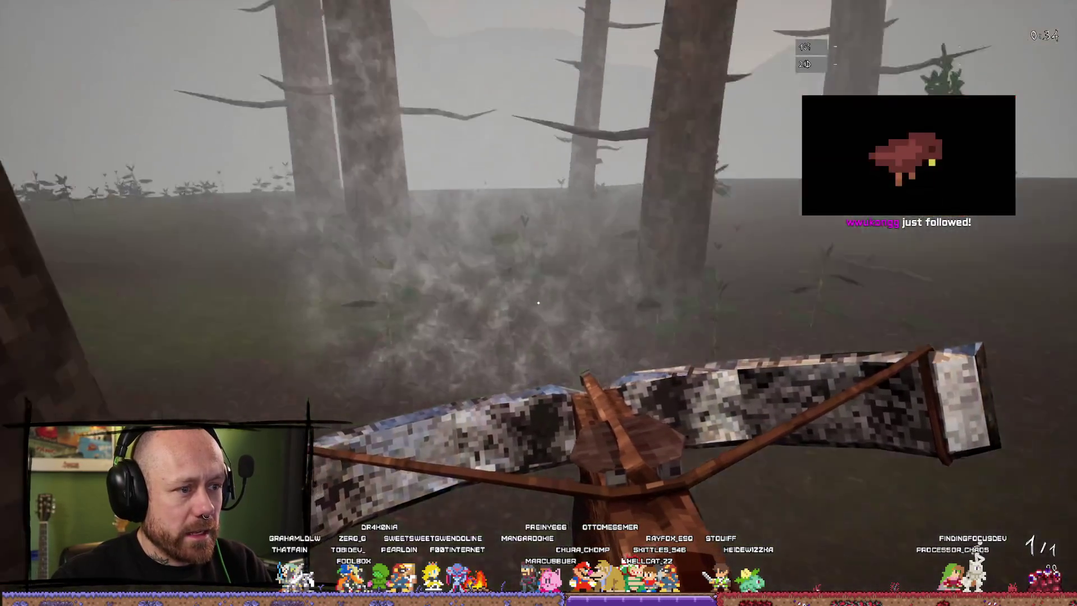
key(w)
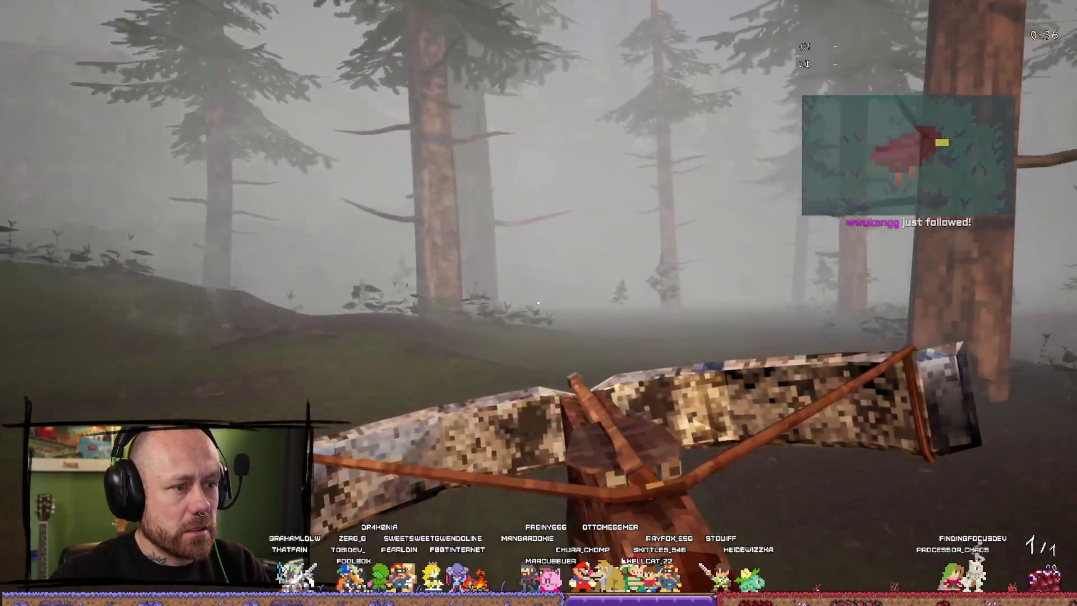
key(w)
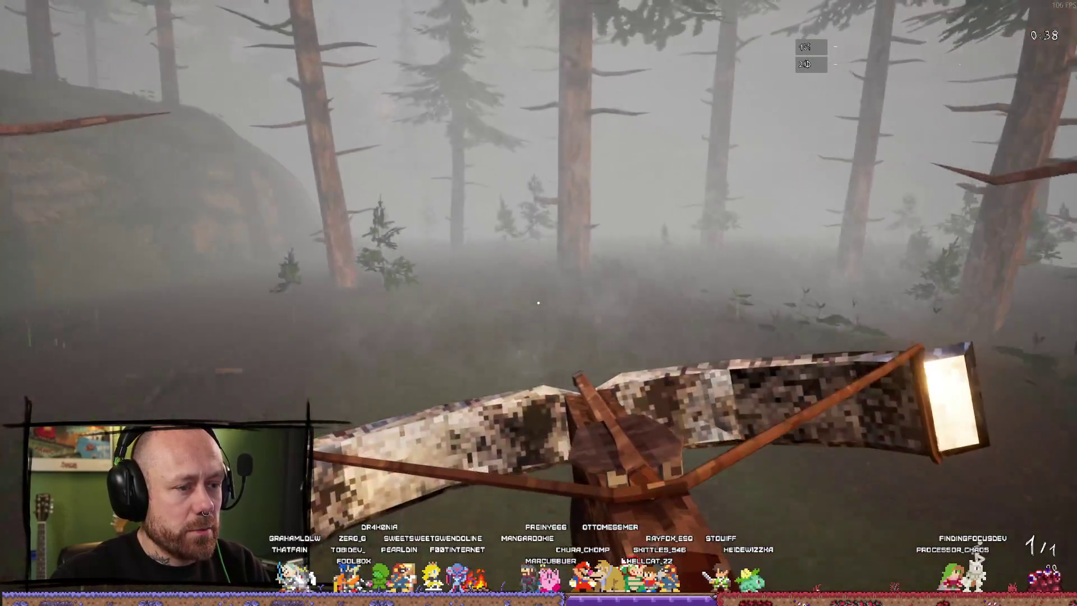
key(w)
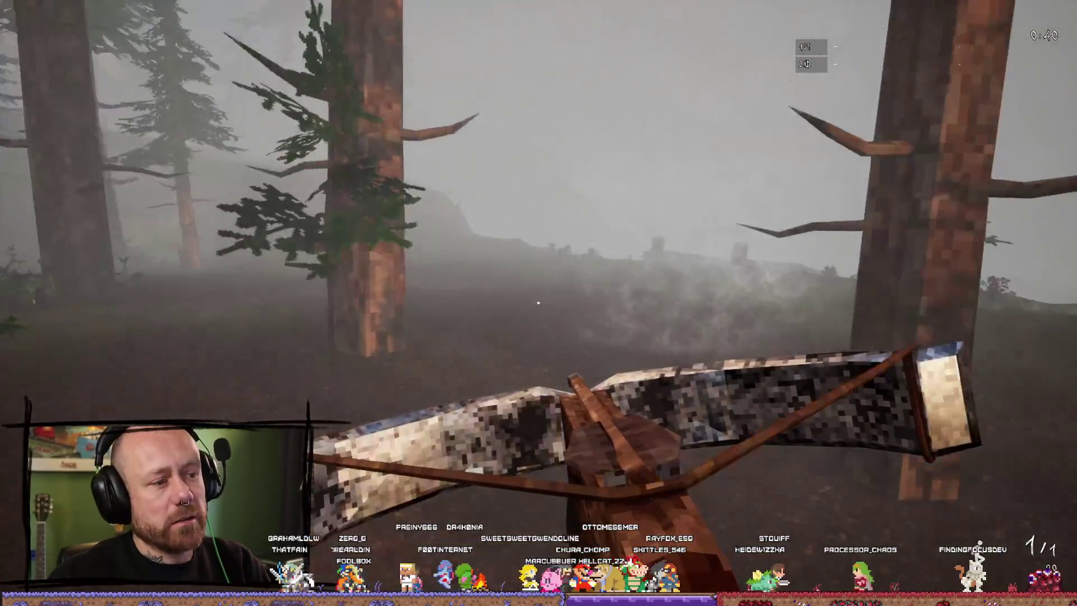
Step: Wander through dense trees past the fence and red structure, then aim the crossbow
key(w)
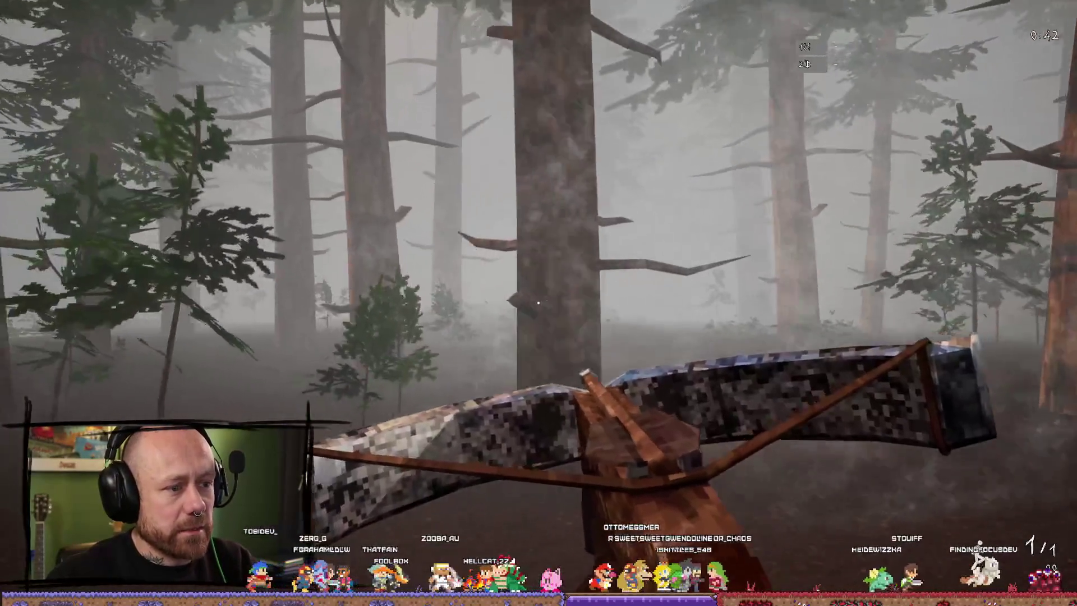
key(w)
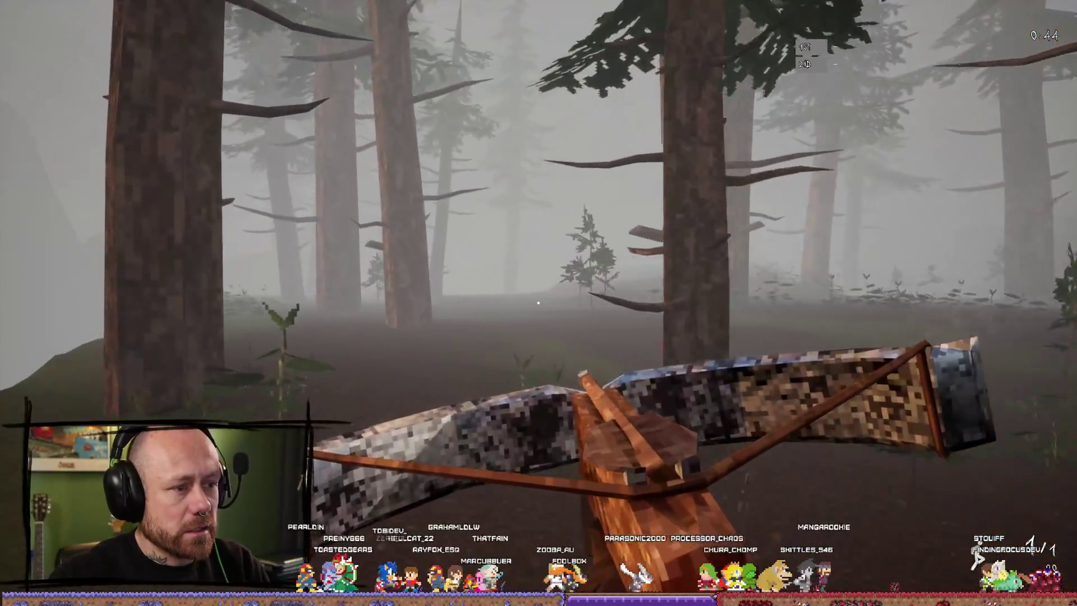
key(w)
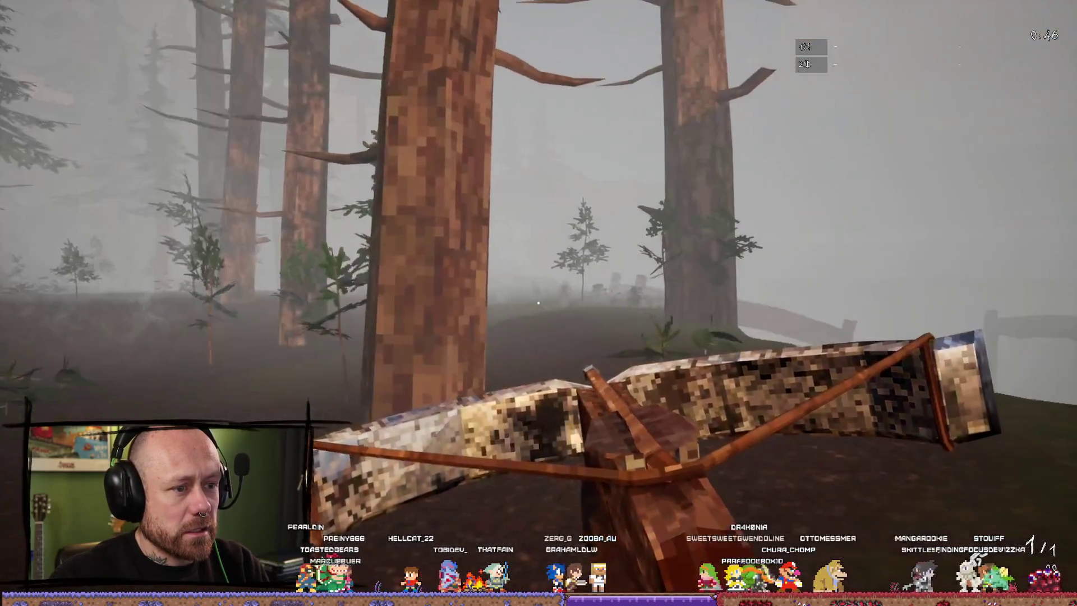
key(w)
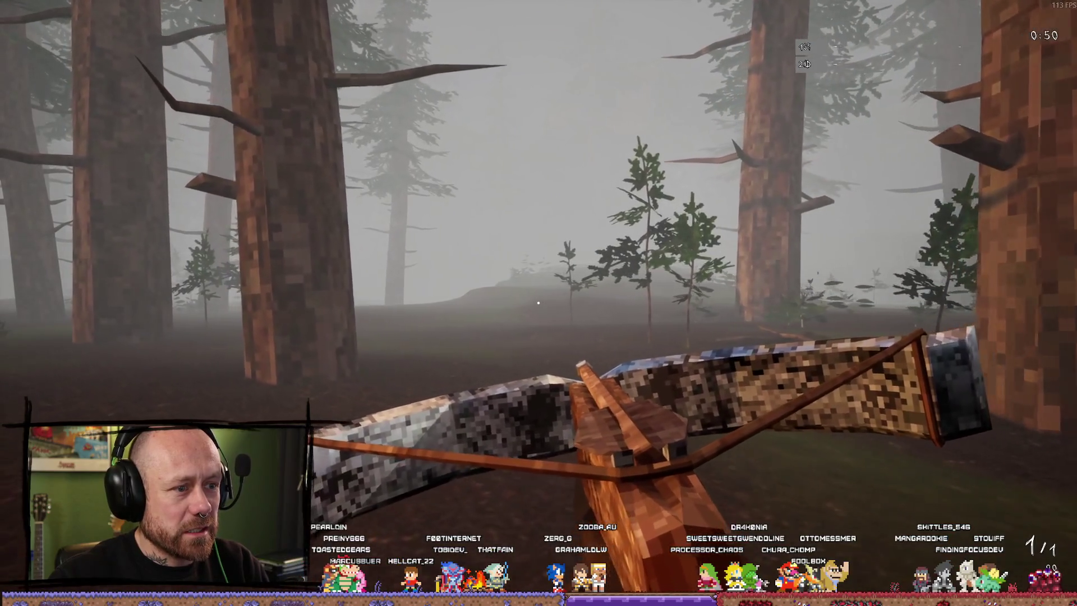
key(w)
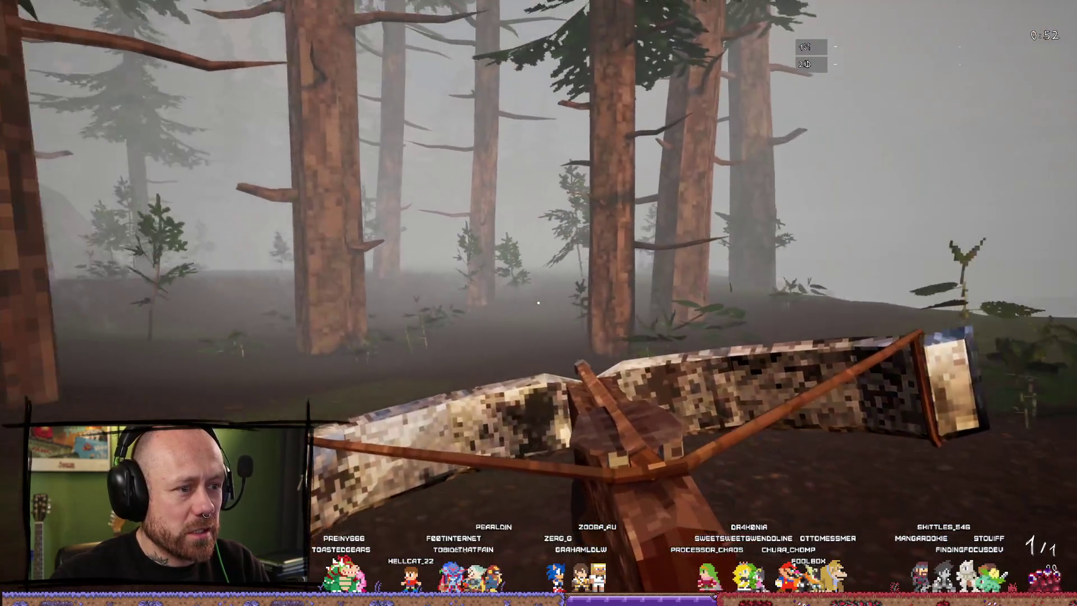
key(w)
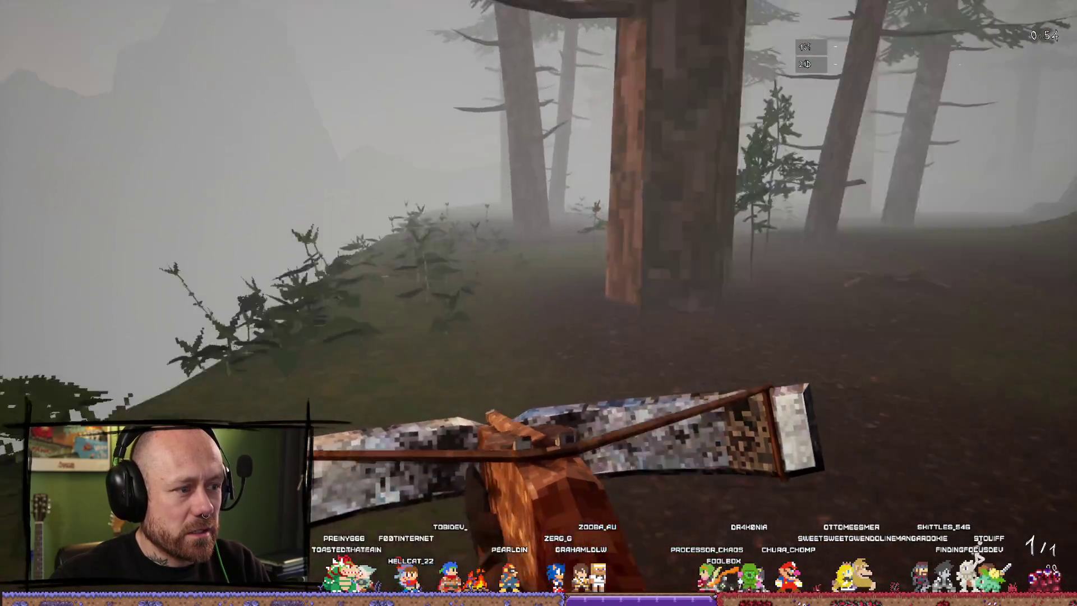
key(w)
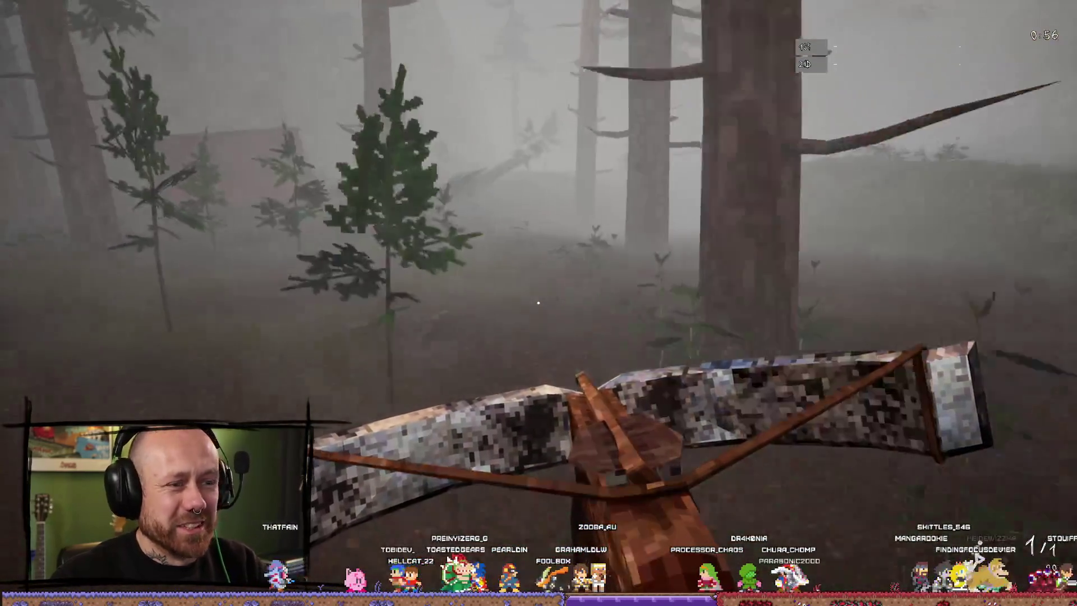
key(w)
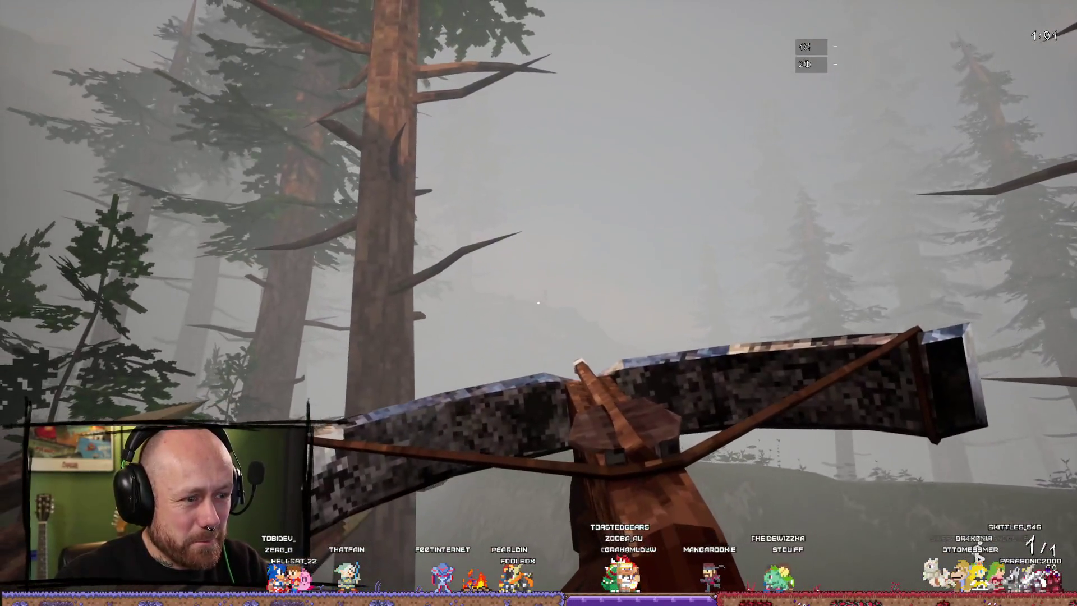
right_click(538, 302)
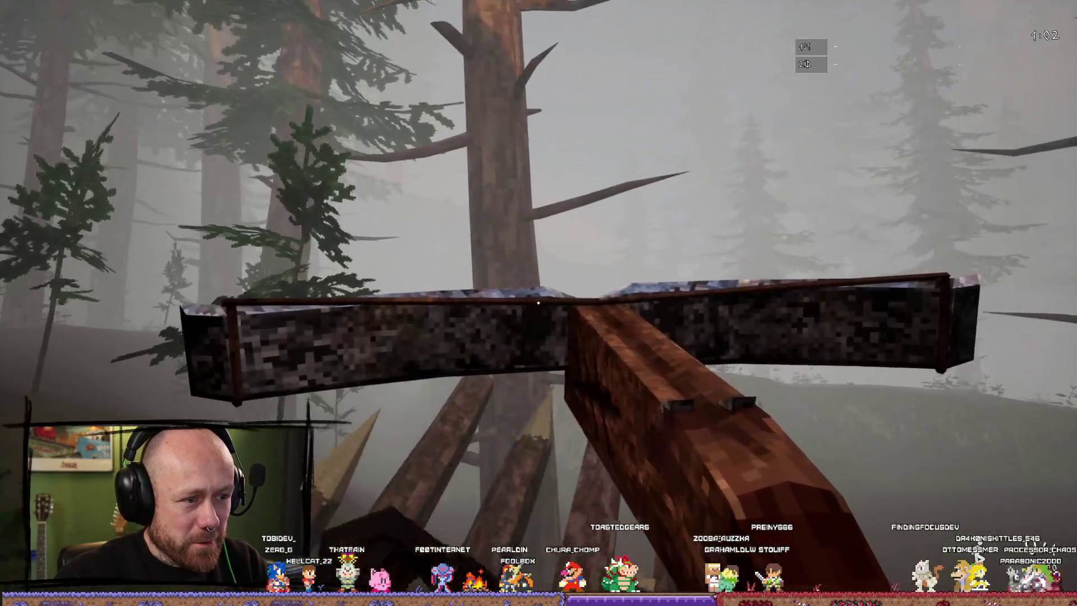
Step: Fire the aimed crossbow, then swing the sword repeatedly at the leaping enemy
click(539, 302)
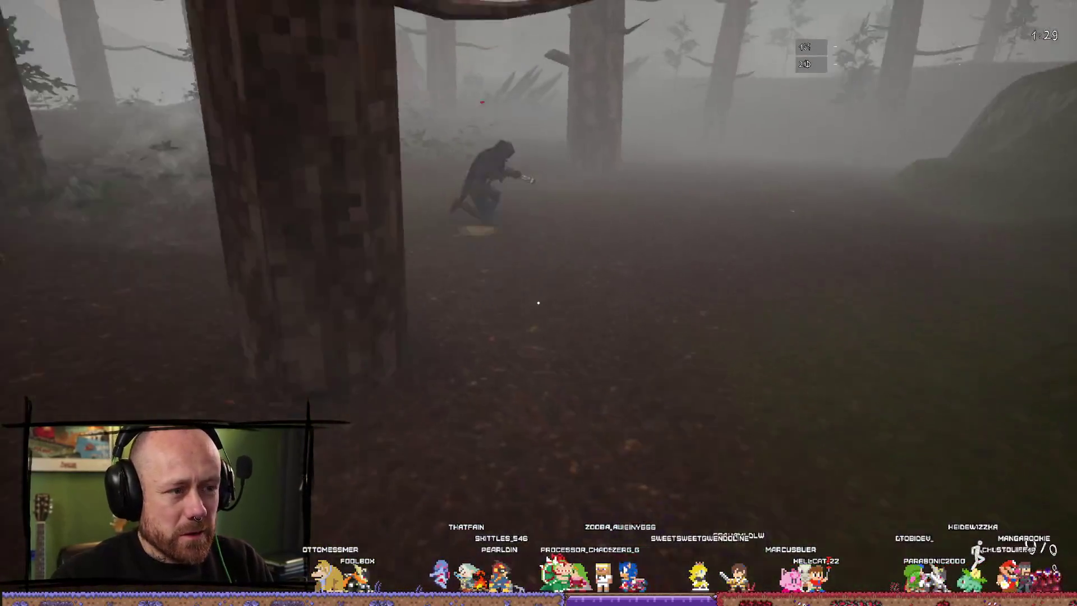
click(538, 303)
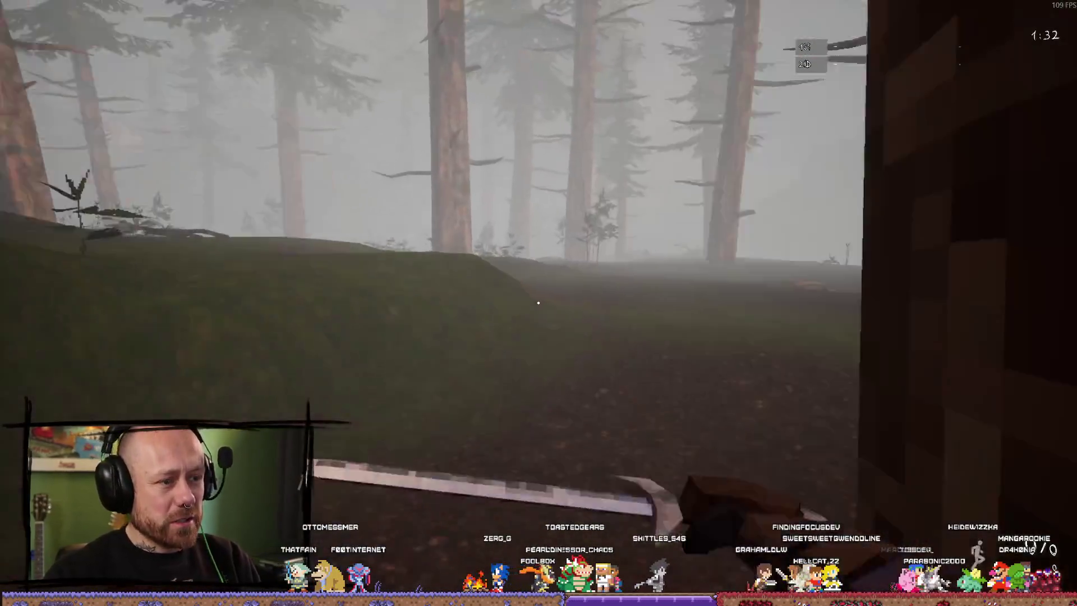
click(539, 303)
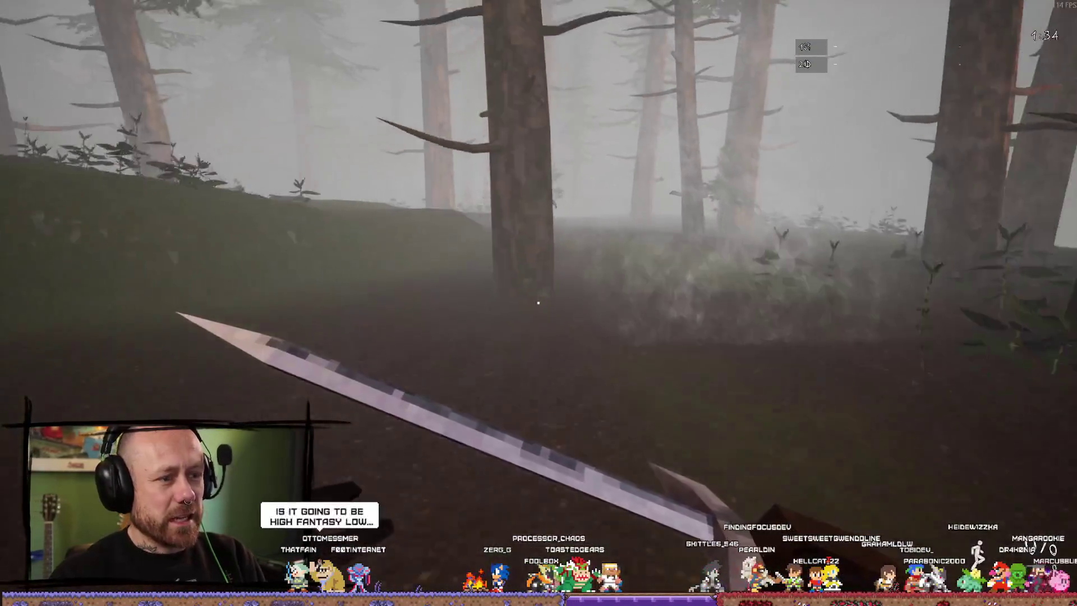
scroll(538, 303, down, 1)
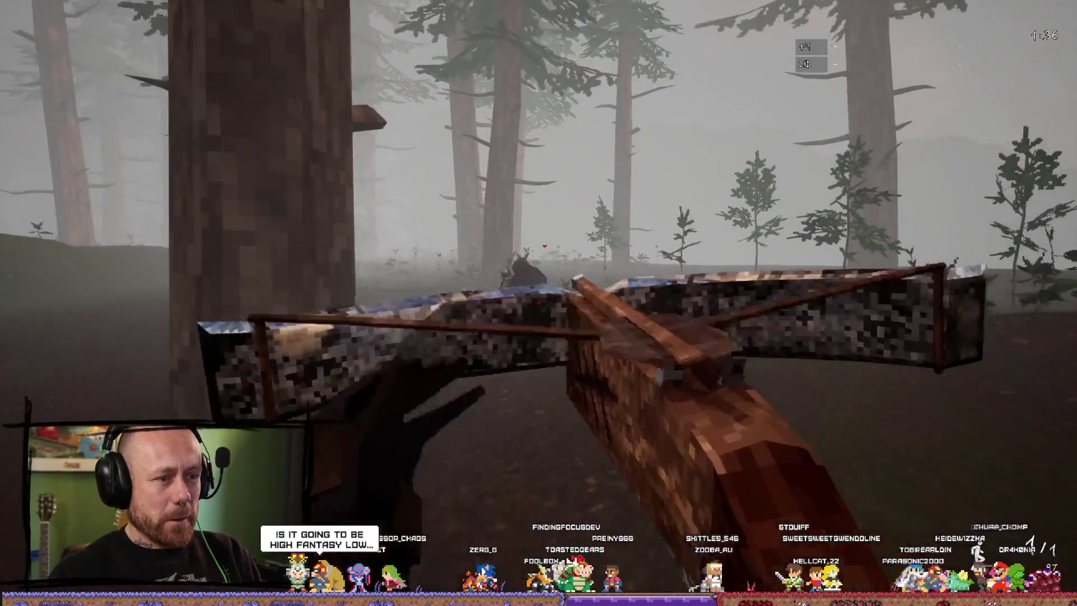
scroll(539, 303, down, 1)
click(539, 303)
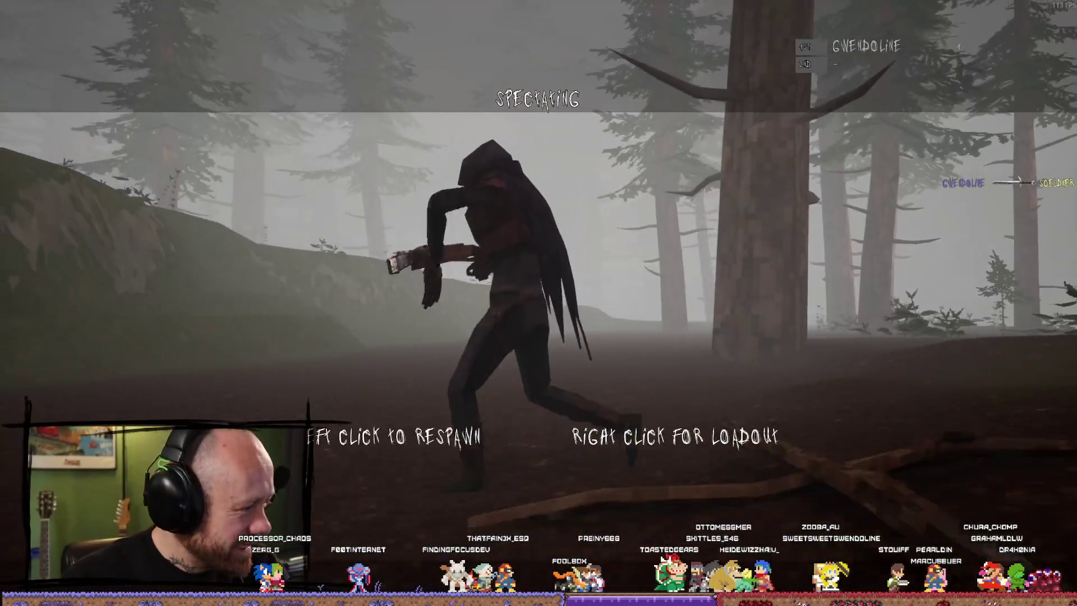
Step: Respawn after each death and land a crossbow bolt on the opponent for +100 points
click(539, 303)
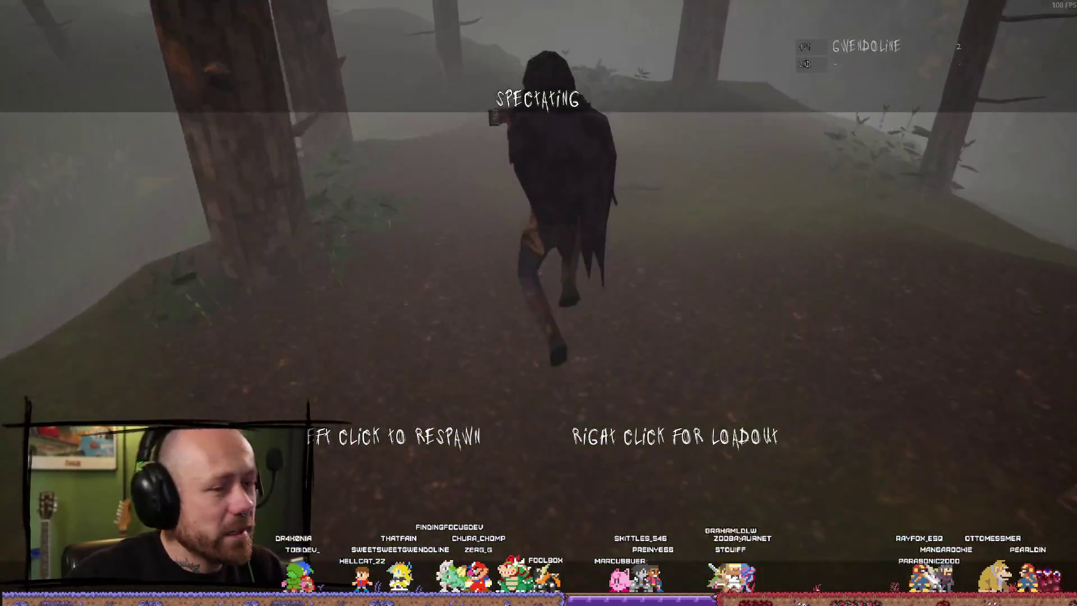
click(539, 303)
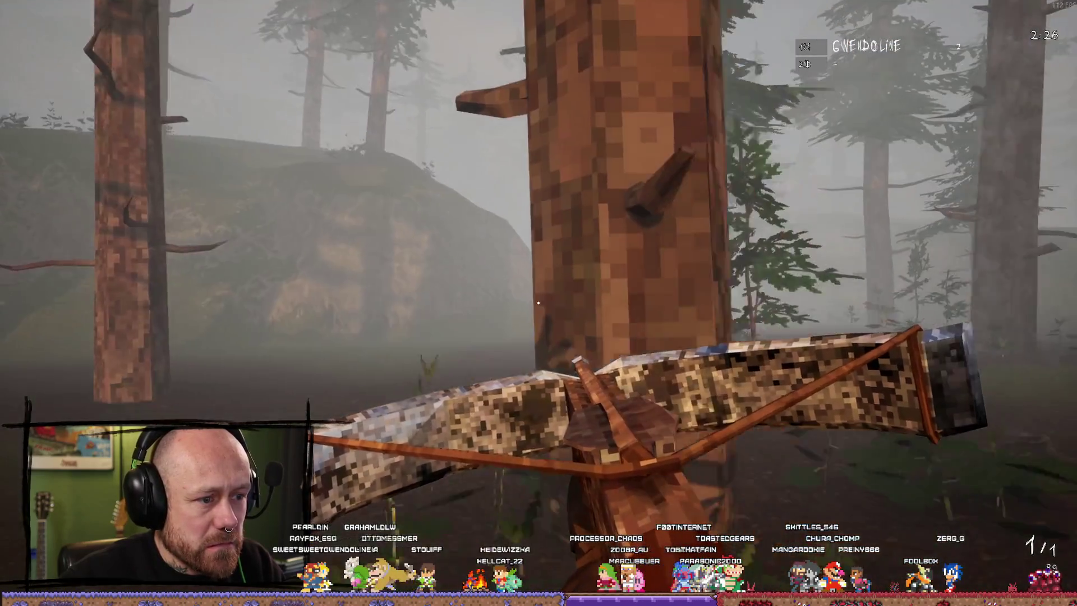
click(538, 301)
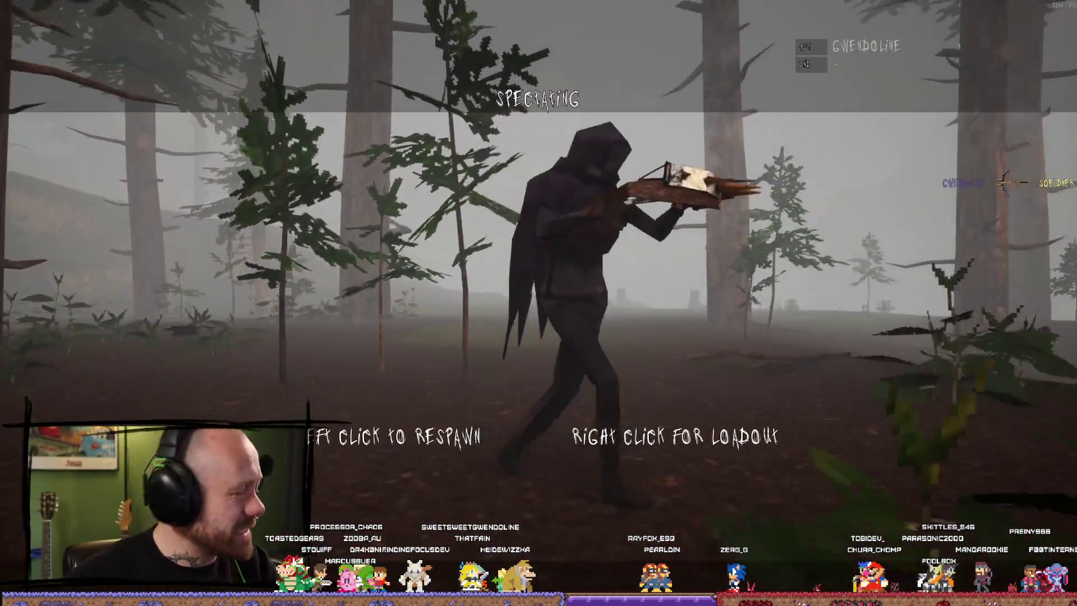
click(538, 301)
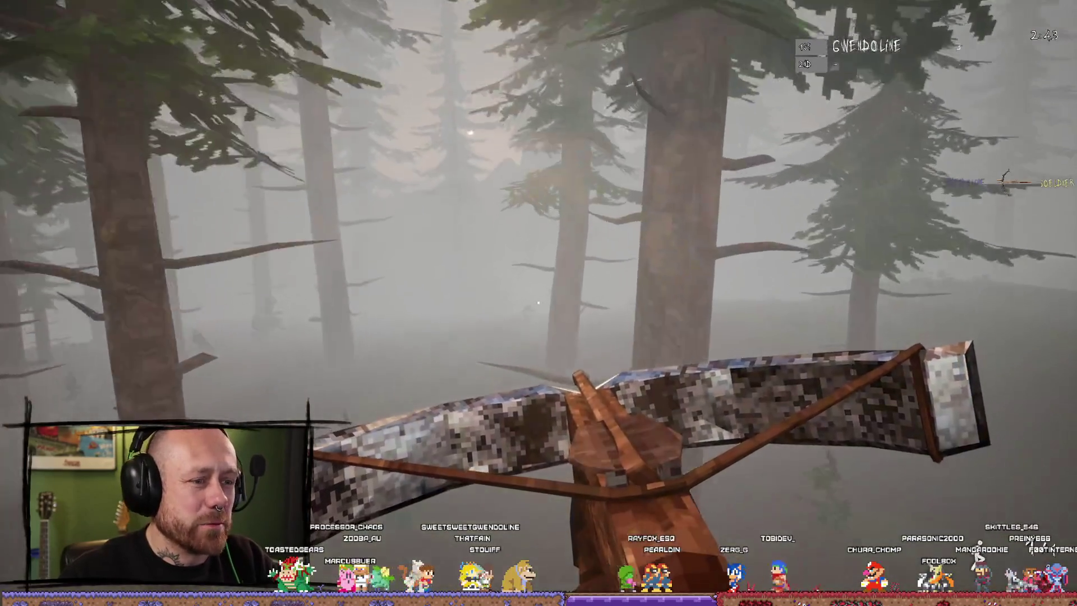
Step: Swap to the sword and swing, then respawn and shoot the figure ahead with the crossbow
key(2)
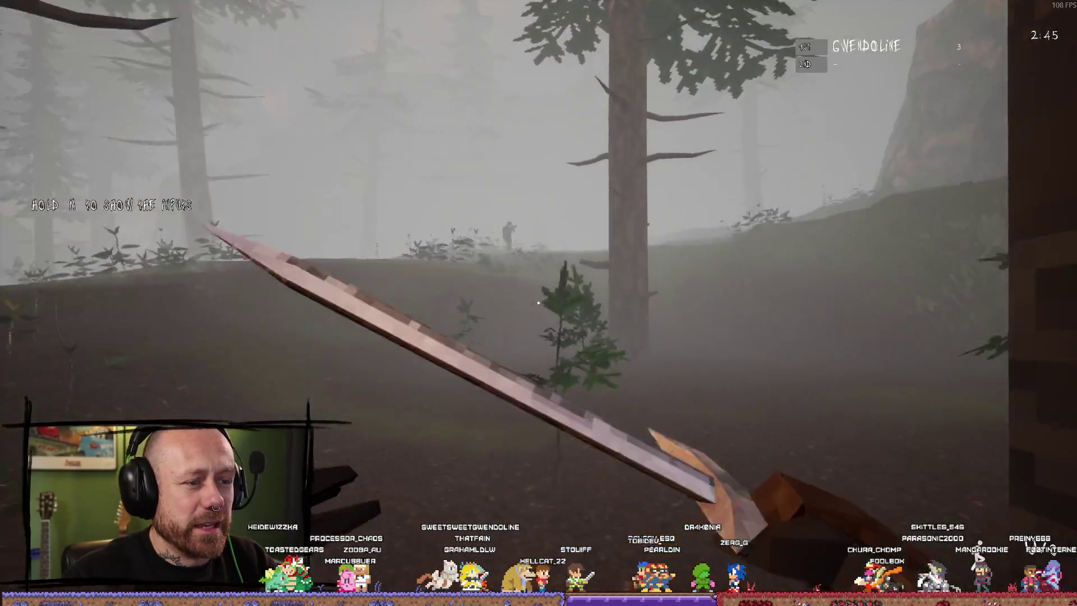
click(539, 303)
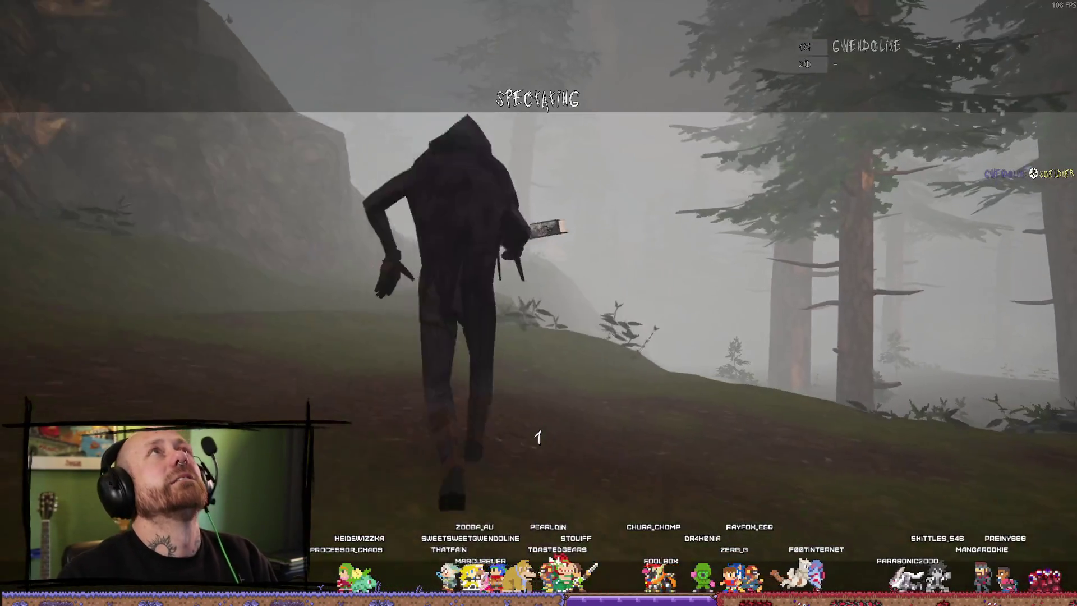
click(538, 303)
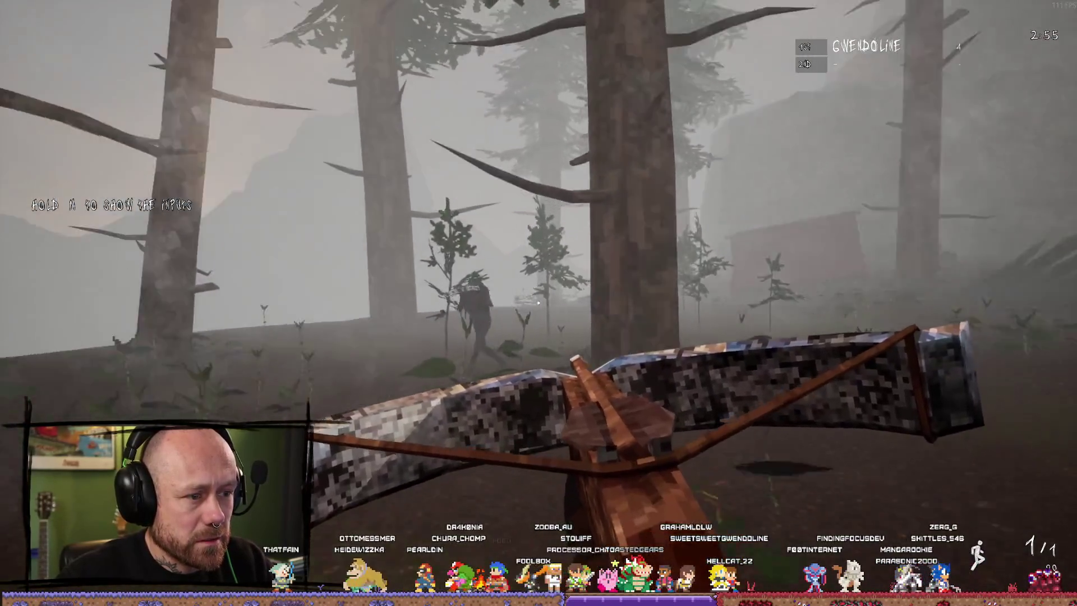
click(539, 303)
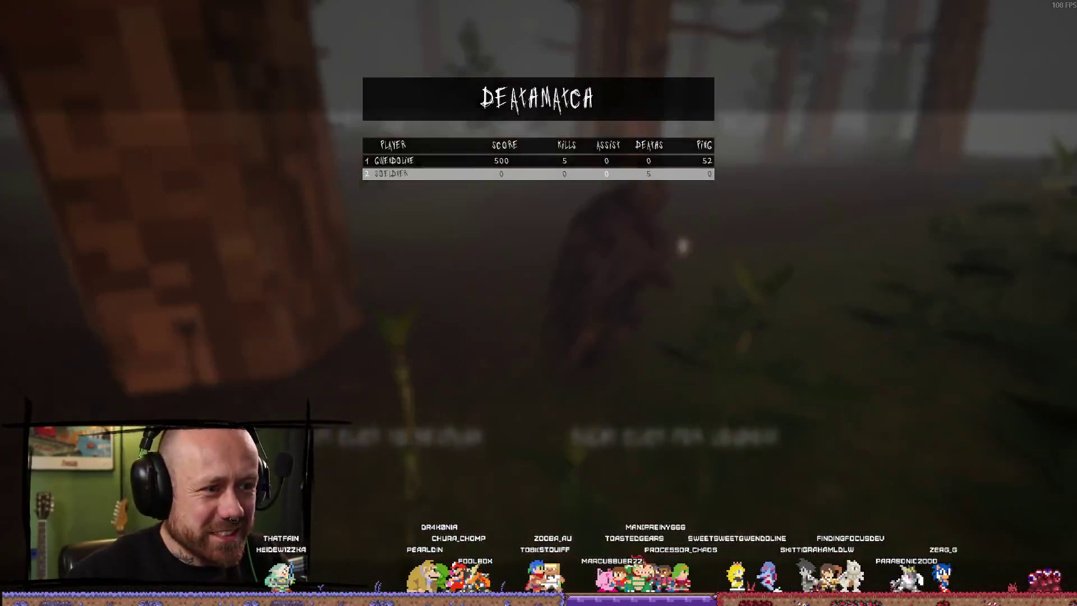
Step: Respawn repeatedly in the forest to keep fighting with the crossbow
click(539, 303)
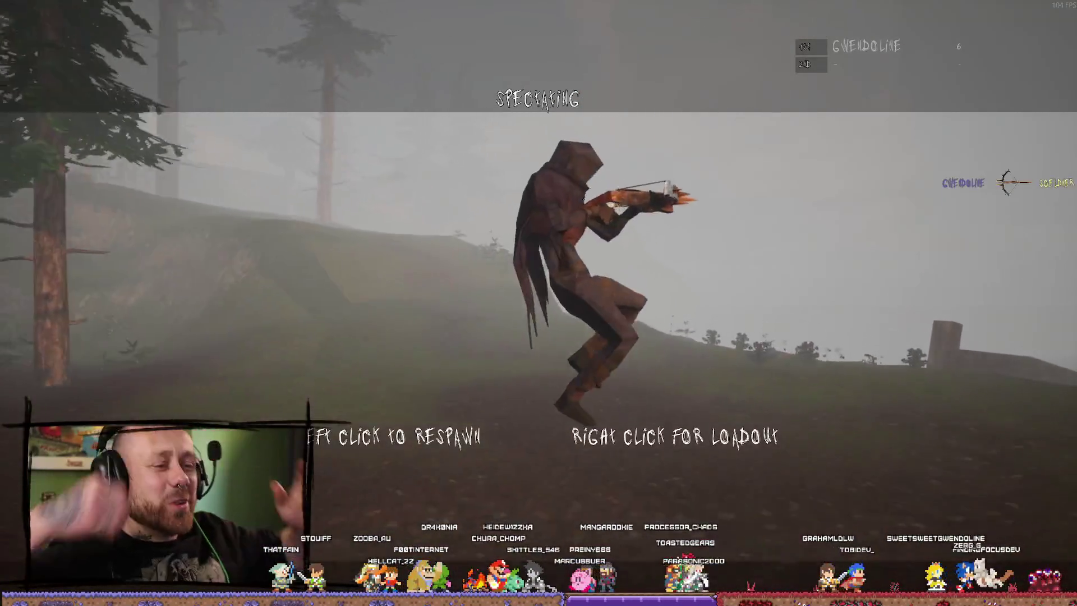
click(539, 303)
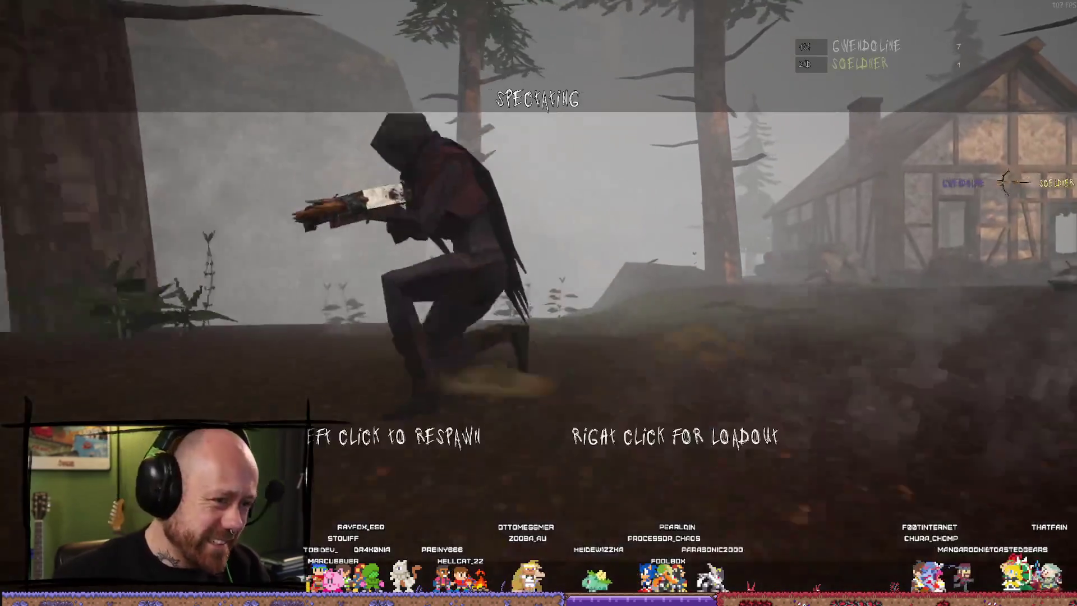
click(539, 303)
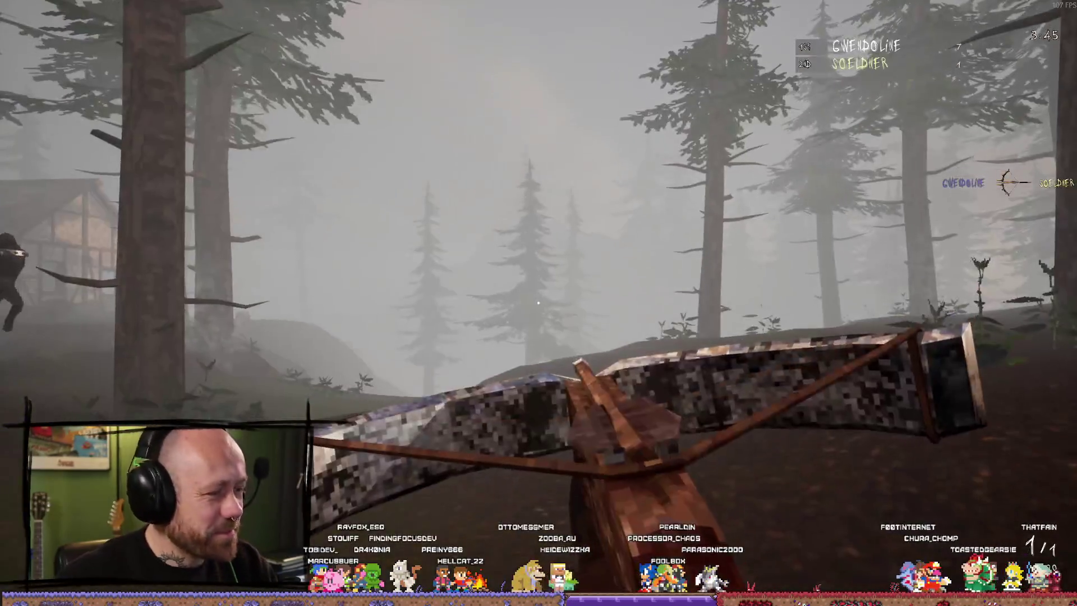
Step: Respawn, climb over the grassy hill and fire a crossbow bolt from the crest
key(2)
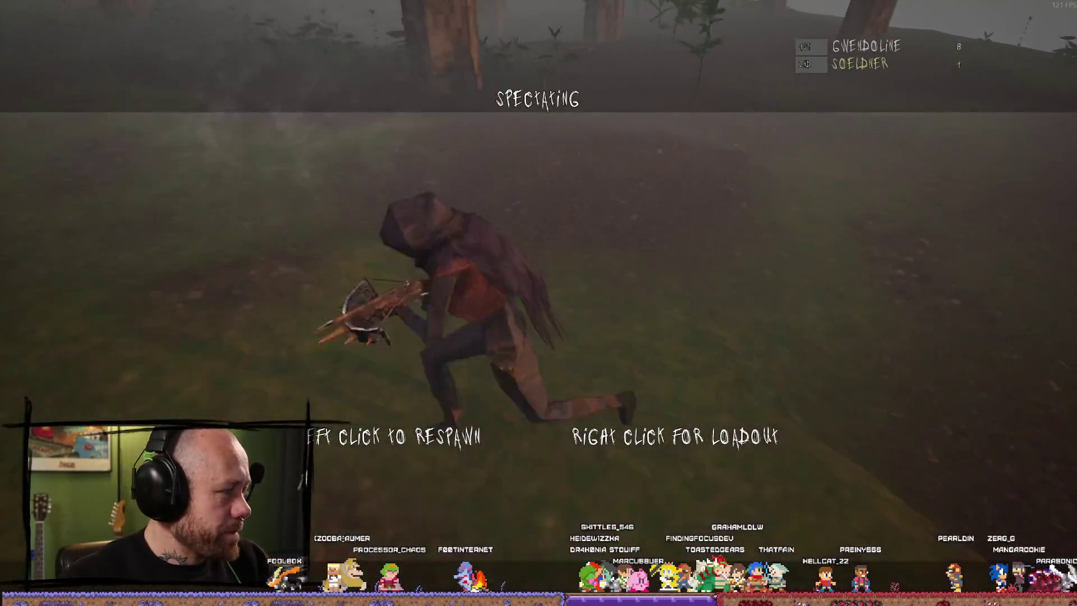
click(539, 303)
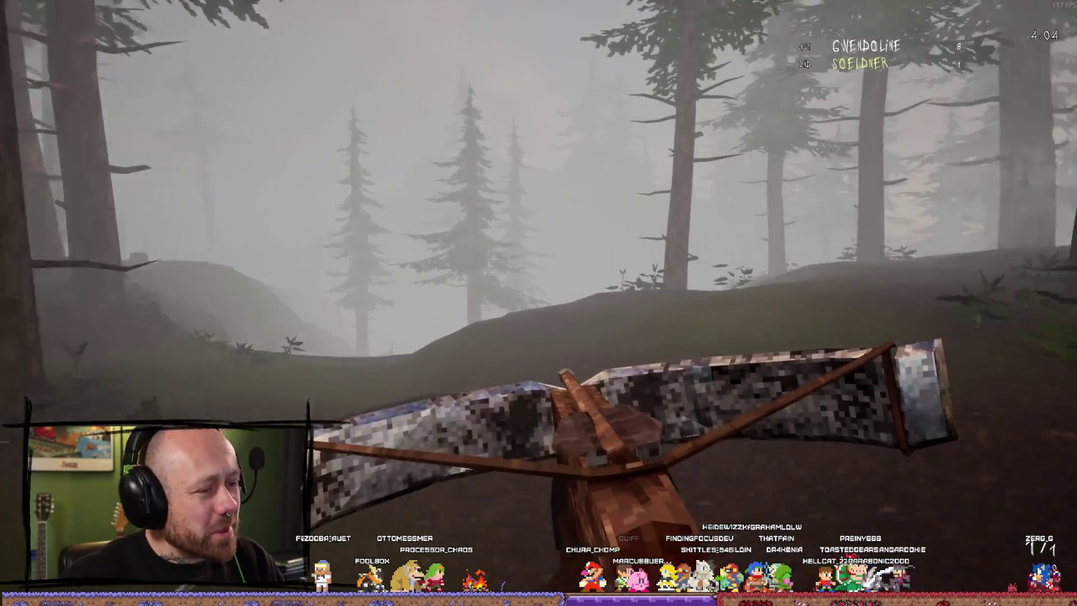
key(w)
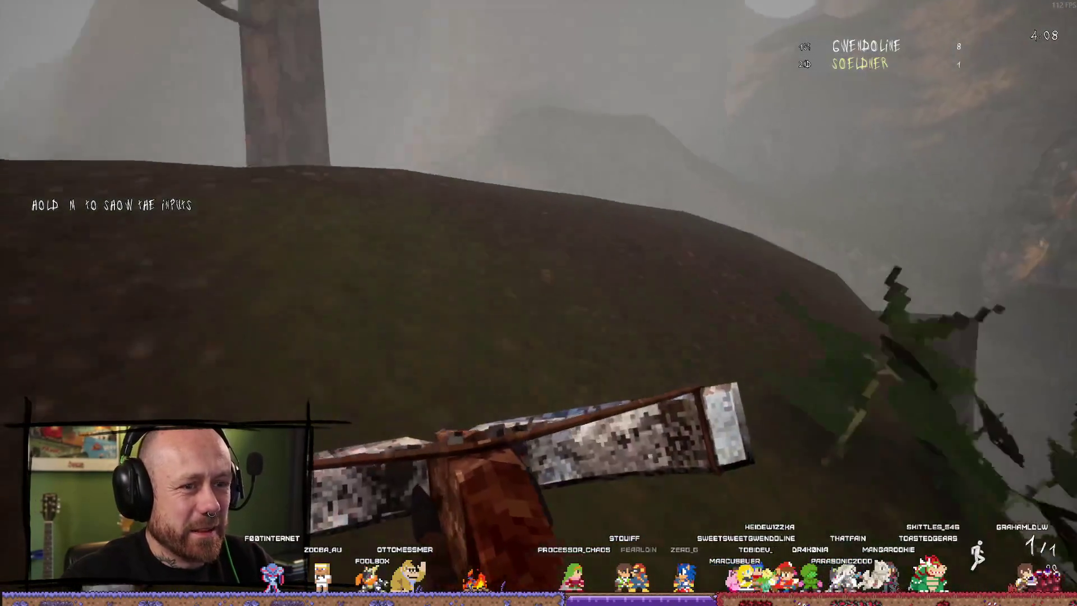
key(w)
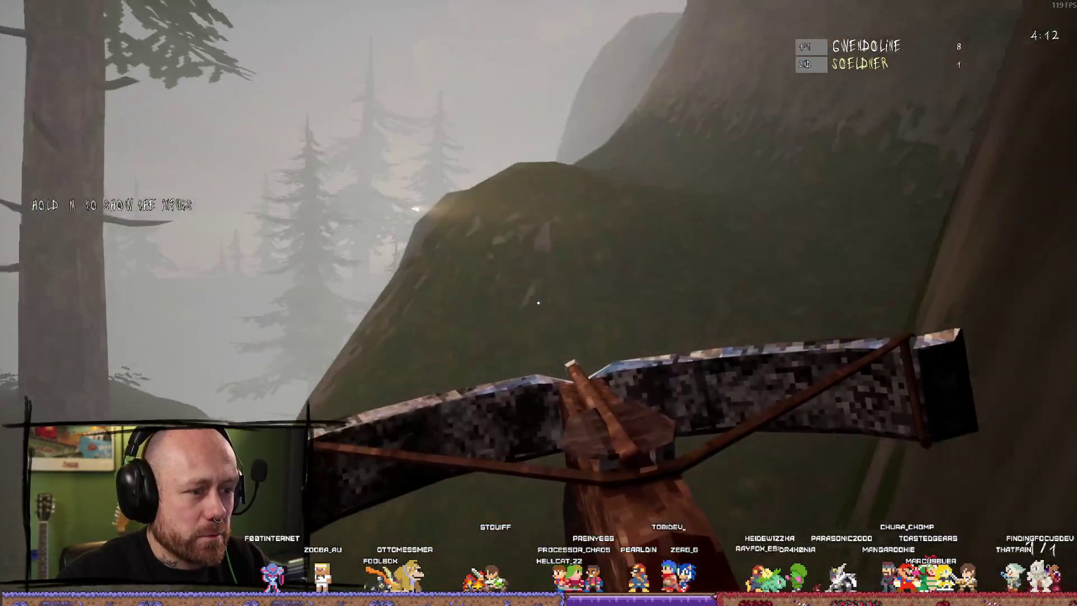
key(w)
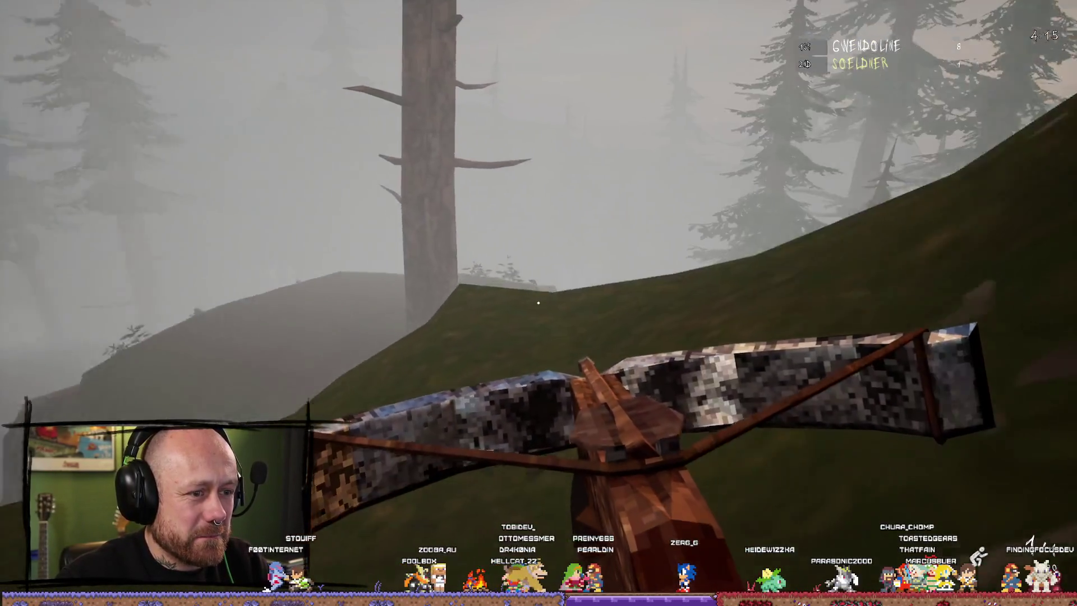
click(539, 303)
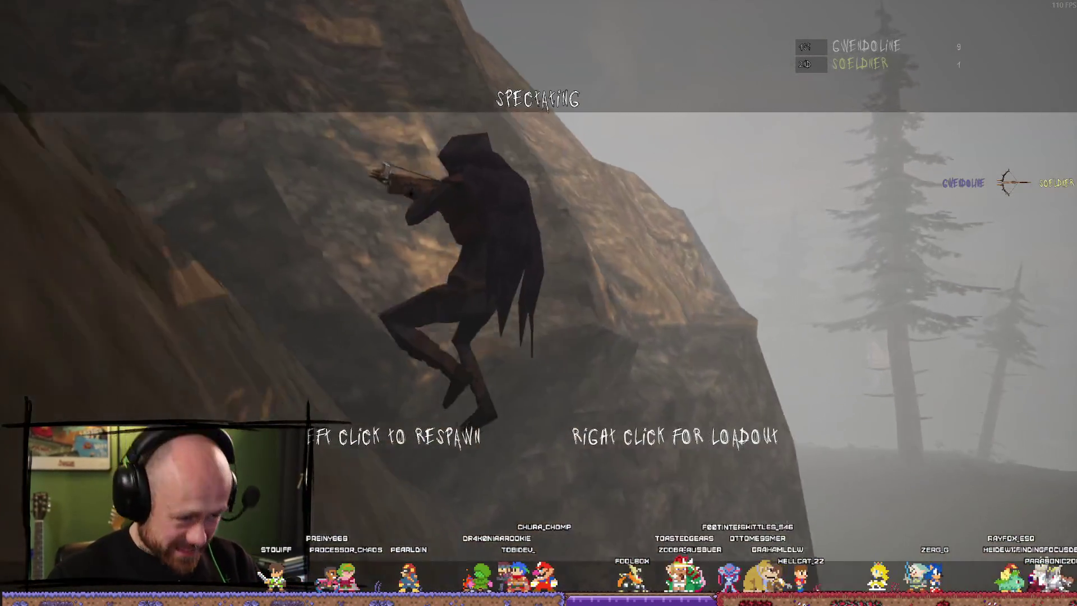
Step: Keep respawning and firing the crossbow until the match ends 12 kills to 1
click(539, 303)
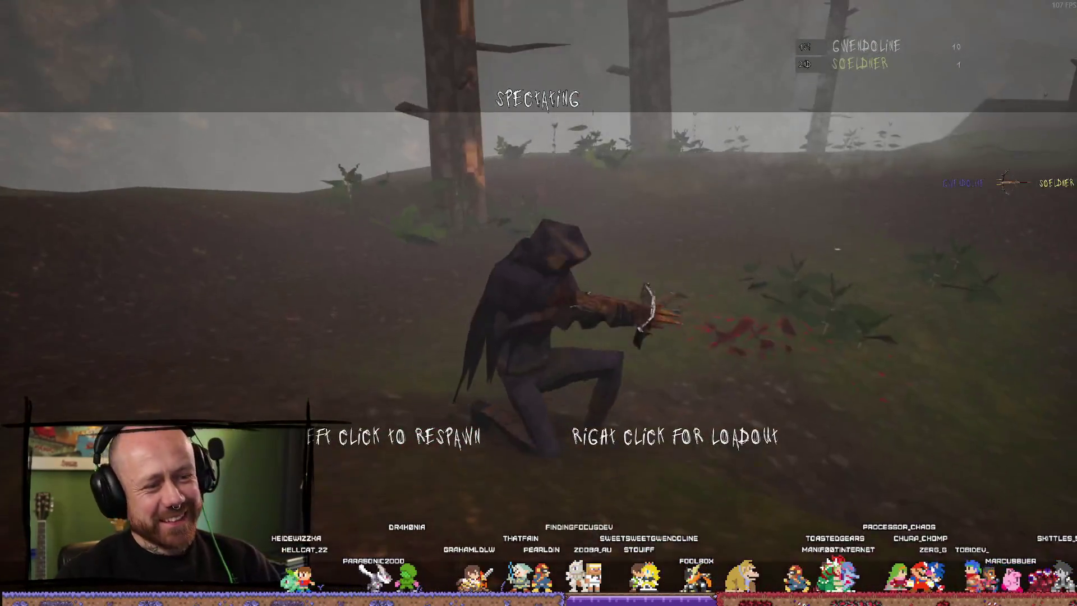
click(539, 302)
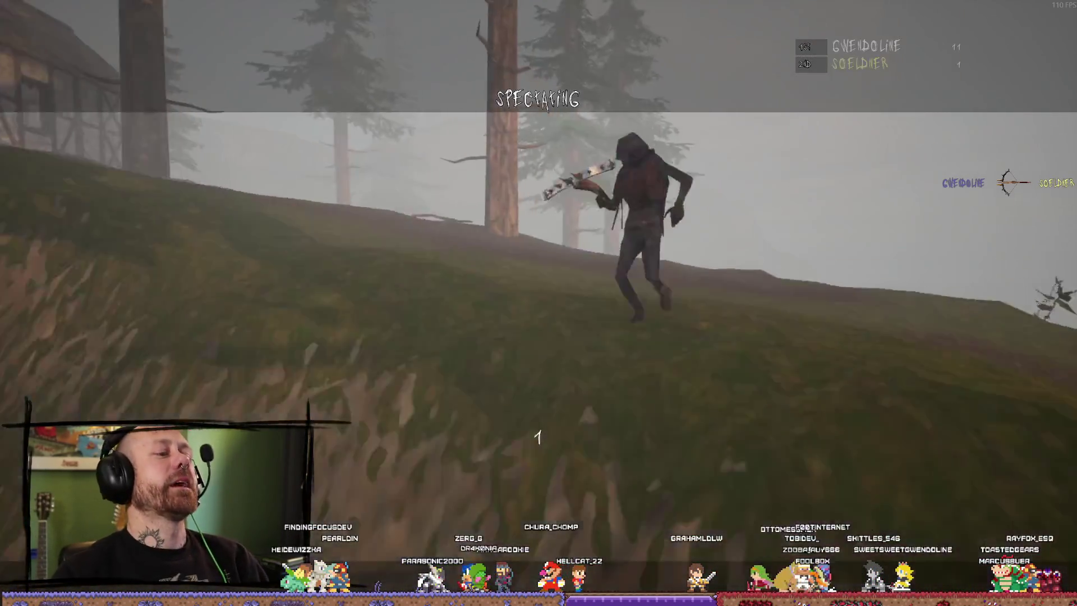
key(w)
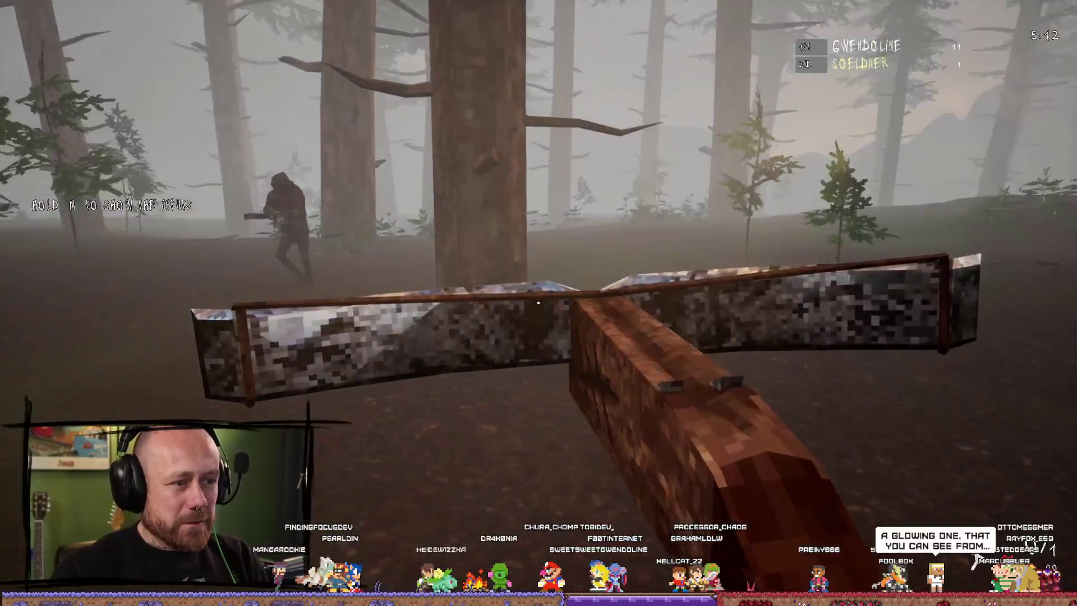
click(538, 302)
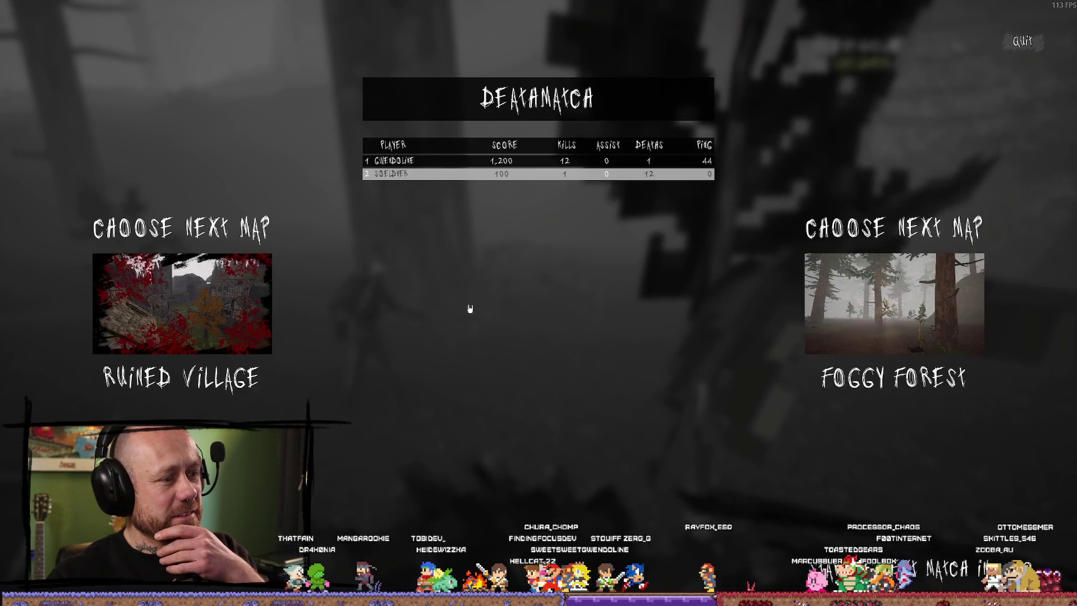
Step: Vote for Foggy Forest as the next map on the end-of-match screen
click(924, 309)
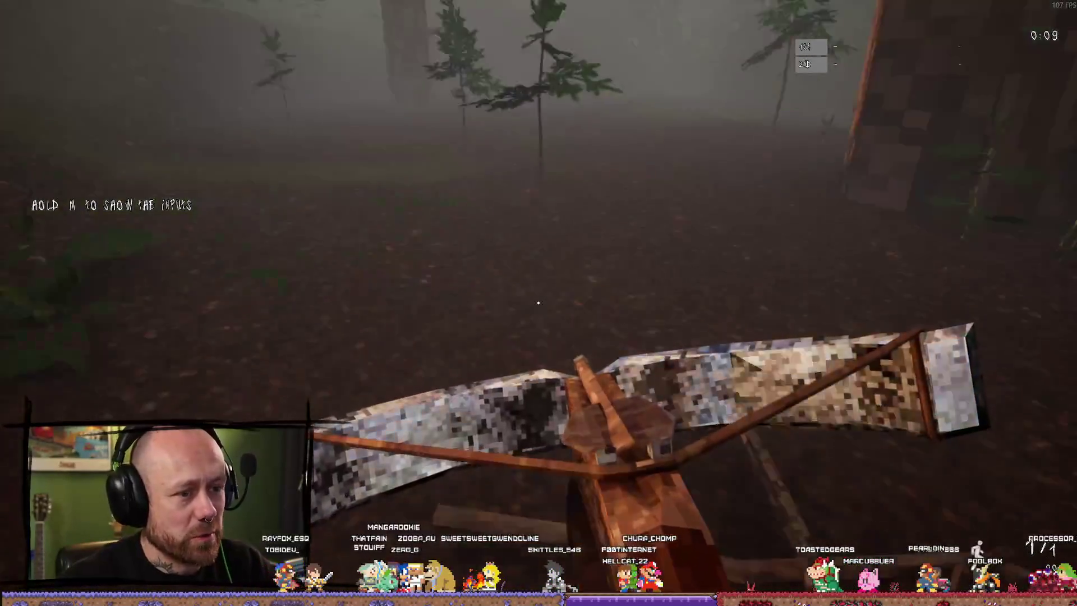
Step: Equip the blade instead of the crossbow, then bring the Steam library over the game
key(2)
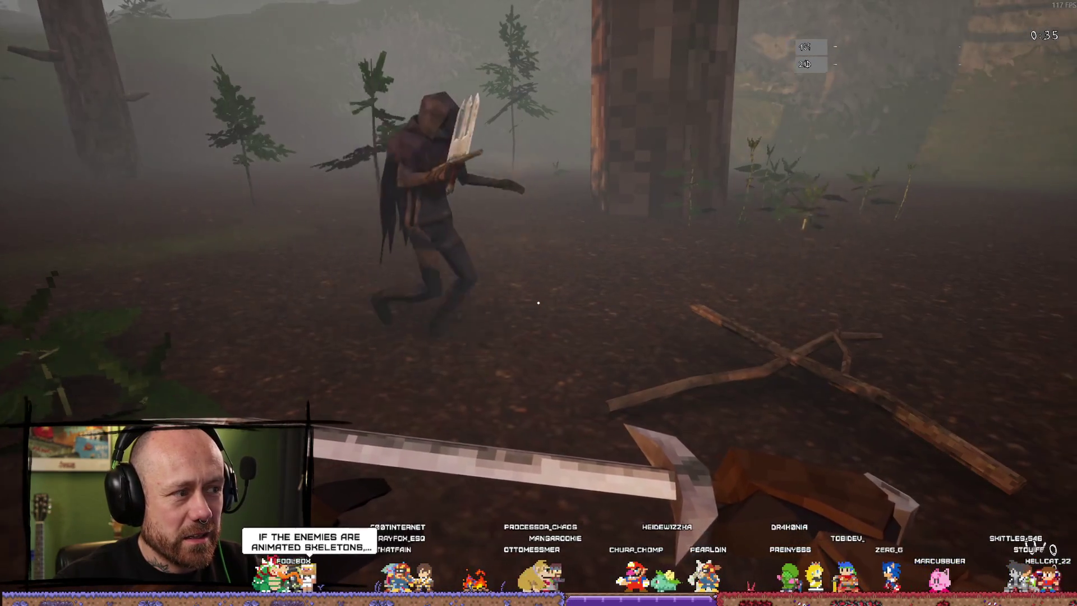
key(alt+Tab)
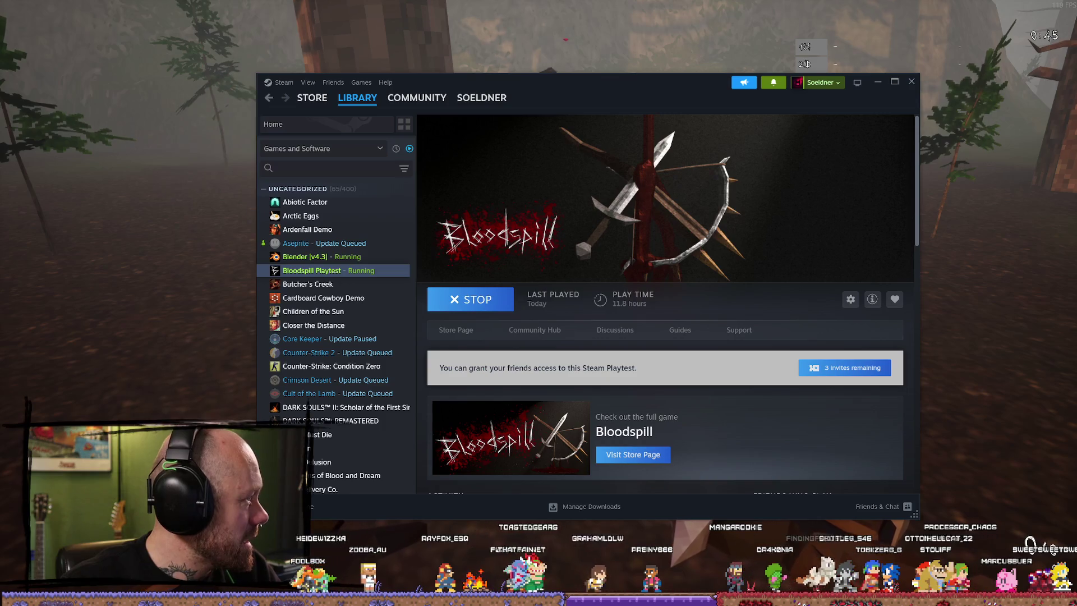
Step: Close the Steam library overlay and return to the full-screen forest match
key(alt+Tab)
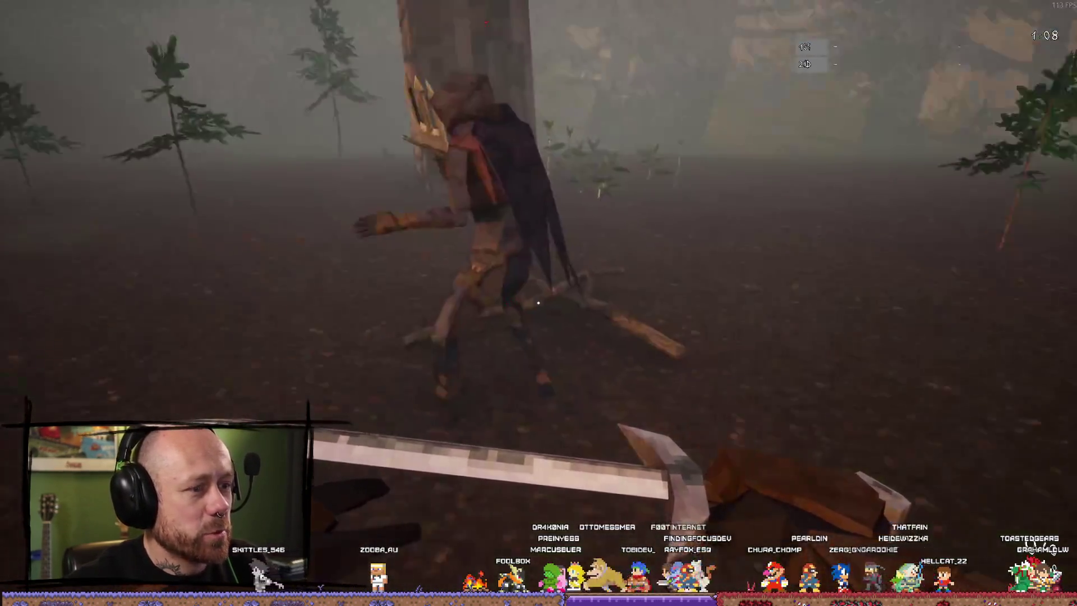
Step: Stalk the forest creature around the crossed sticks and kill it for +100
click(538, 301)
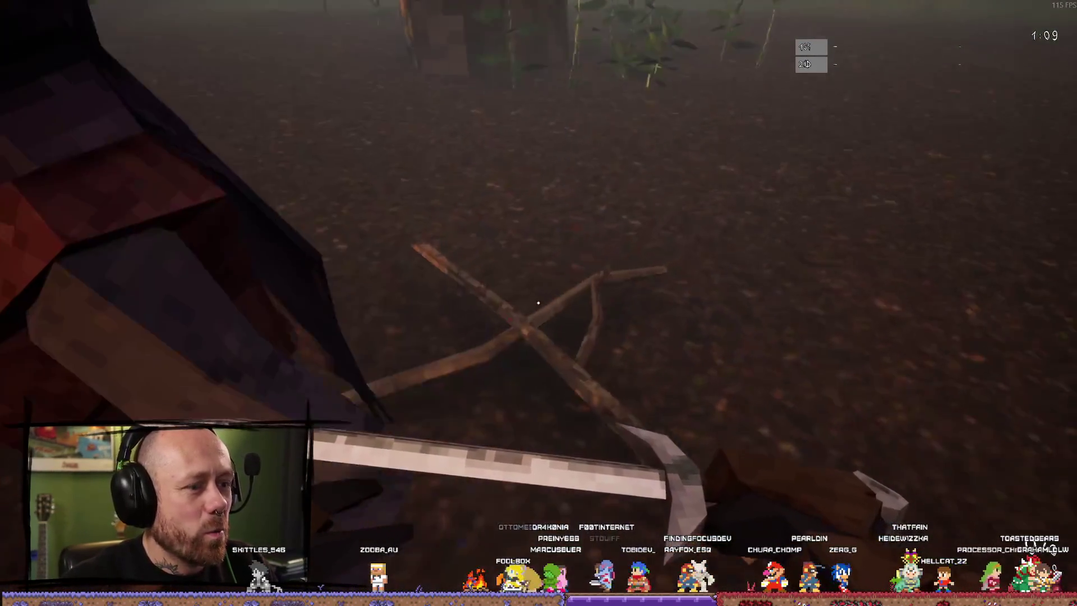
key(s)
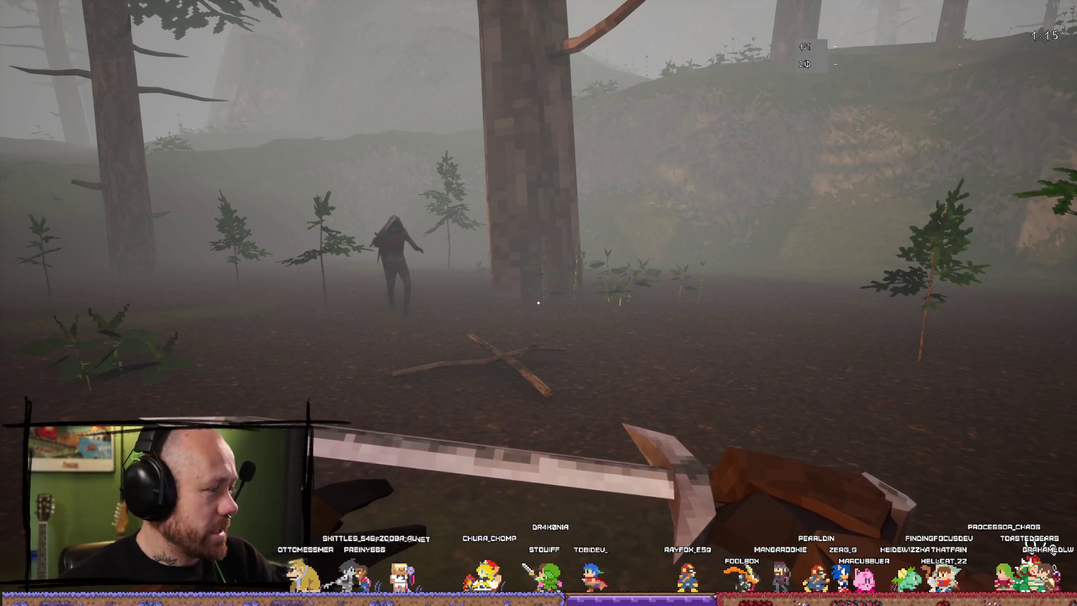
key(w)
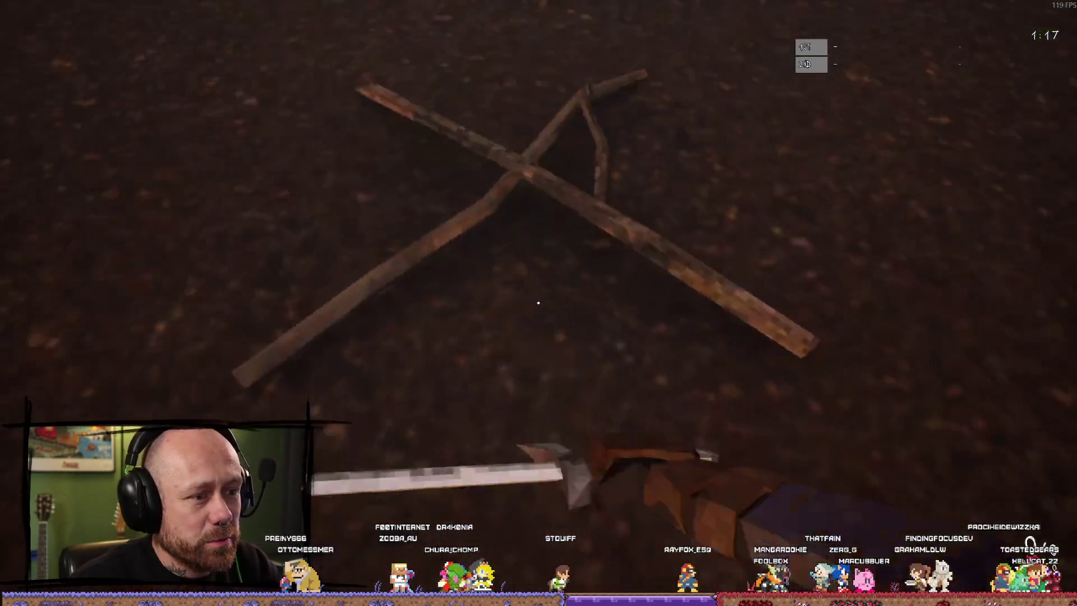
key(s)
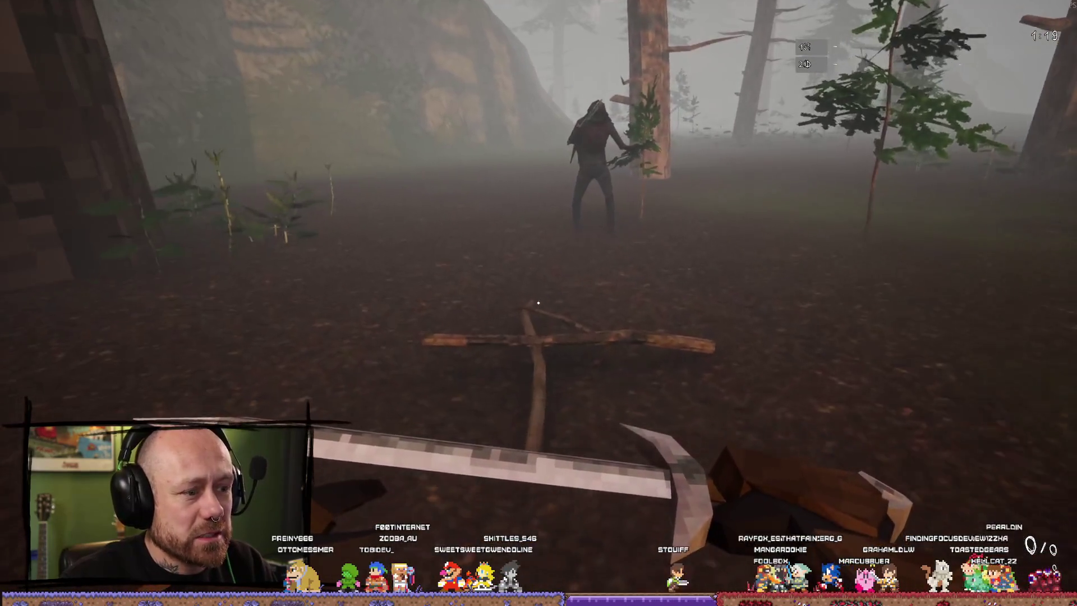
key(w)
key(s)
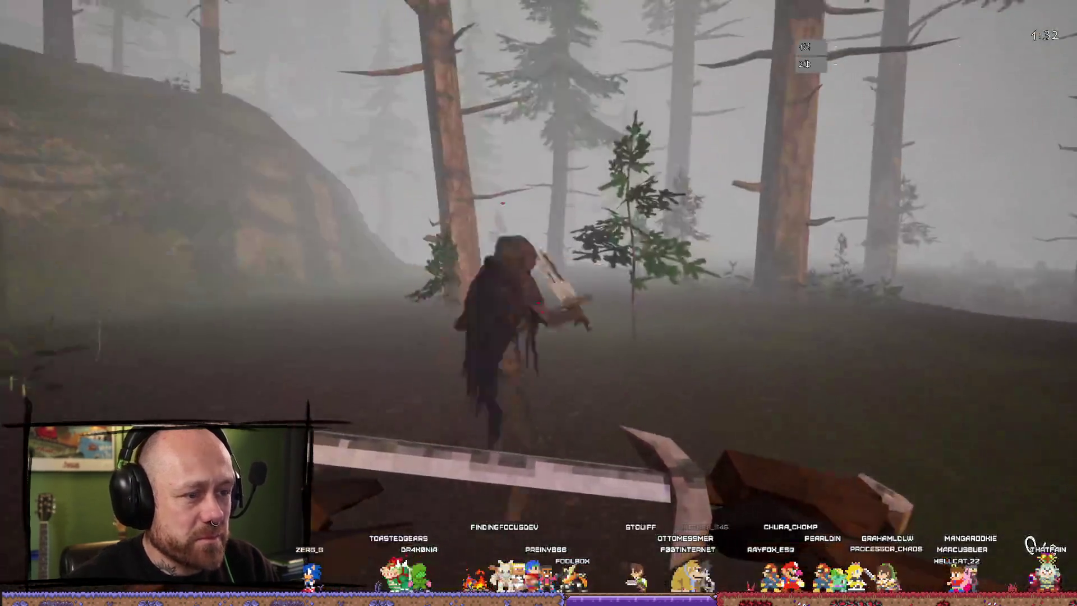
click(538, 303)
Step: Swap to the long blade, swing it at the hillside and walk past the stump toward the house
key(f)
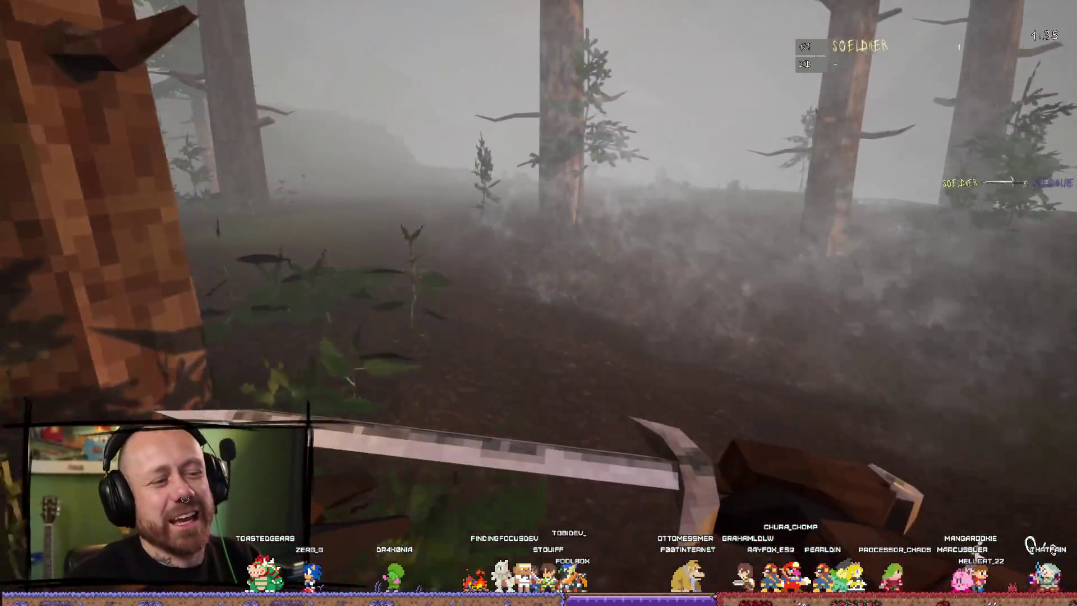
click(539, 304)
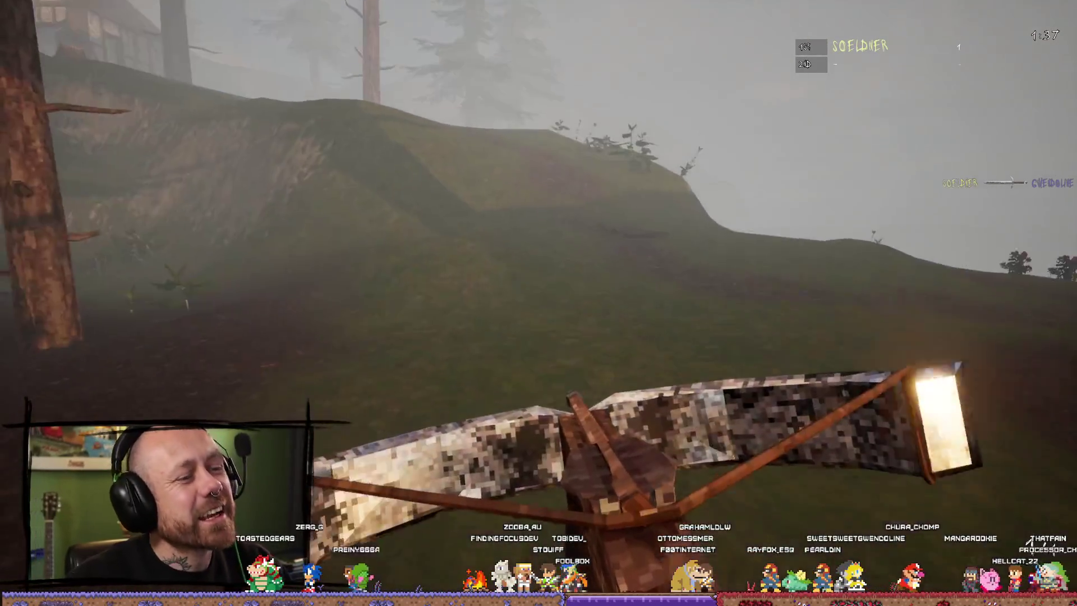
key(w)
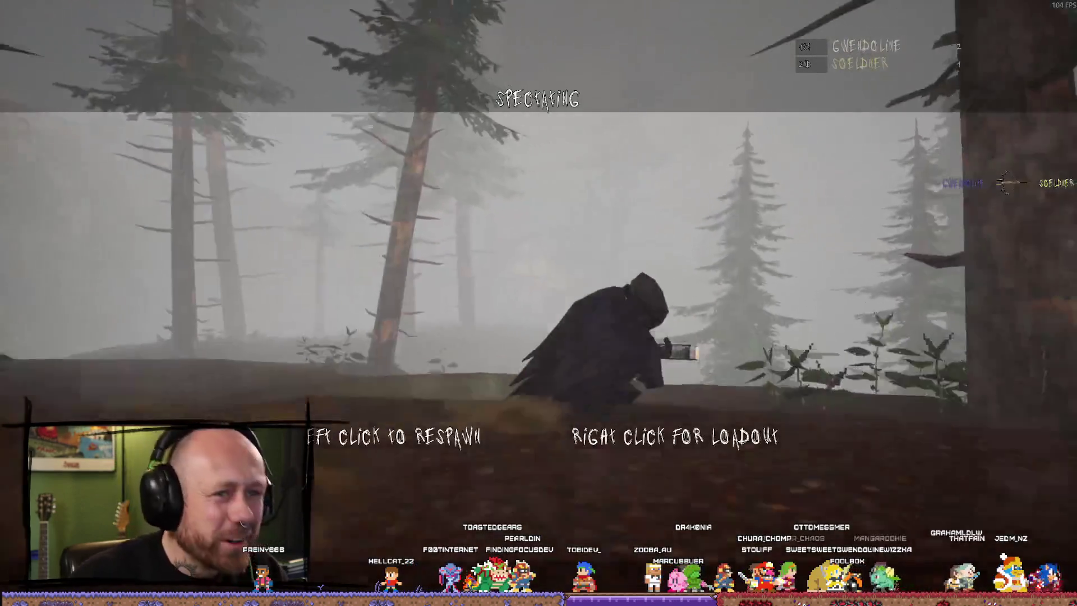
Step: Respawn in the foggy forest with the crossbow after the death replay
click(538, 304)
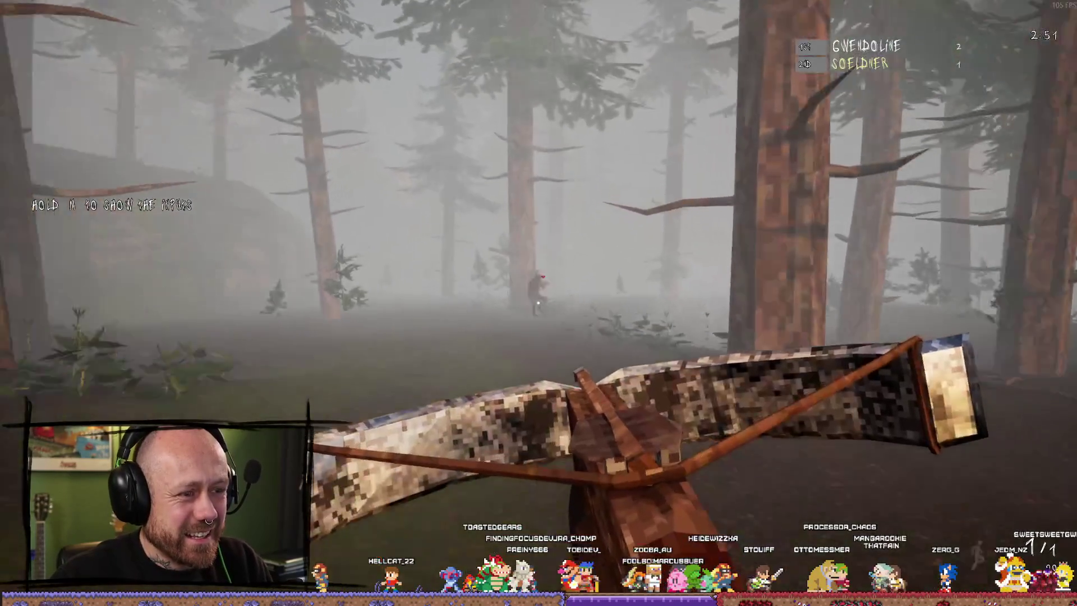
Step: Swap to the sword, swing at the figure and advance deeper into the forest until killed
key(2)
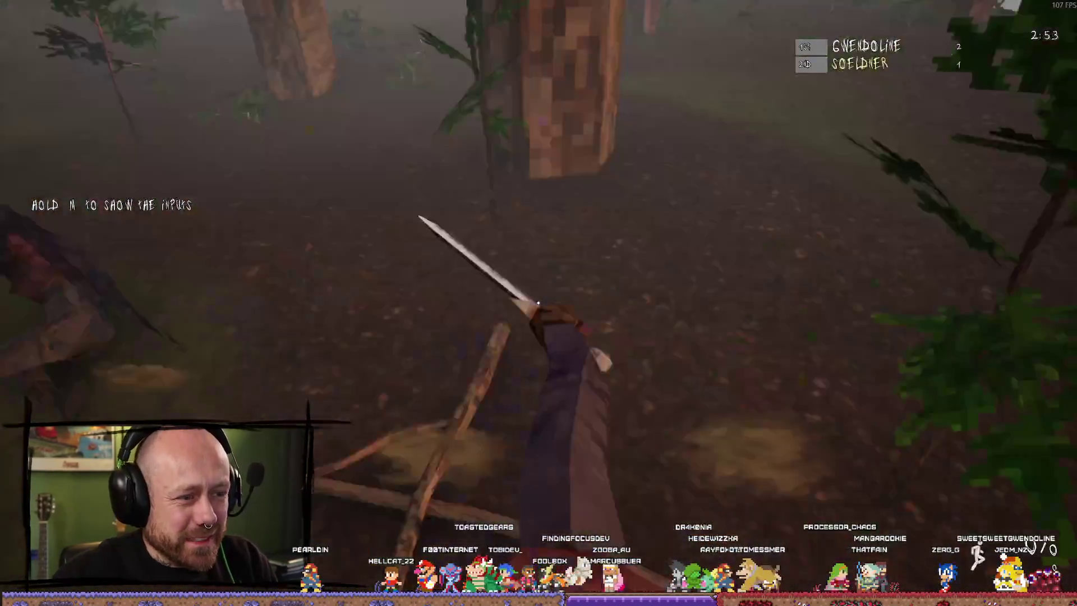
click(538, 303)
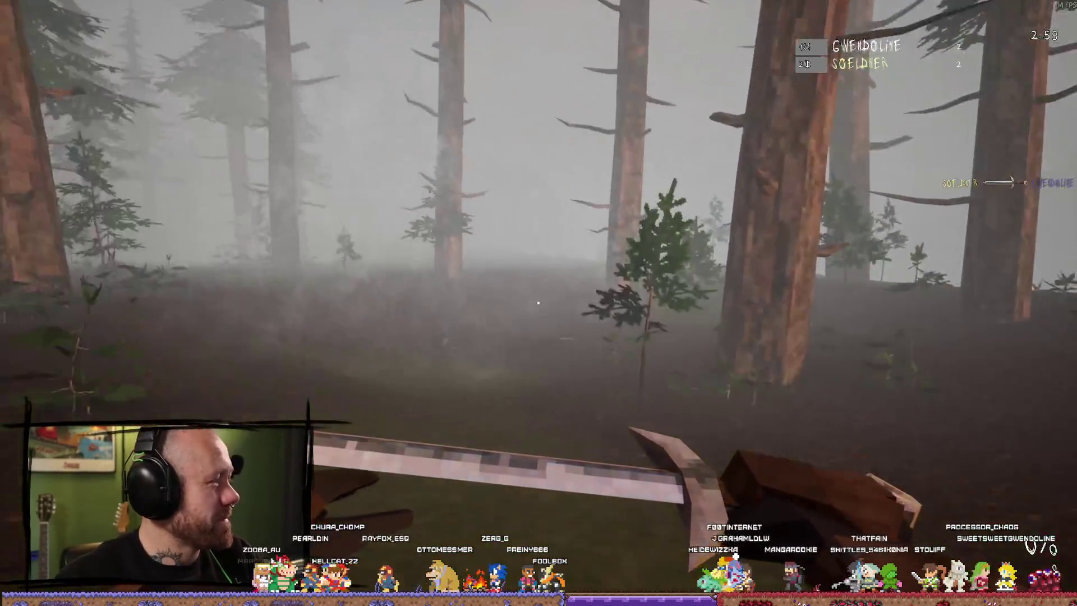
key(w)
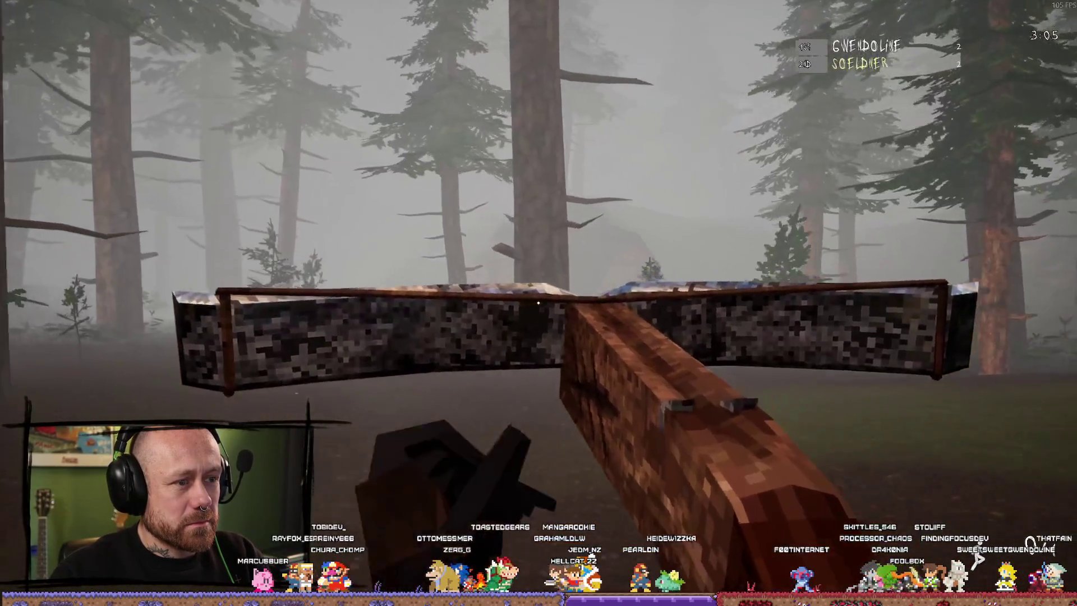
key(w)
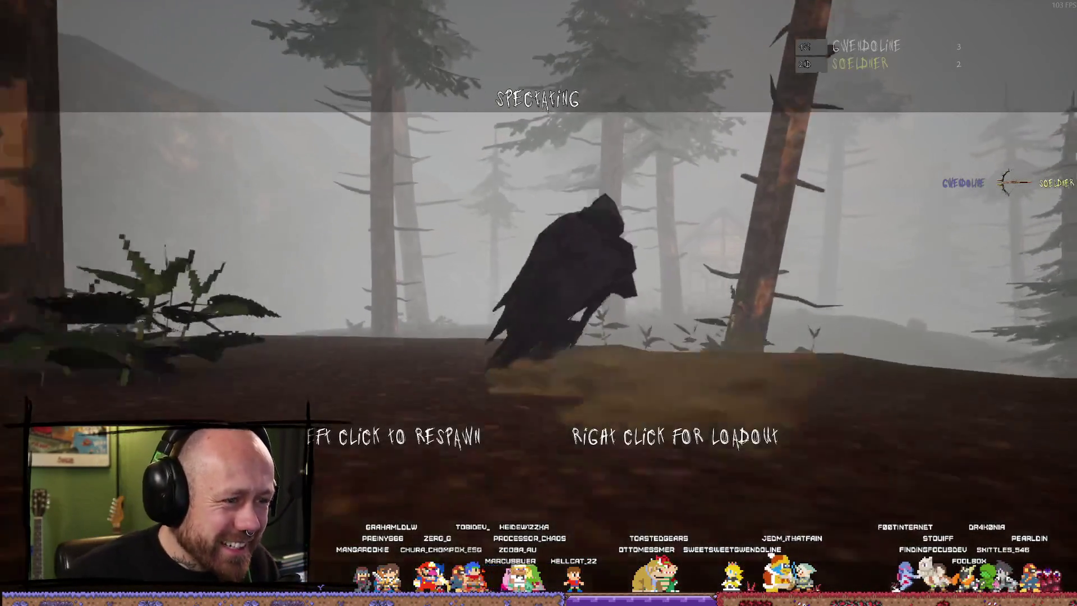
Step: Bring up the charm/crossbow/melee loadout while spectating and deploy back into the match
right_click(414, 168)
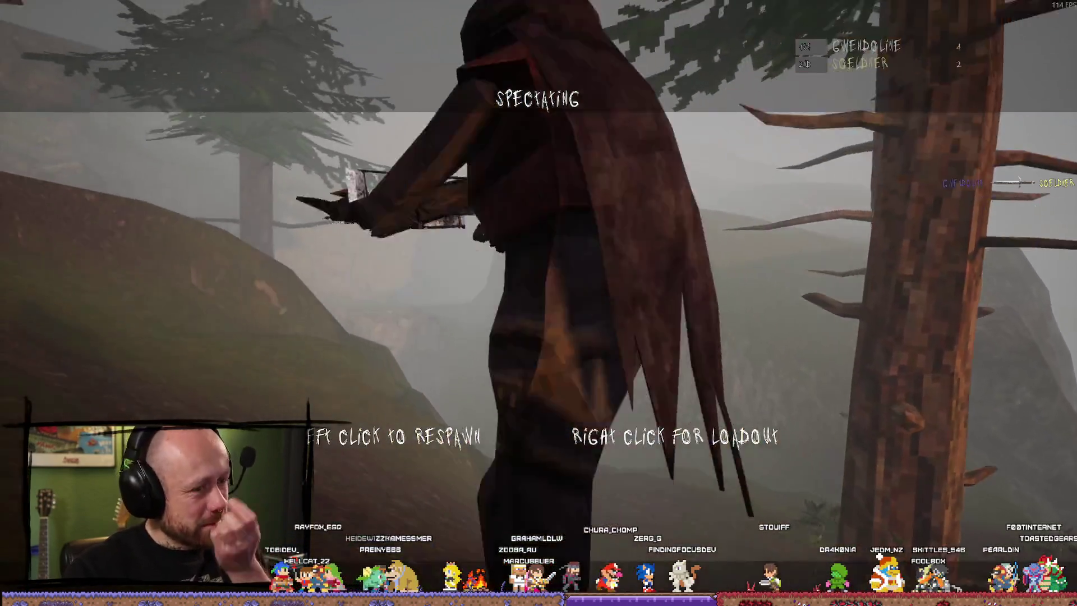
right_click(538, 303)
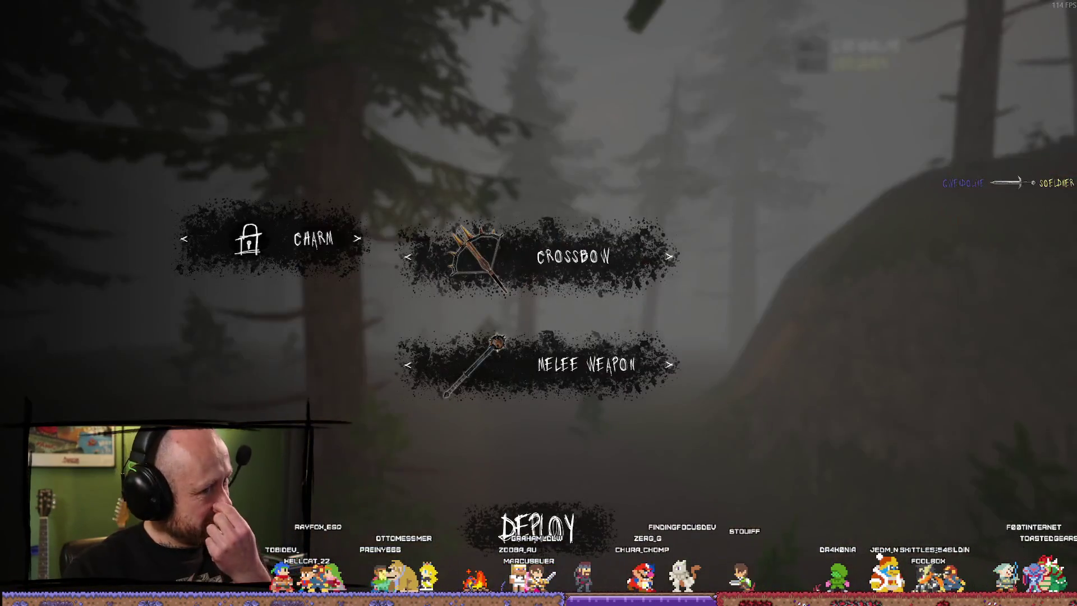
click(538, 303)
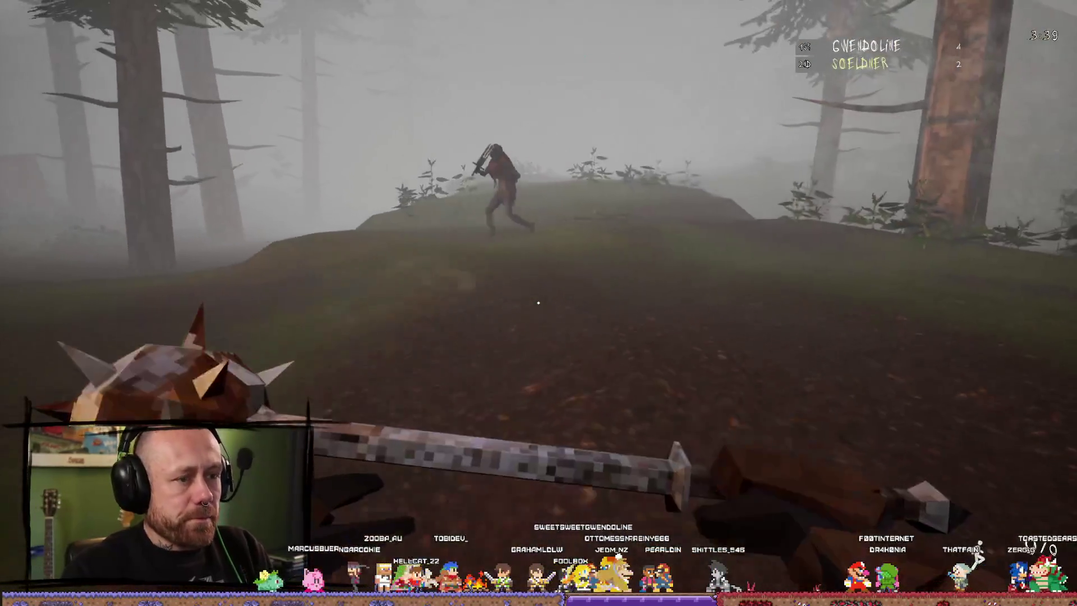
Step: Swing the spiked mace at the running figure, die, and bring up the loadout choices
click(538, 303)
click(539, 303)
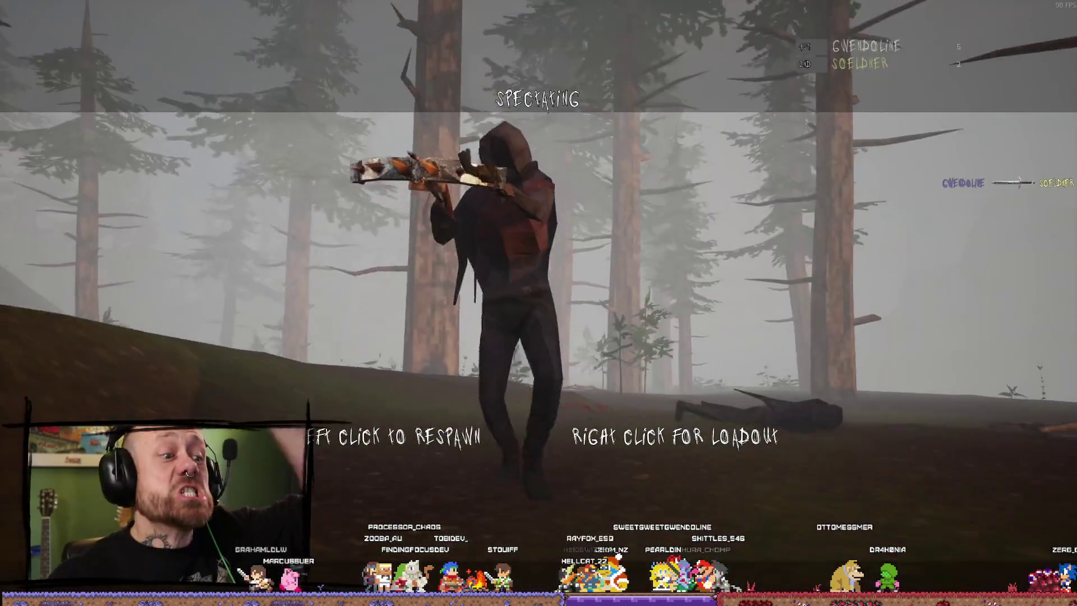
right_click(538, 304)
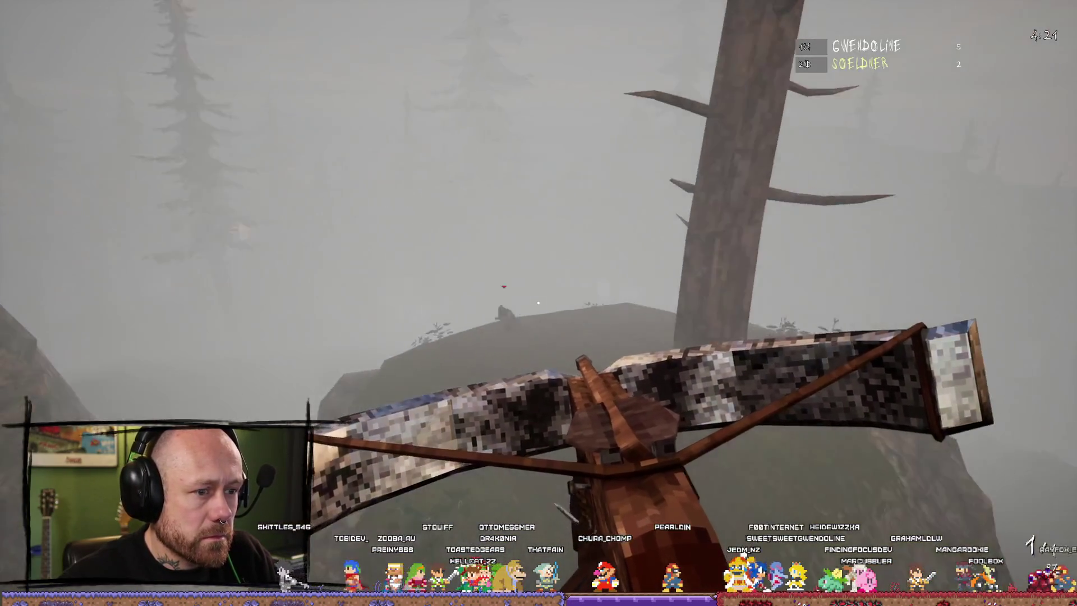
Step: Fire a crossbow bolt at the enemy, then respawn holding the crossbow
click(538, 301)
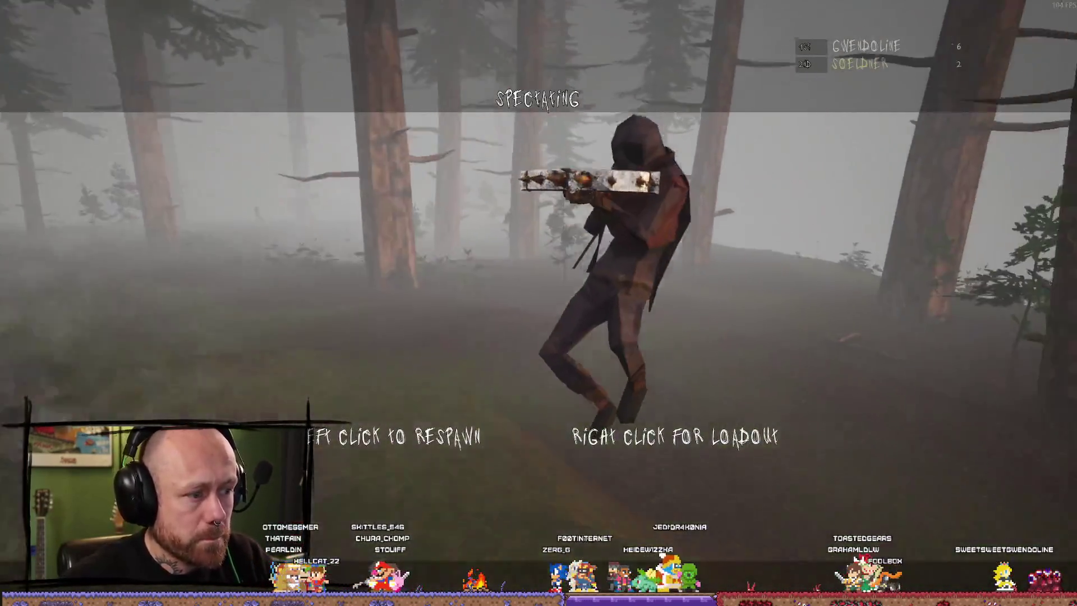
click(539, 303)
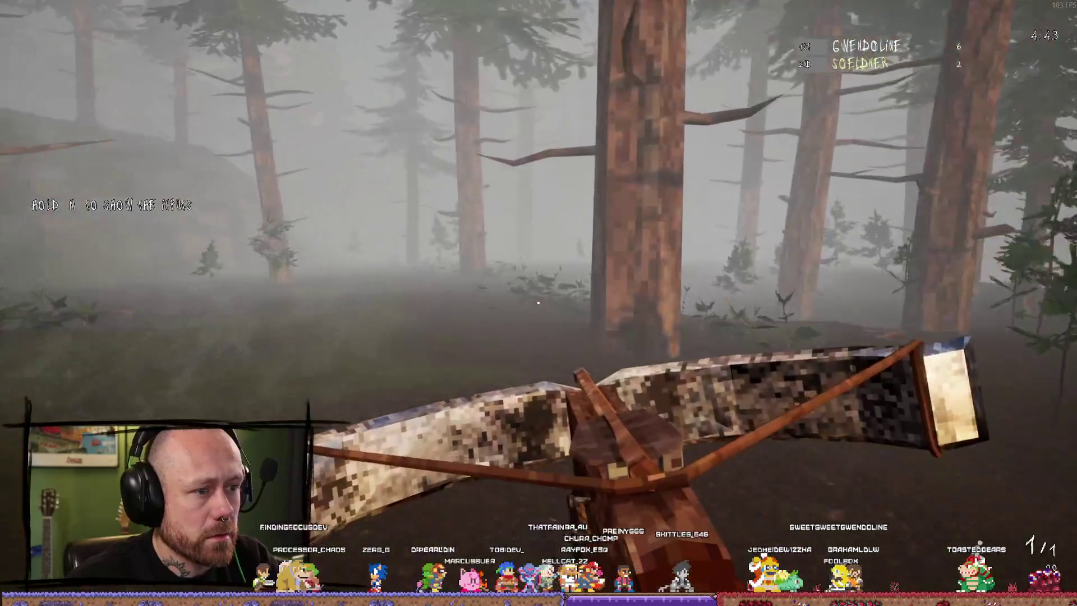
Step: Cross the rocky hill through the forest and shoot the crossbow at the attacking enemy
key(w)
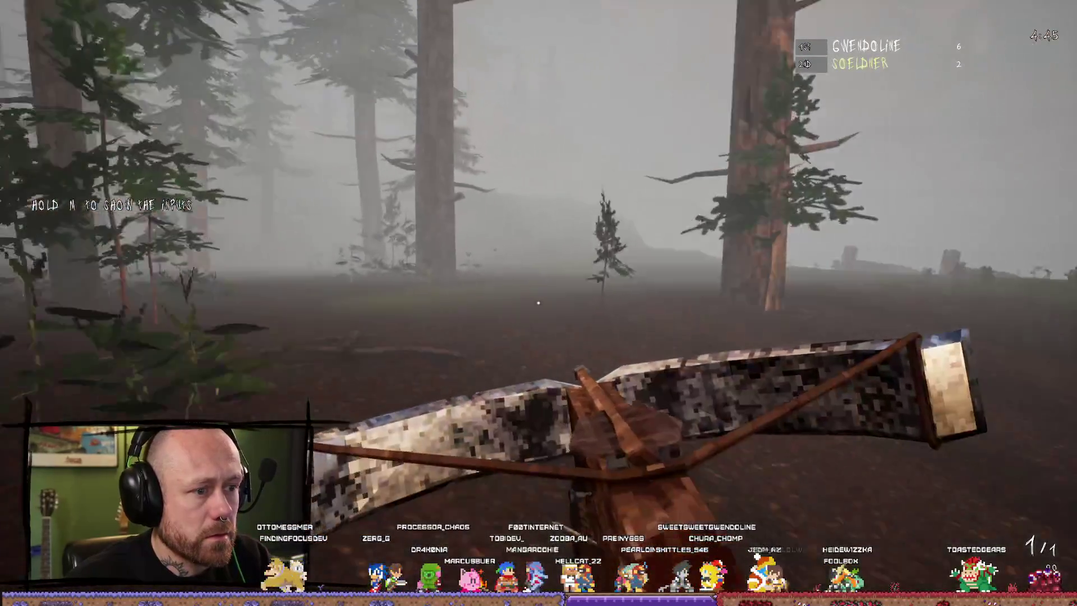
key(w)
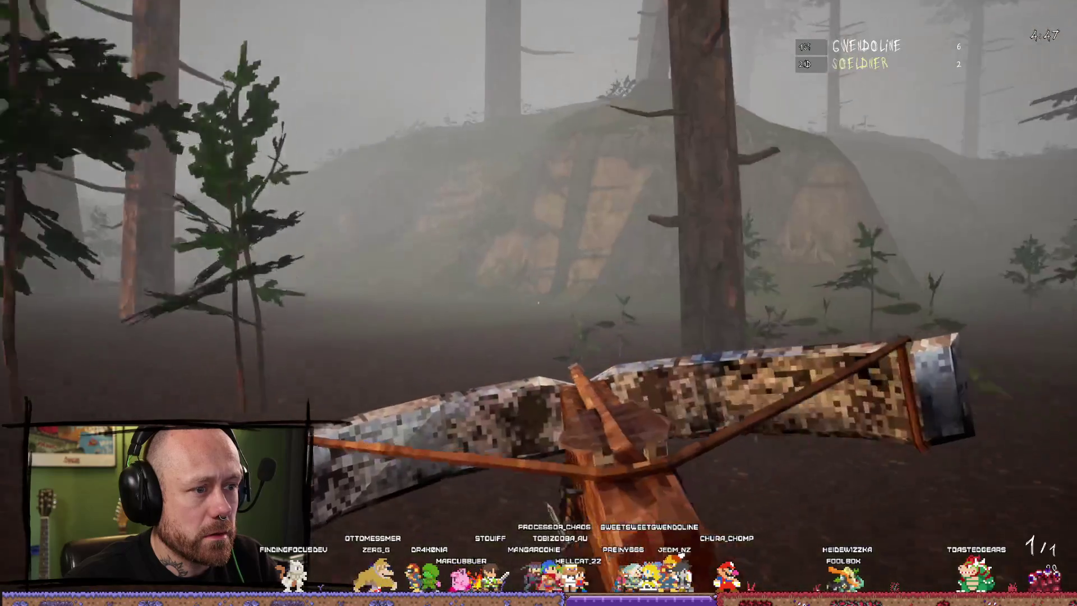
key(w)
key(w)
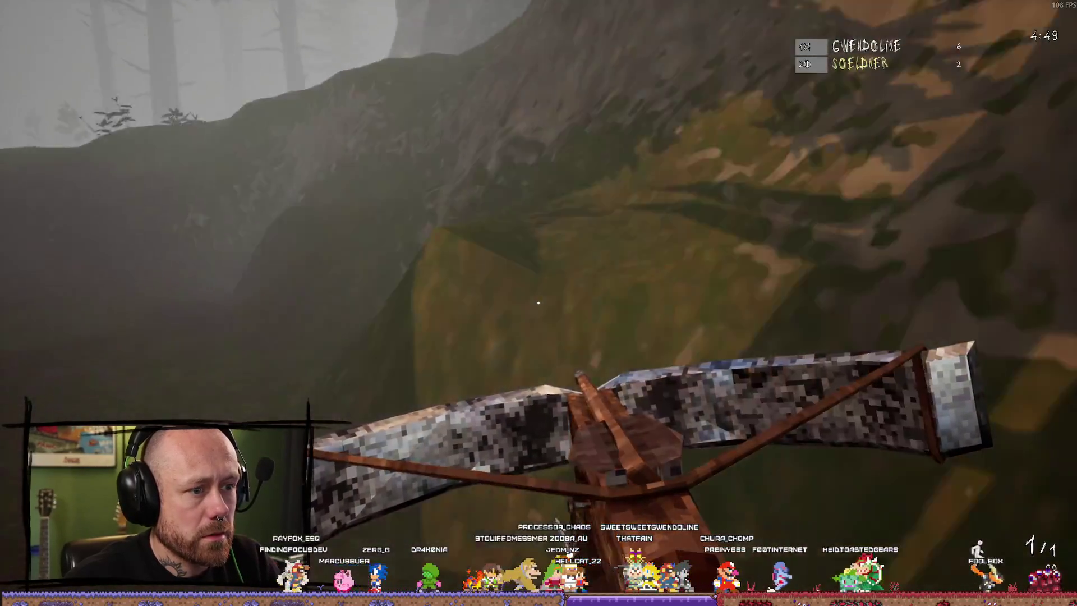
key(w)
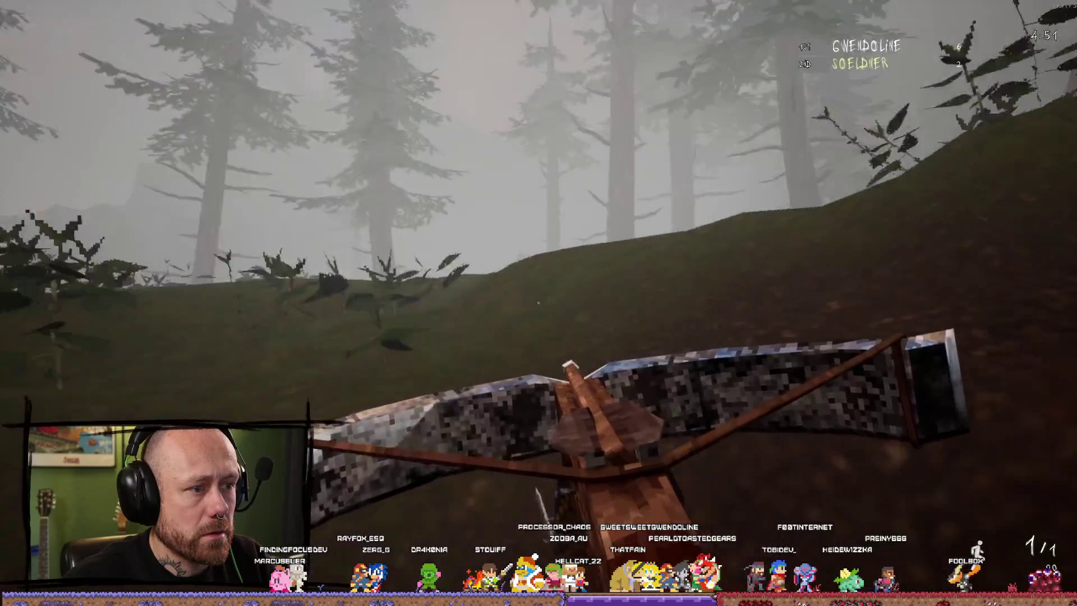
key(w)
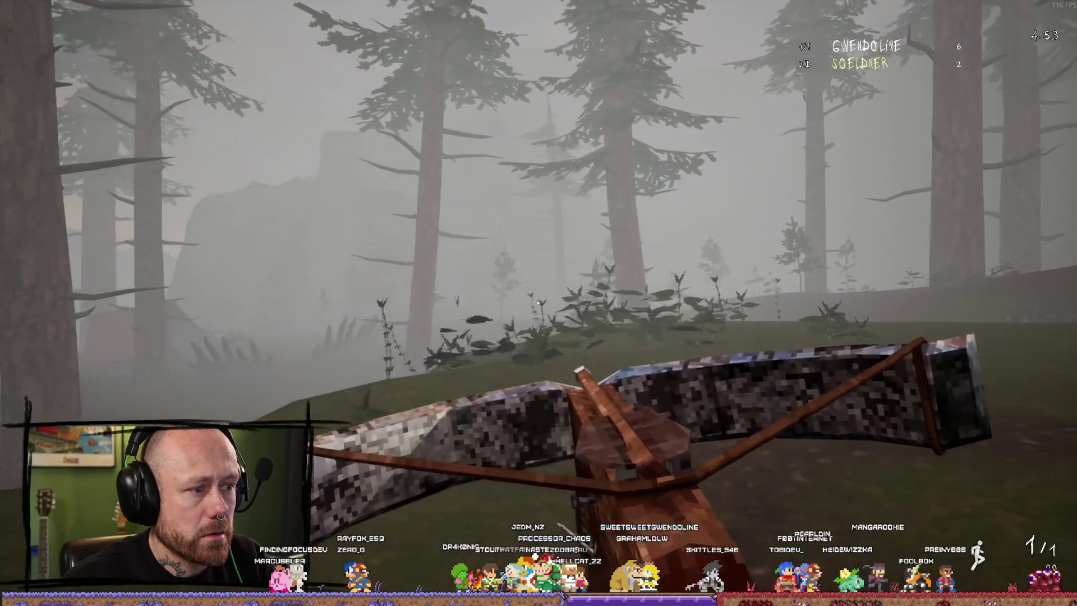
key(w)
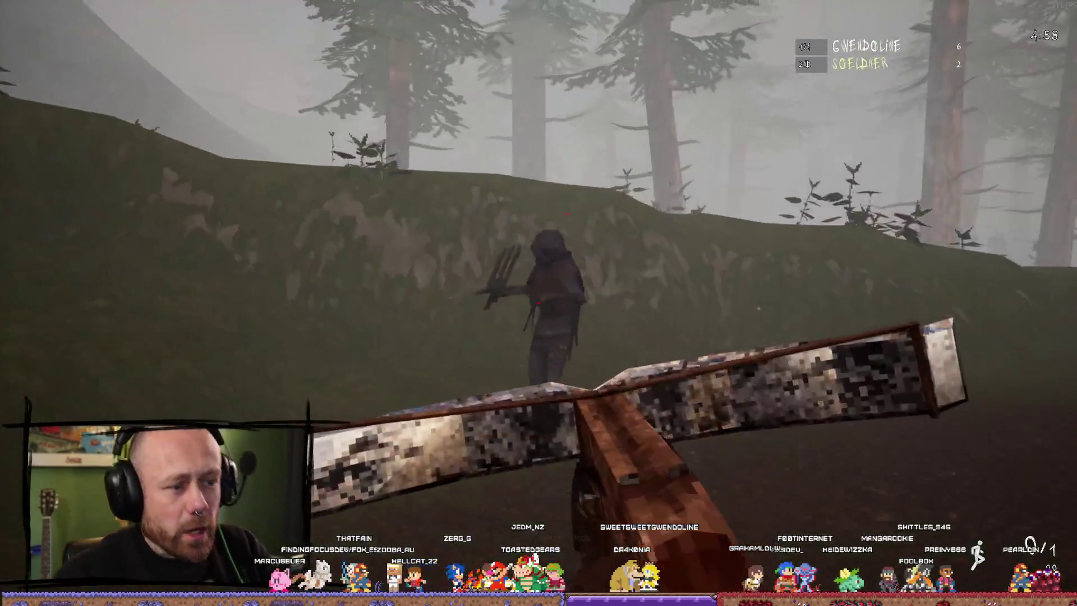
click(539, 303)
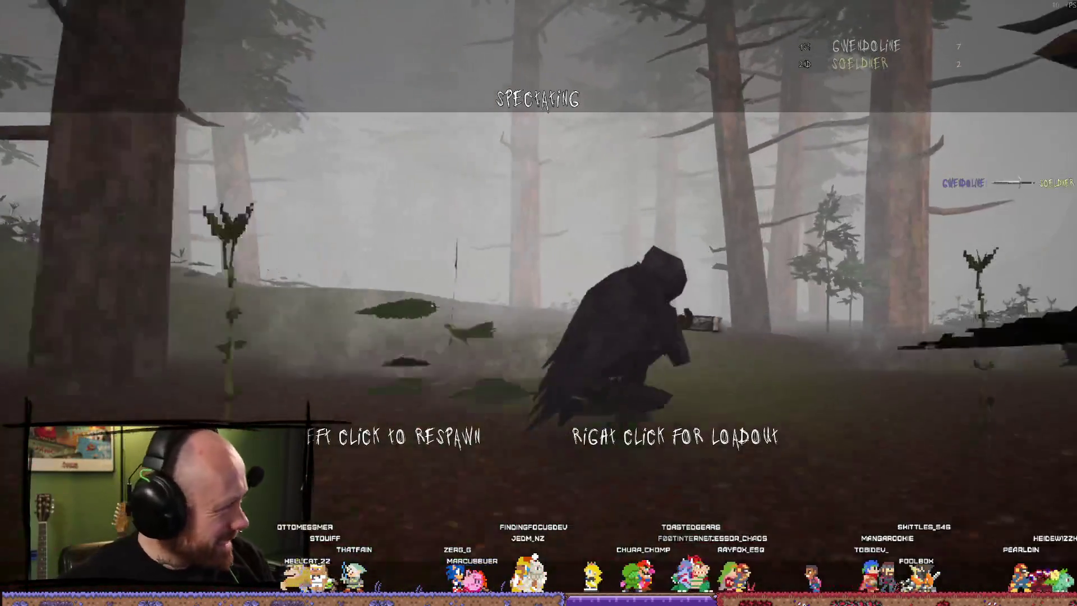
Step: Redeploy with the crossbow loadout and land a +100 hit on the enemy near the cabin
right_click(539, 303)
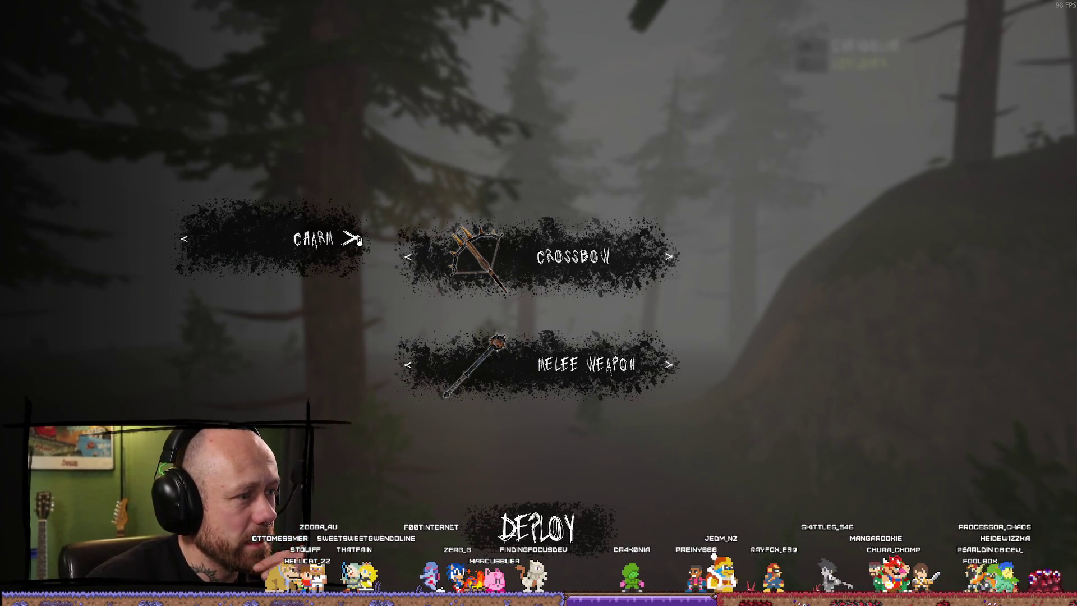
click(537, 528)
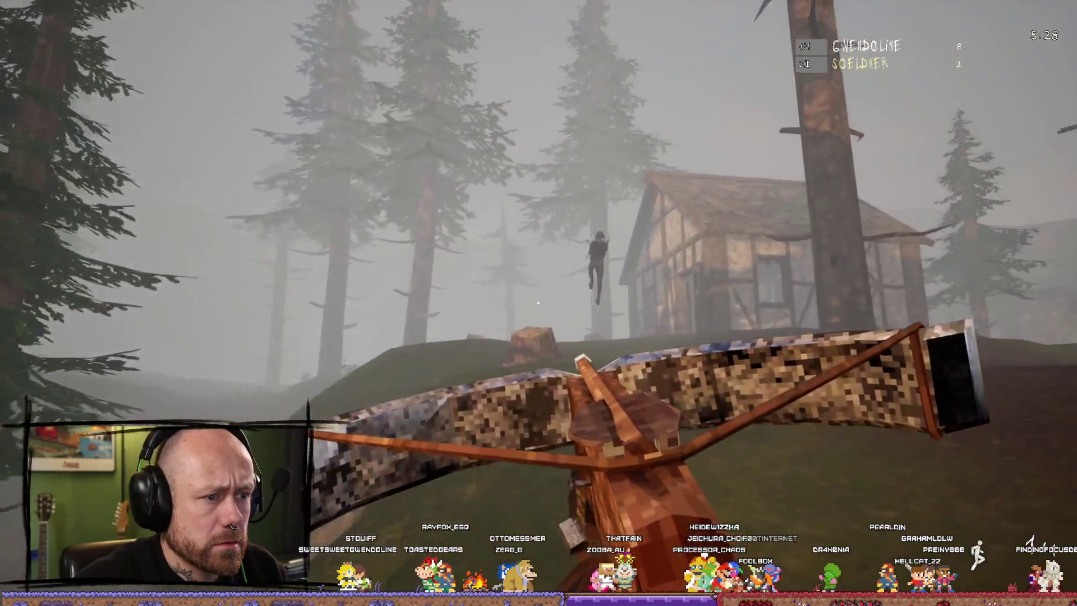
click(539, 304)
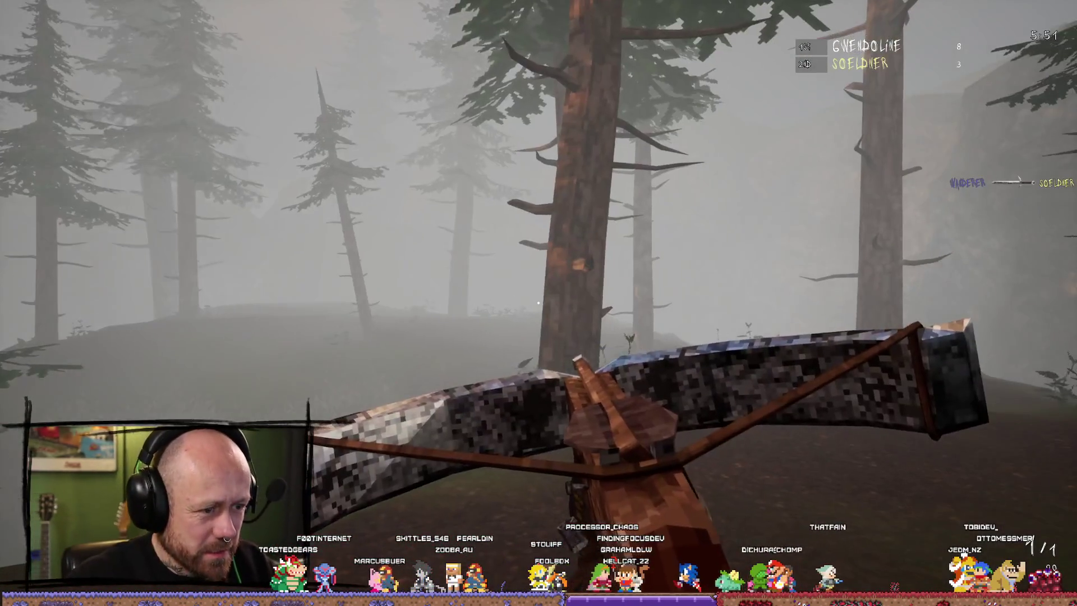
Step: Advance toward the building through the fog and swing the mace at opponents until killed
key(w)
key(w)
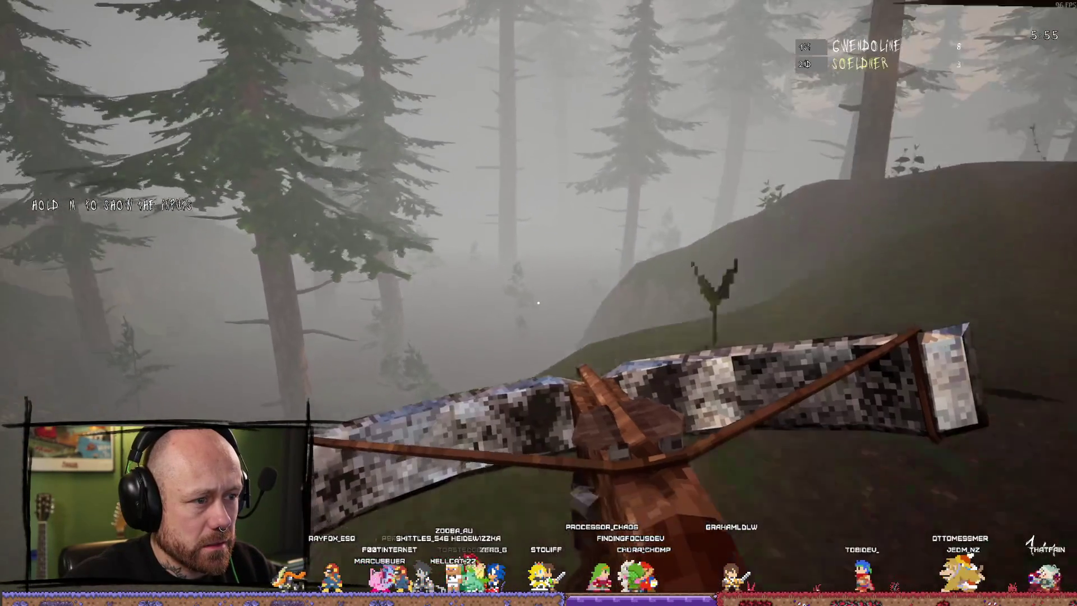
key(w)
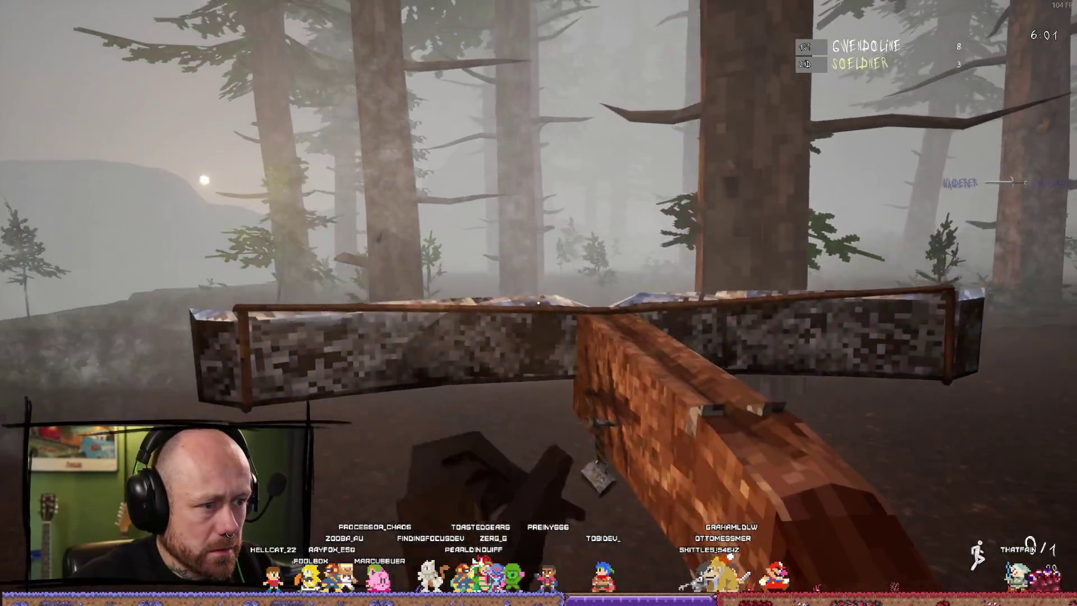
key(w)
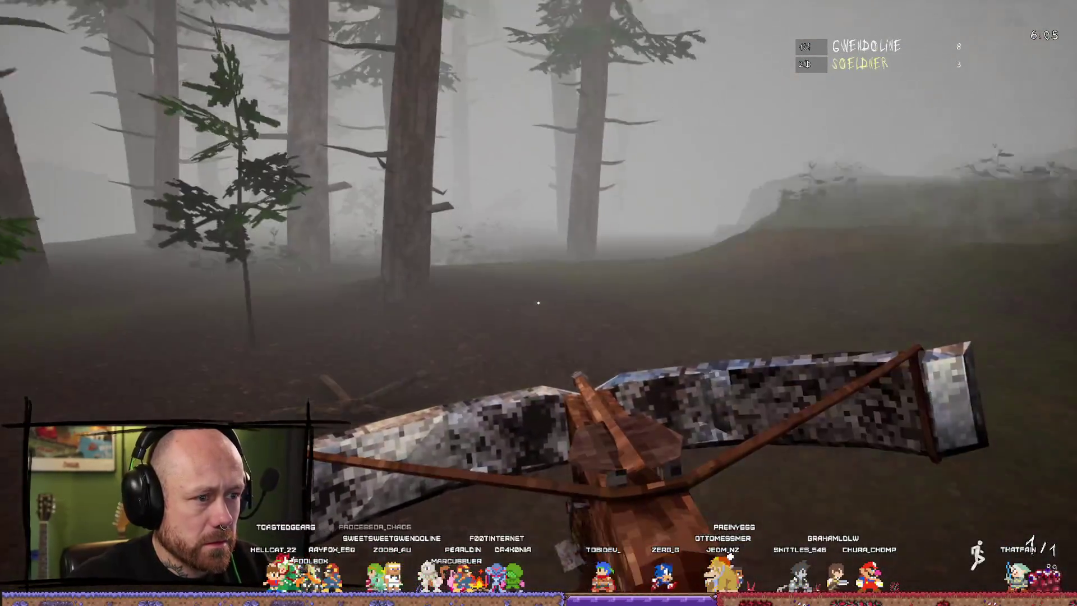
key(w)
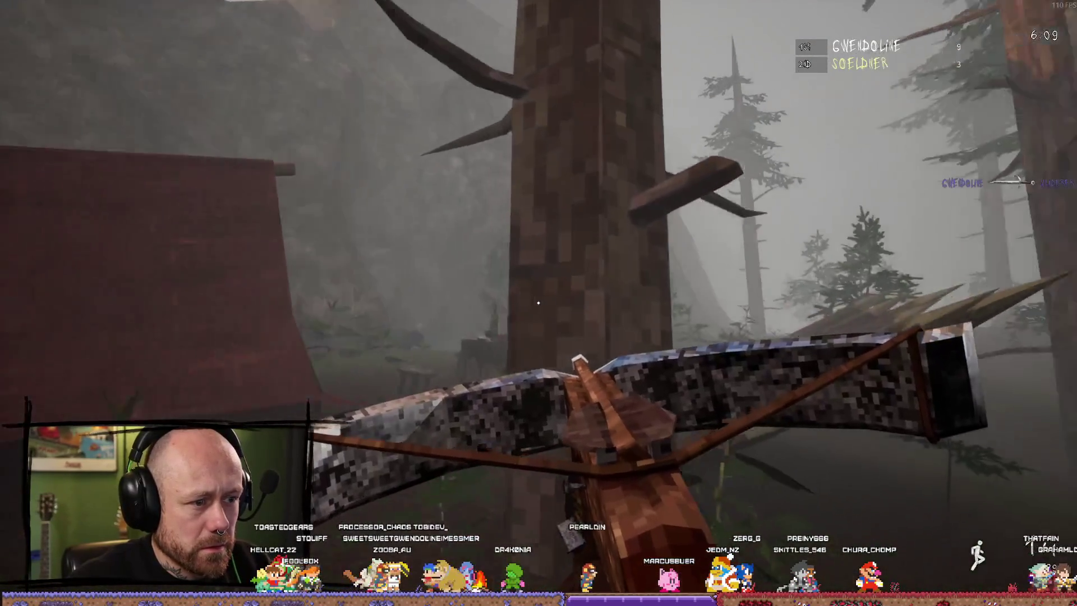
key(w)
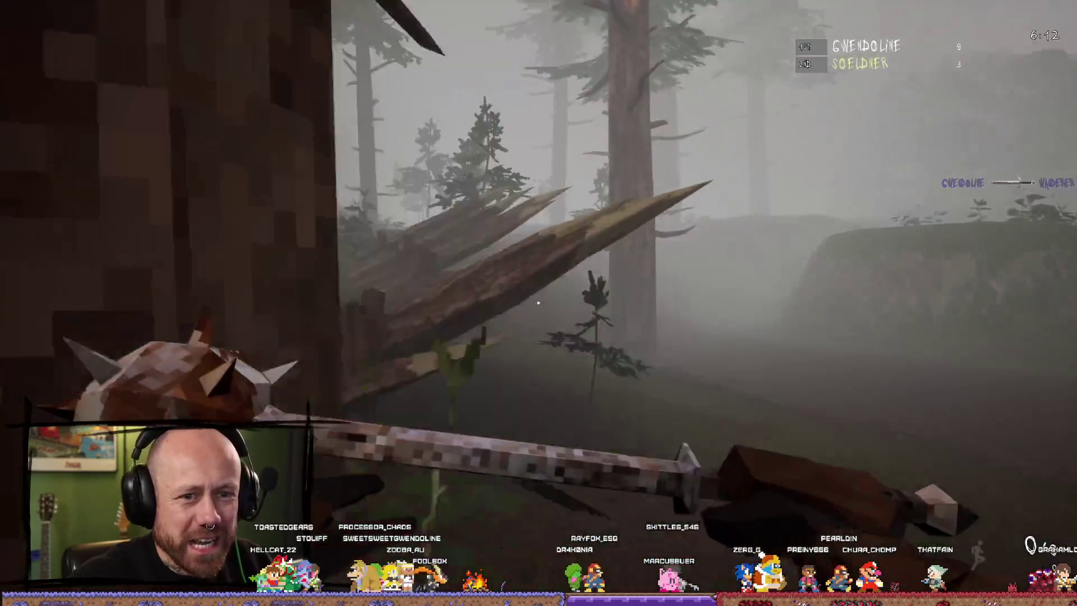
click(539, 303)
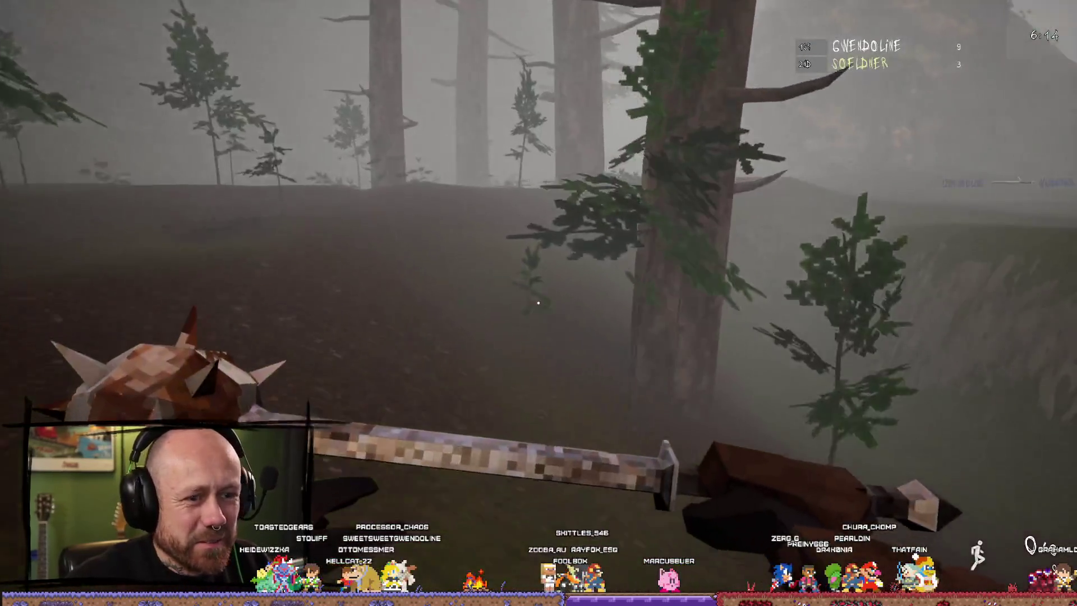
click(539, 303)
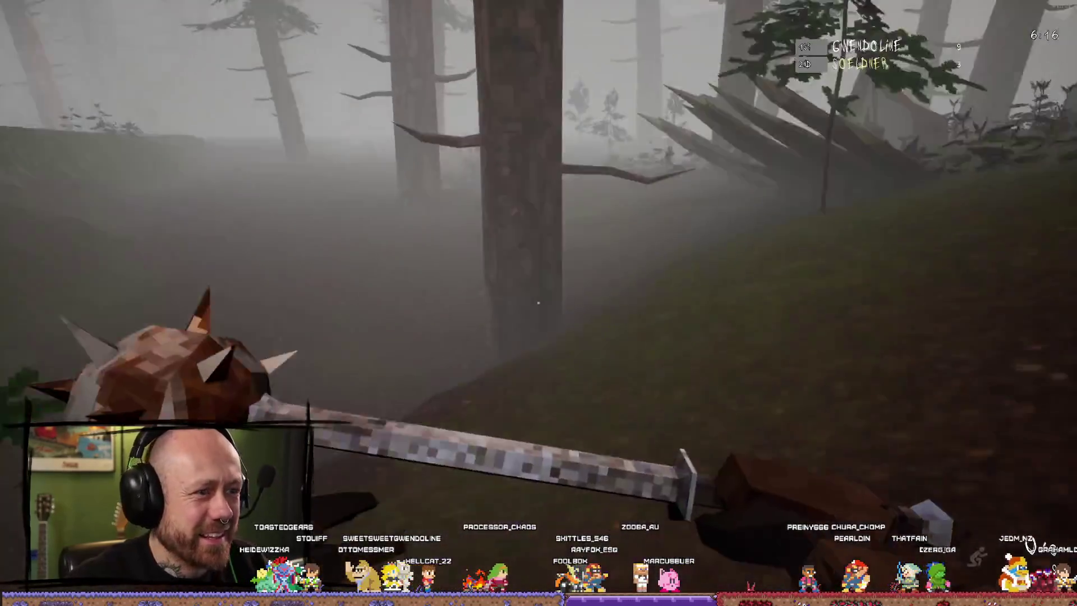
click(538, 303)
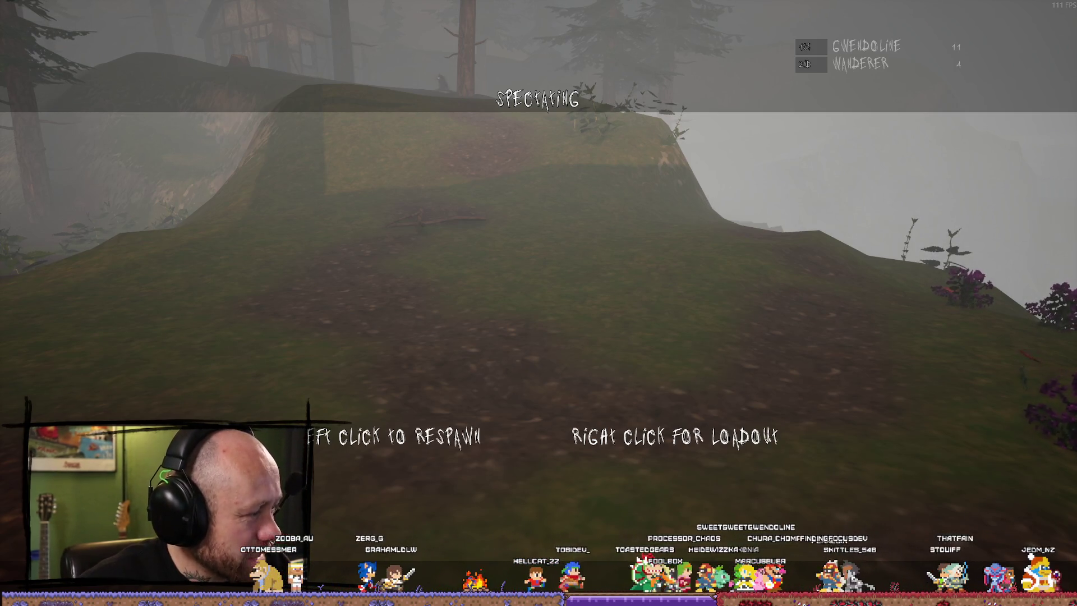
scroll(597, 268, down, 3)
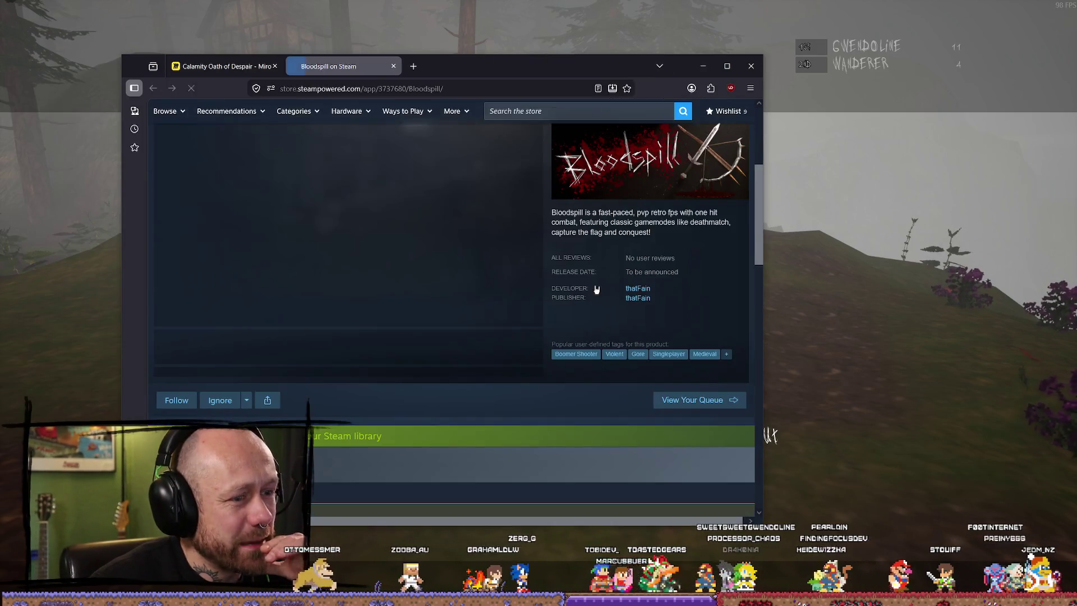
scroll(598, 268, up, 1)
scroll(409, 301, down, 2)
scroll(424, 300, down, 1)
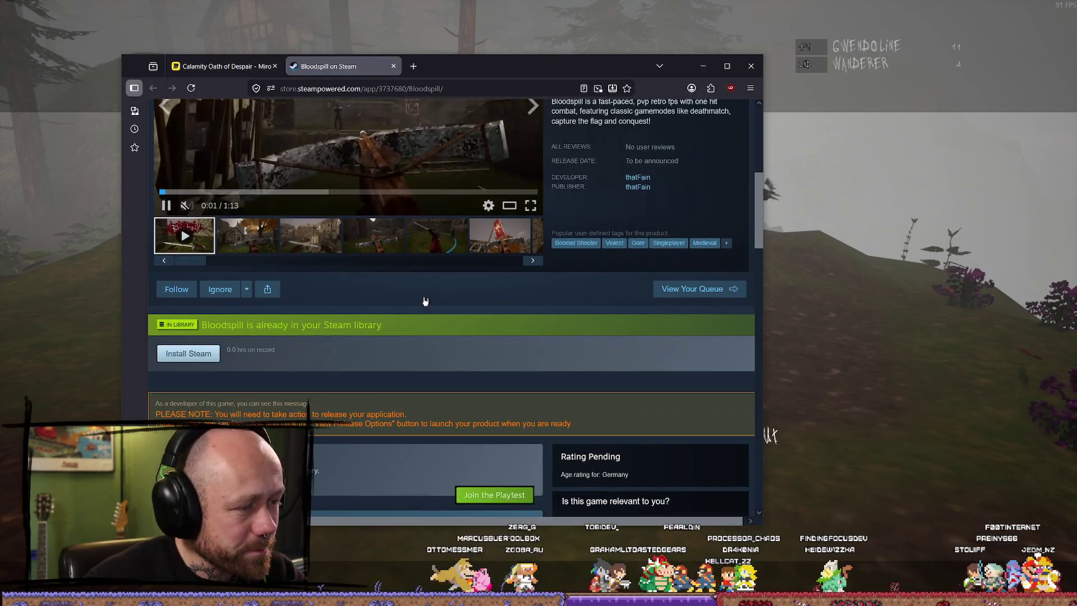
scroll(326, 358, down, 2)
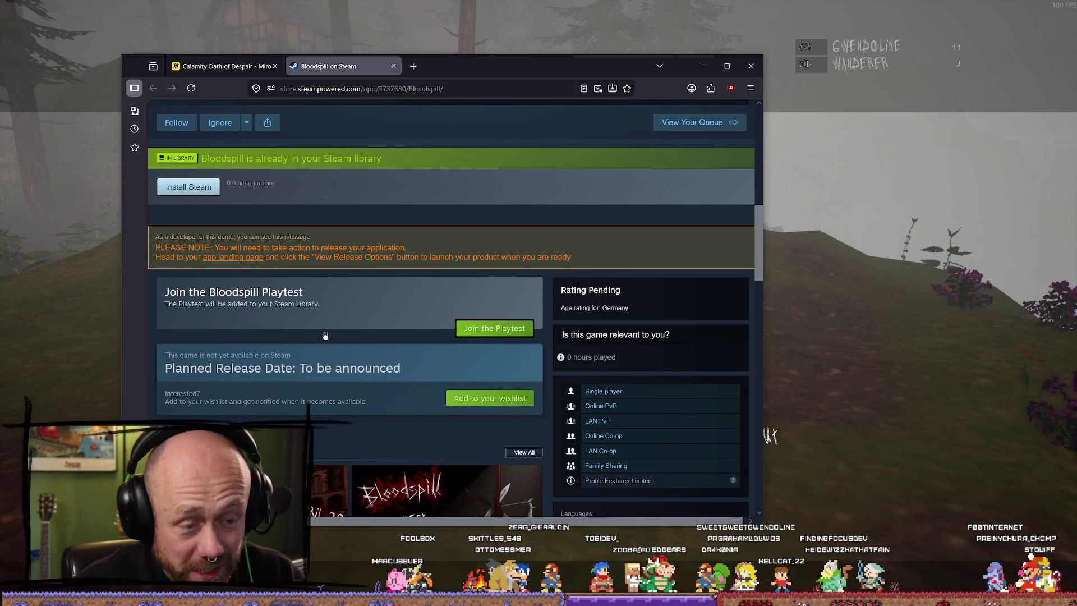
scroll(276, 353, down, 1)
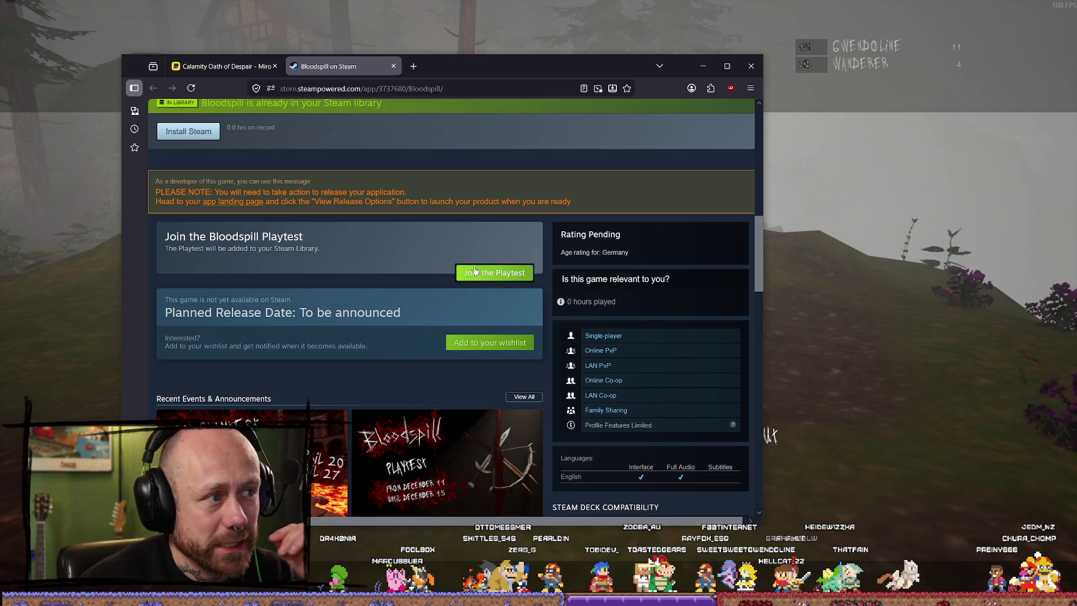
Step: Close the Steam store browser and respawn in the forest holding the crossbow
key(alt+Tab)
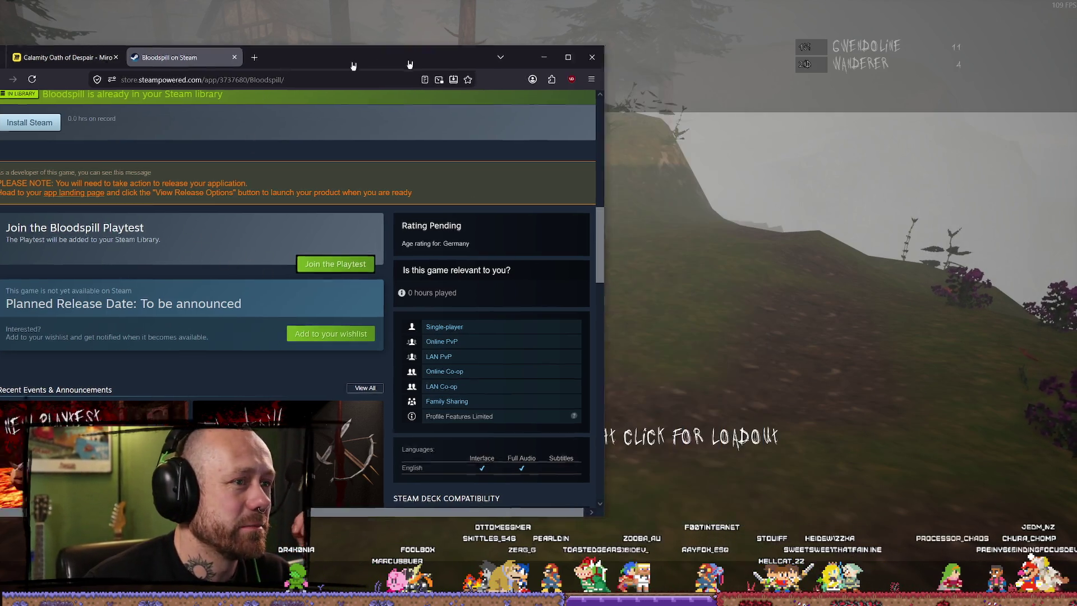
click(538, 303)
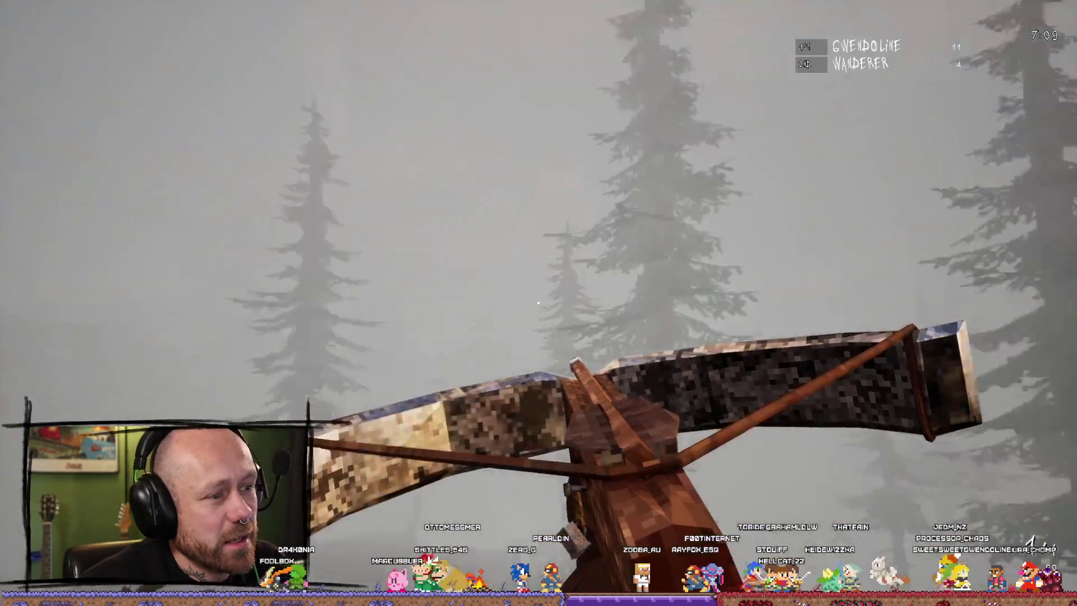
Step: Glance at the deathmatch scoreboard before the pillared hall round loads
key(Tab)
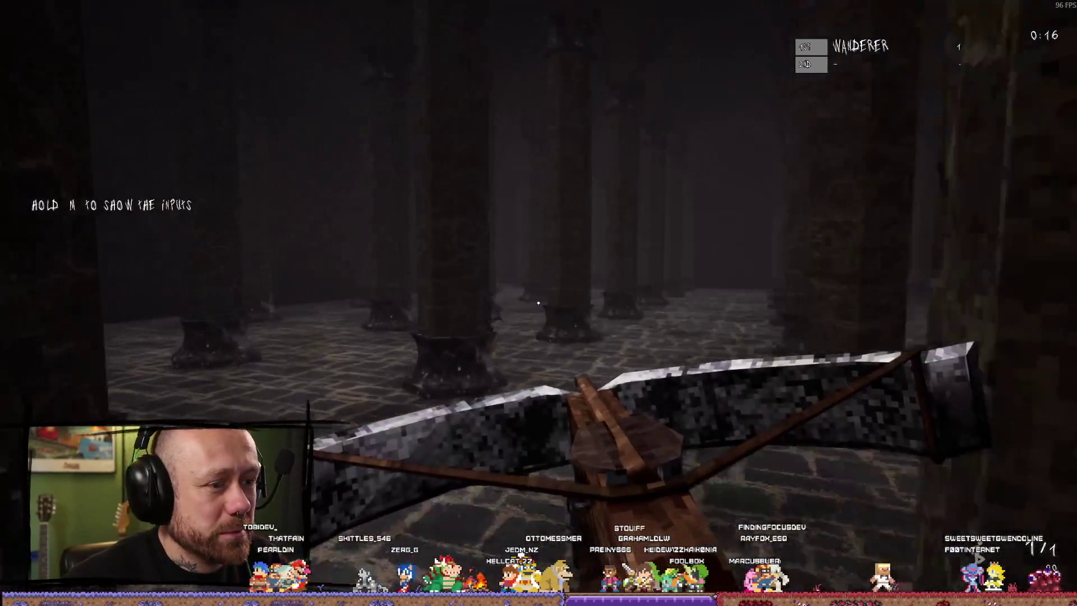
Step: Score melee and crossbow kills among the pillars, respawning between deaths and checking the scoreboard
click(538, 304)
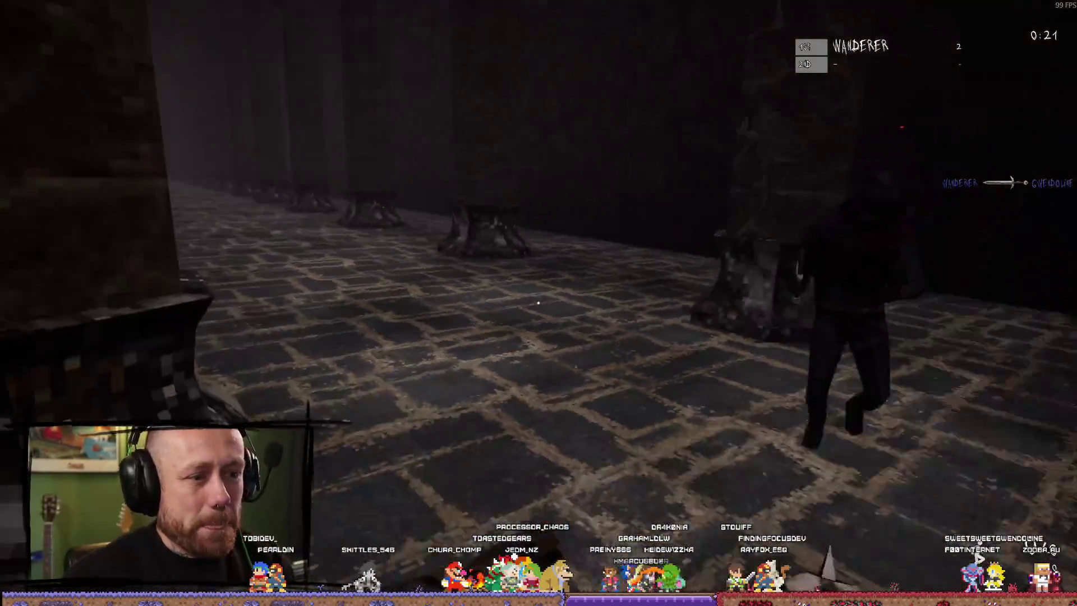
click(539, 303)
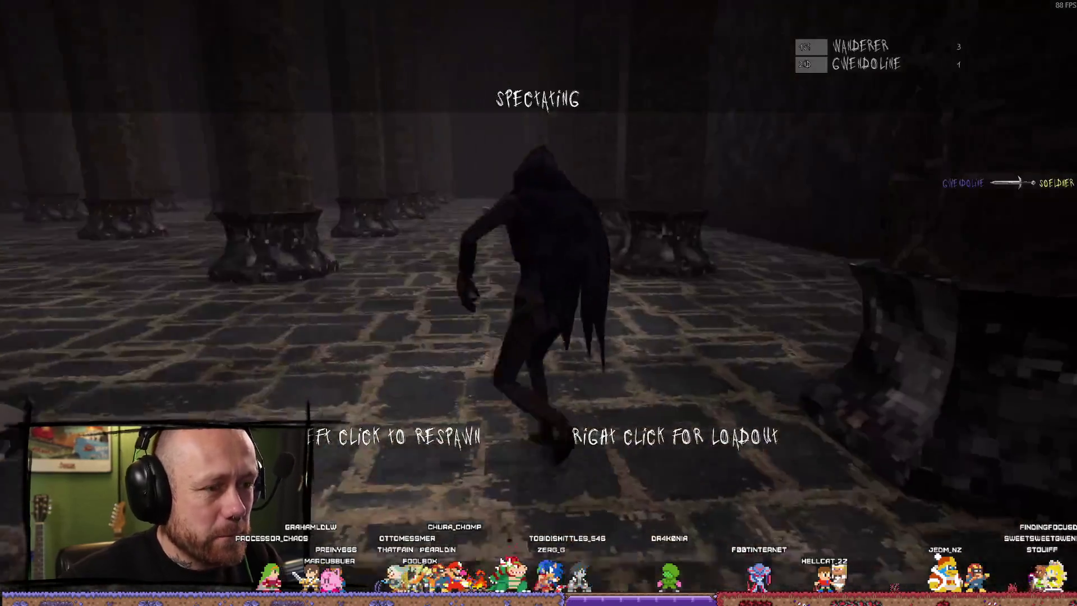
click(538, 303)
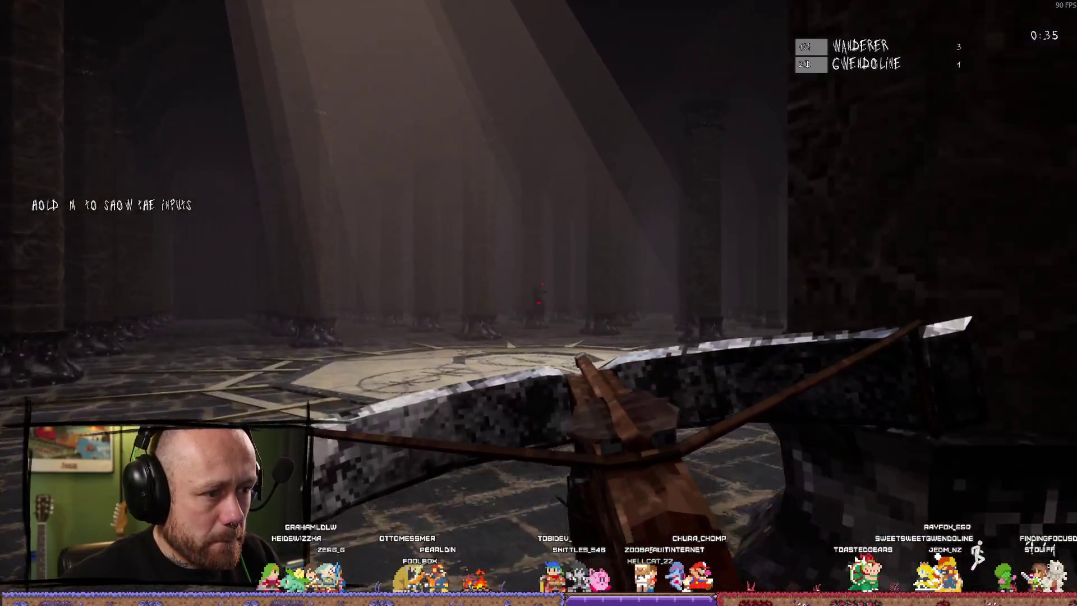
click(538, 303)
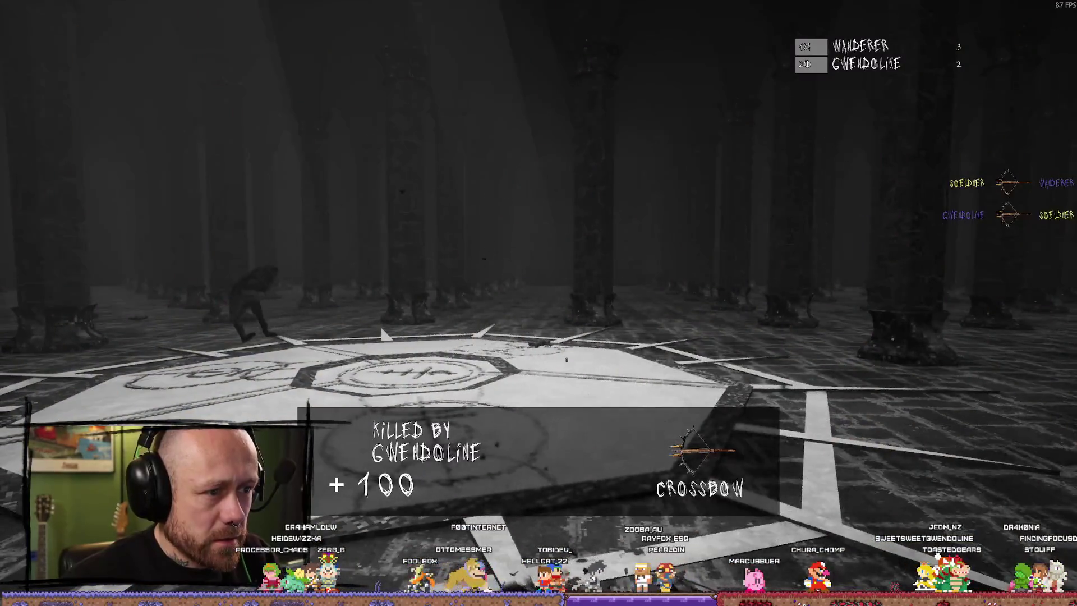
key(Tab)
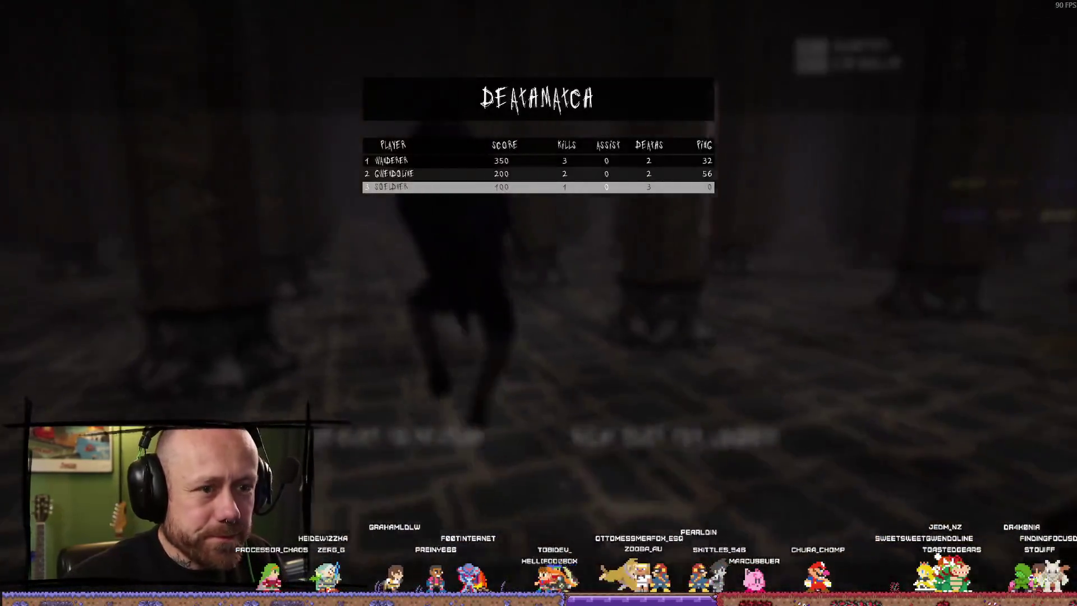
click(538, 303)
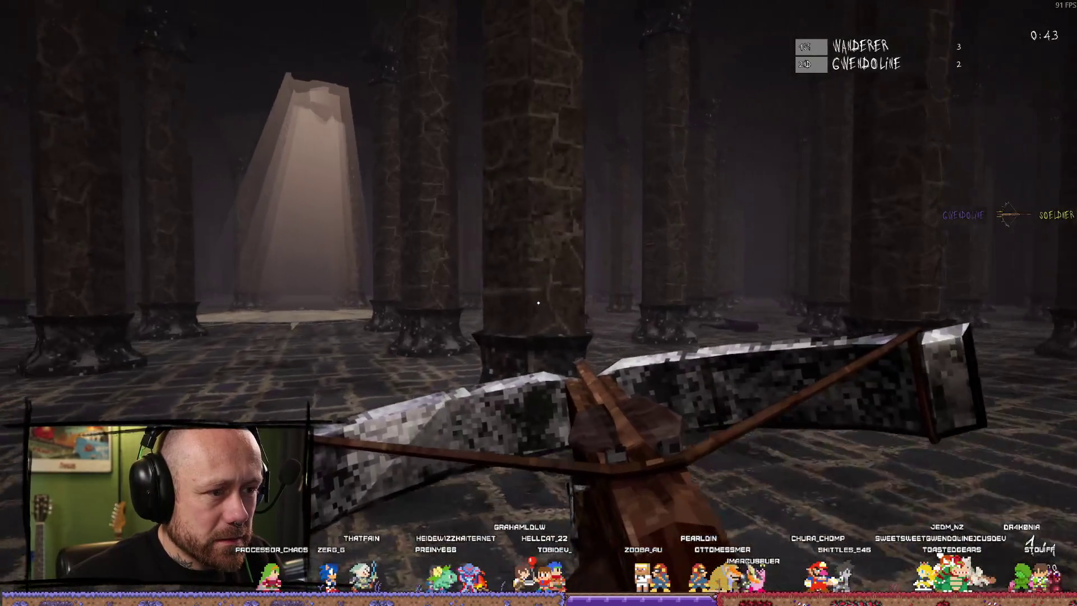
click(539, 303)
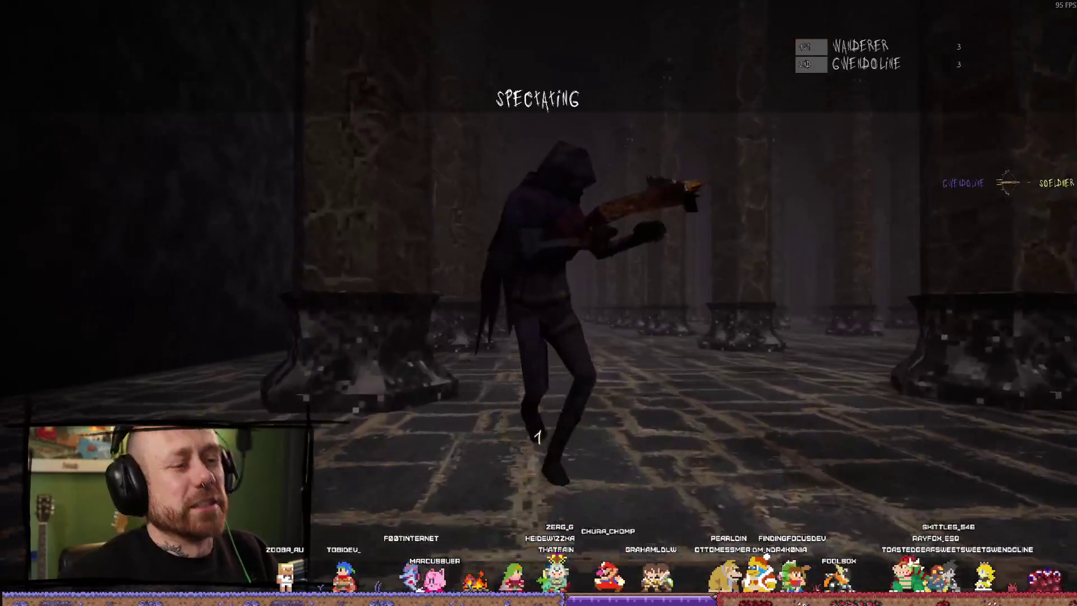
Step: Respawn and advance through the pillar hall past the floor emblem, swinging at an enemy
click(537, 437)
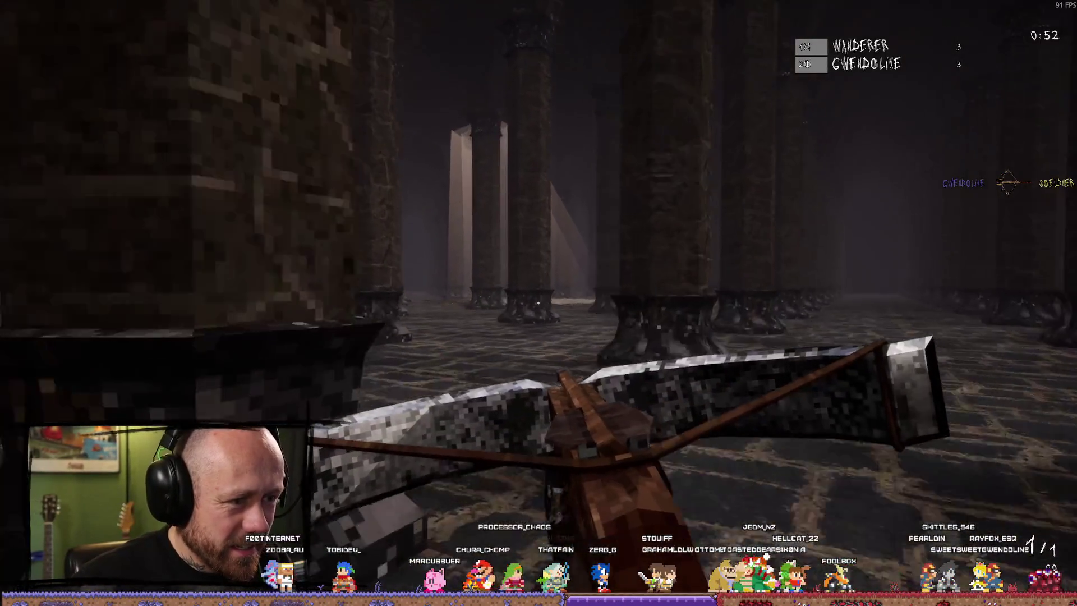
key(w)
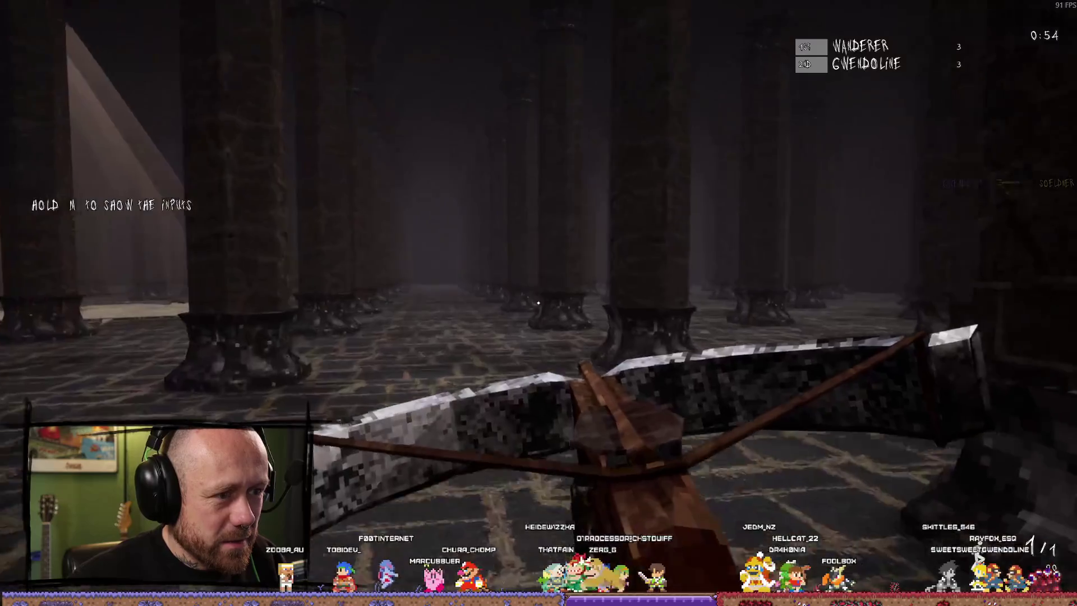
key(w)
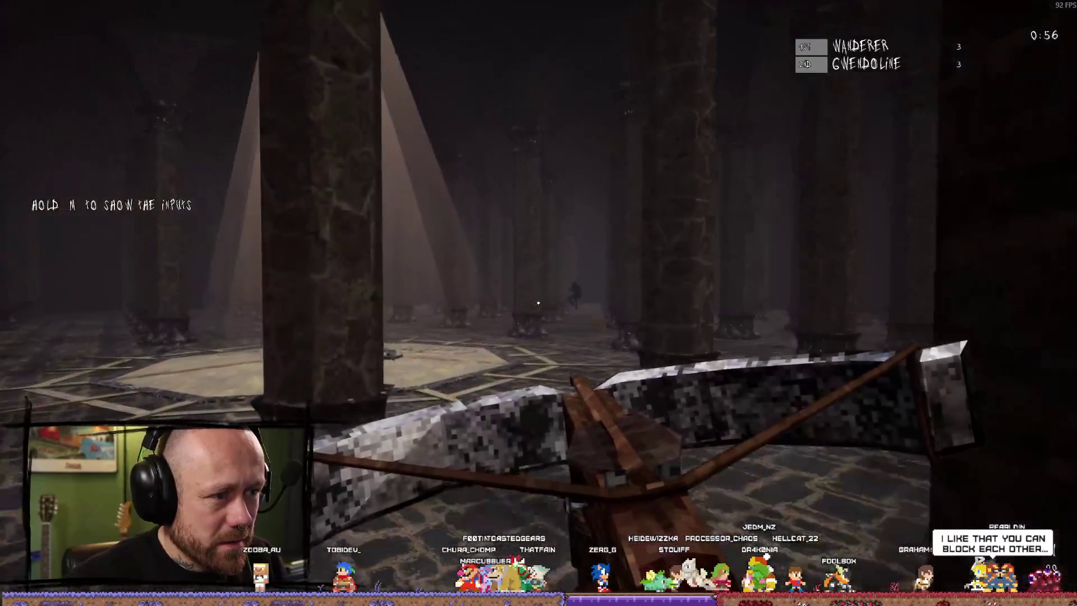
key(w)
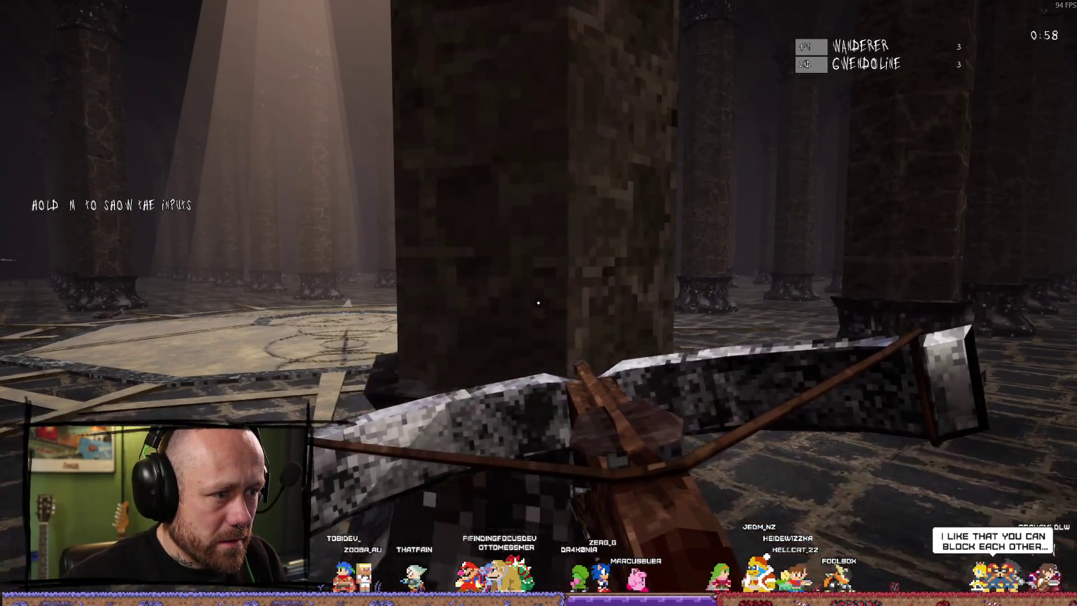
key(d)
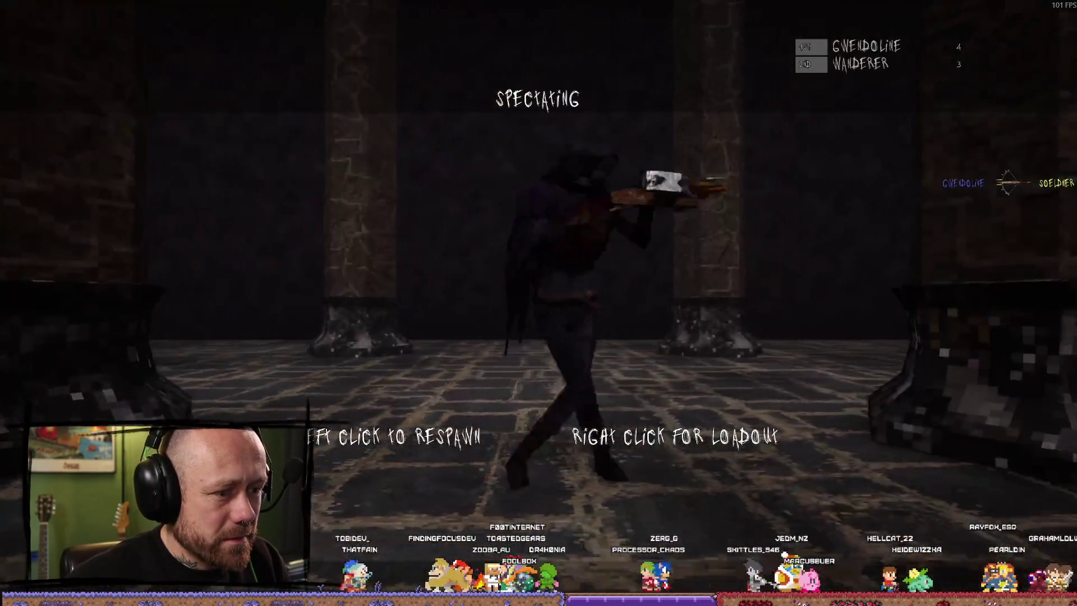
click(539, 303)
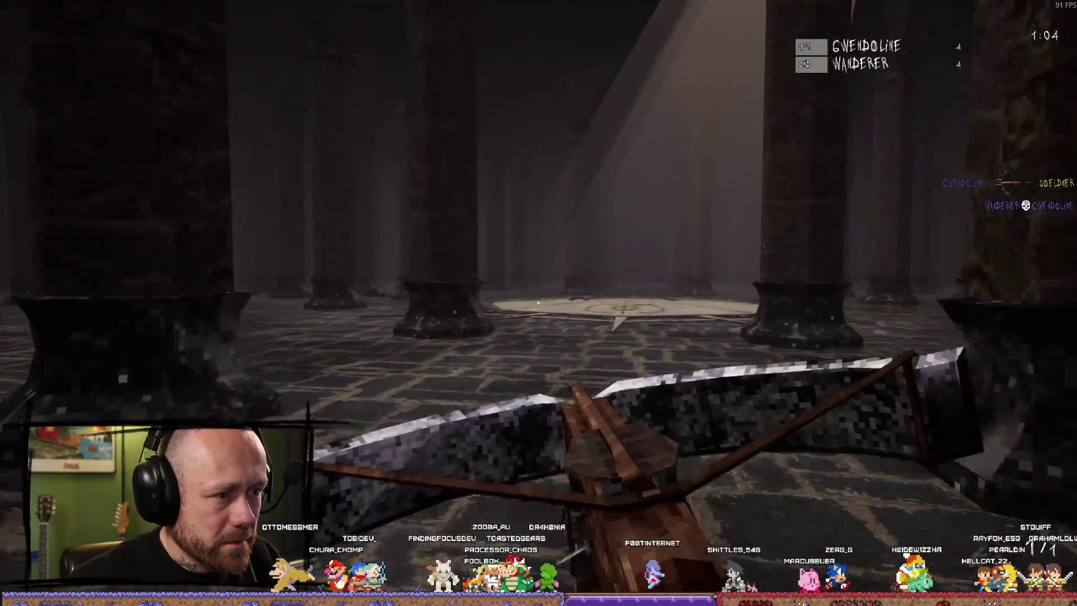
key(w)
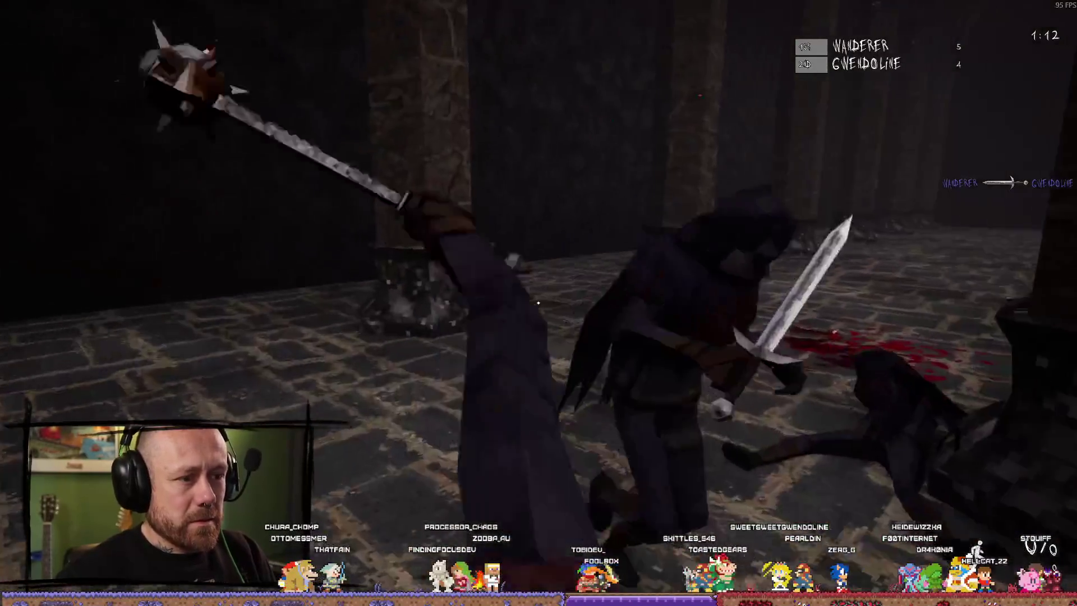
click(538, 302)
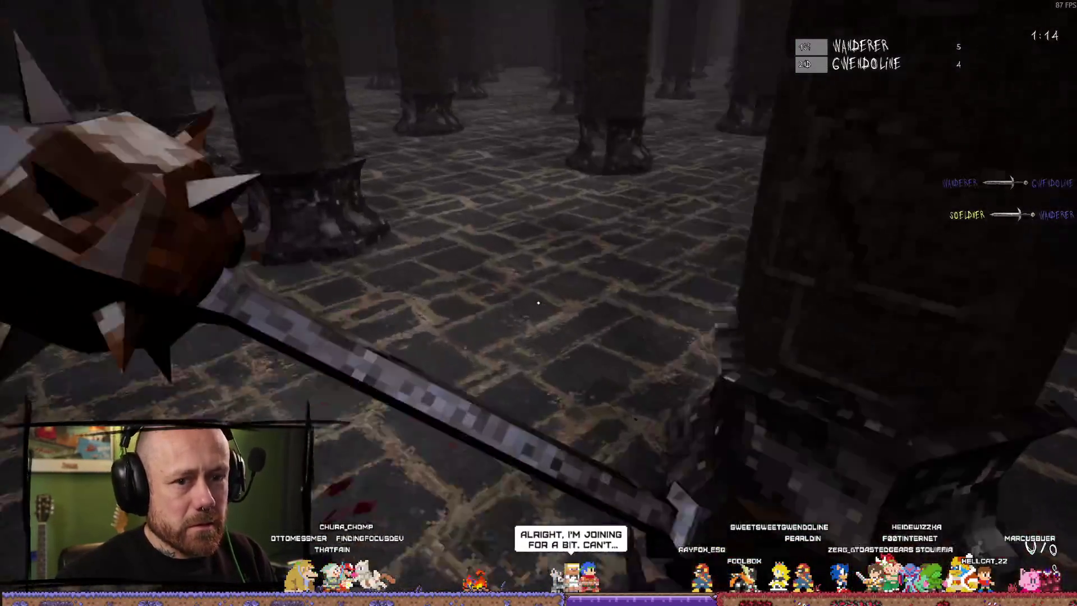
scroll(539, 302, down, 1)
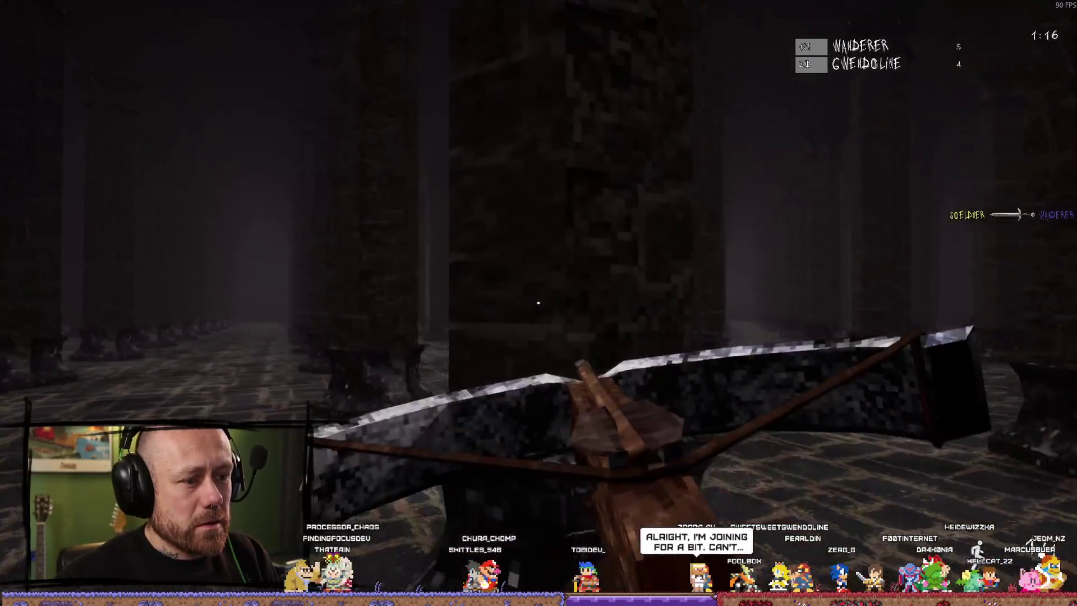
key(w)
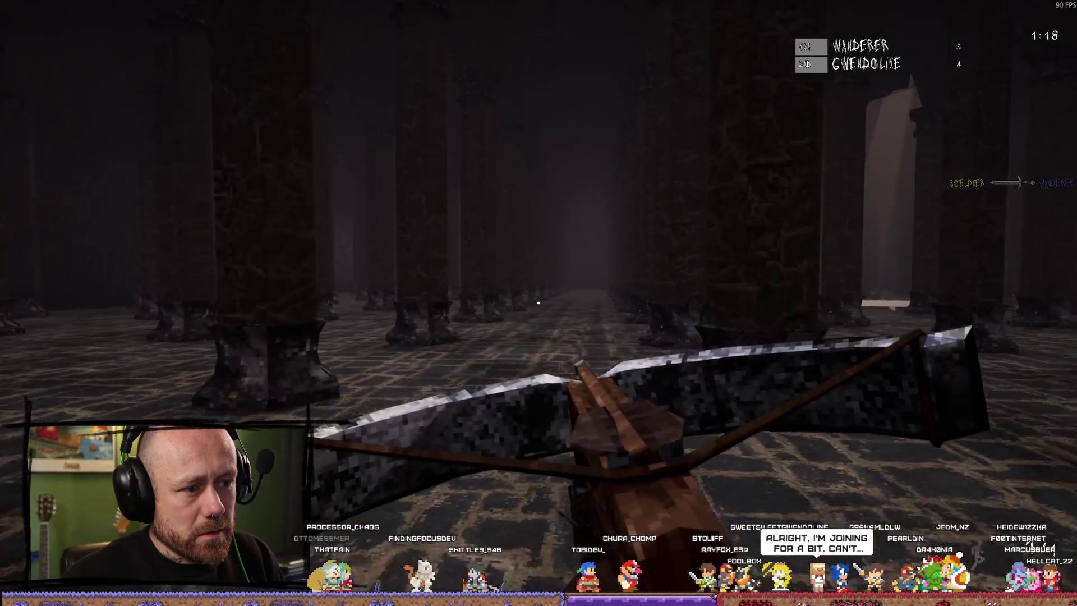
Step: Fire crossbow bolts across the hall, reloading and aiming down the sights between shots
click(538, 302)
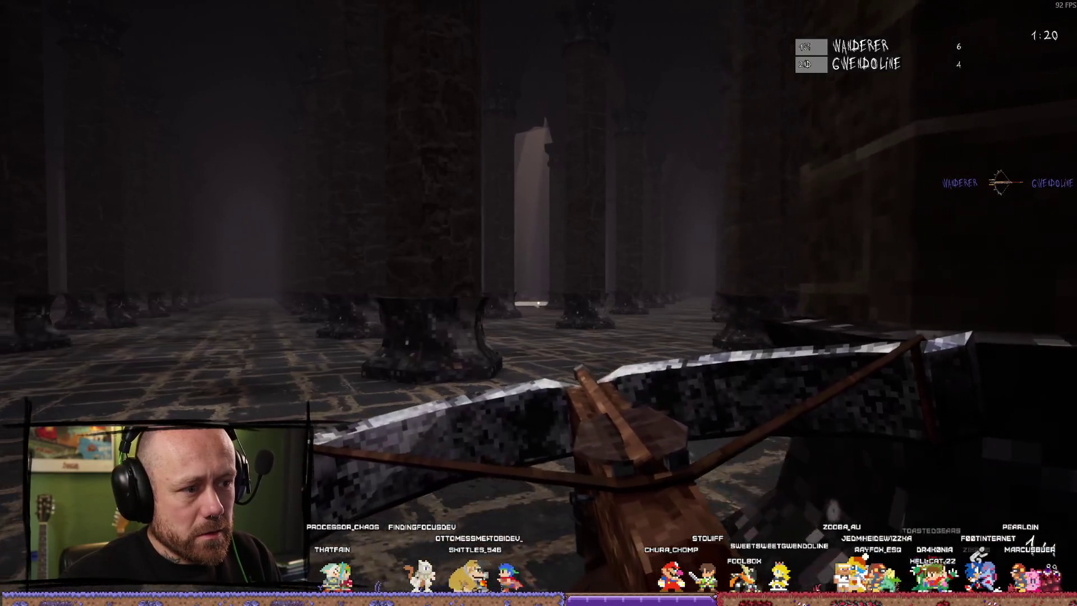
key(w)
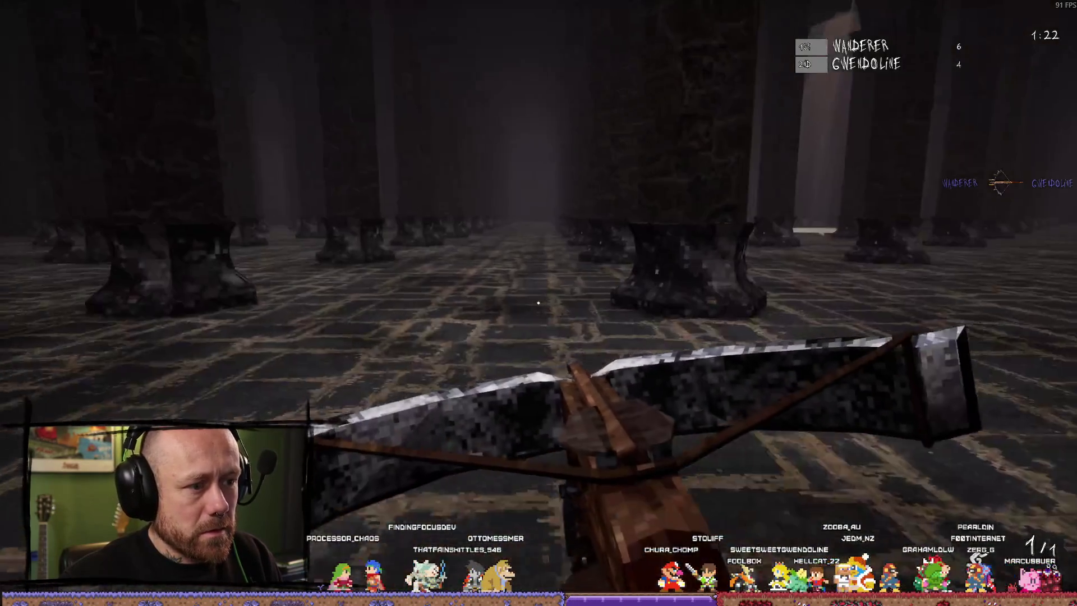
click(539, 303)
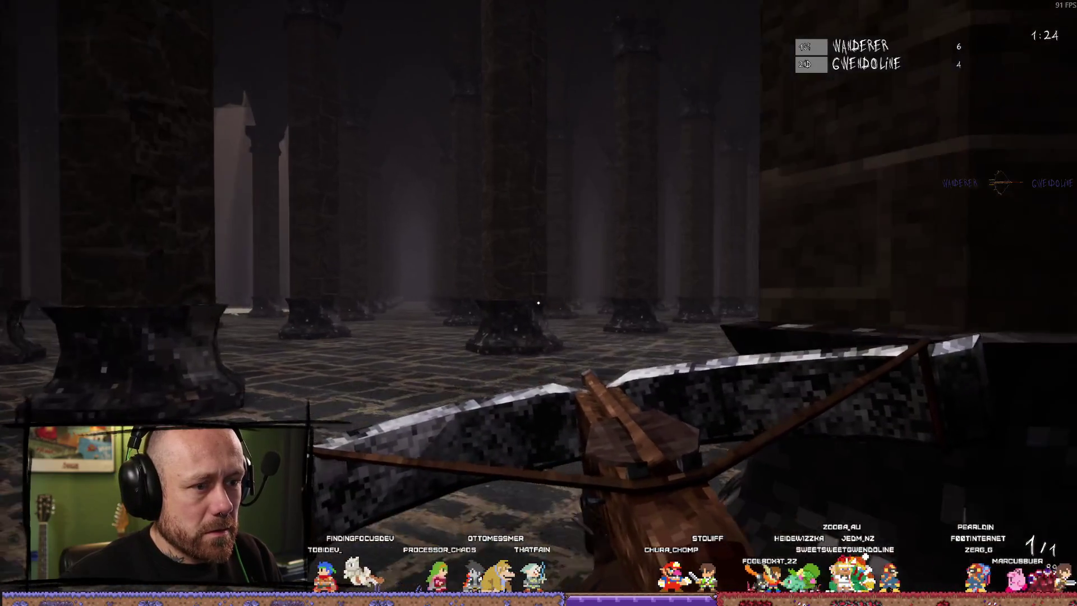
right_click(538, 302)
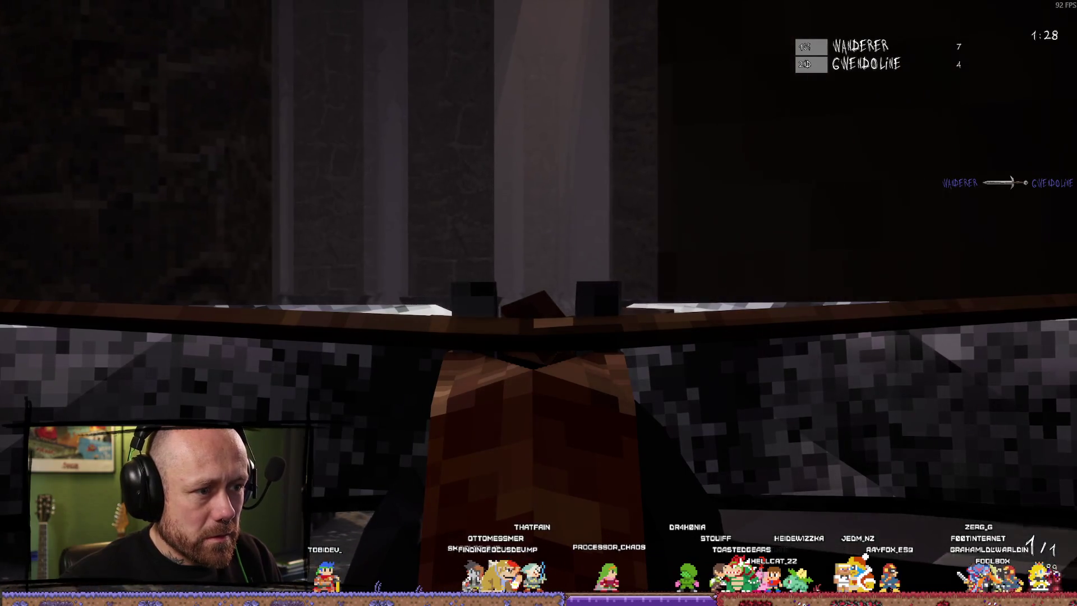
click(538, 303)
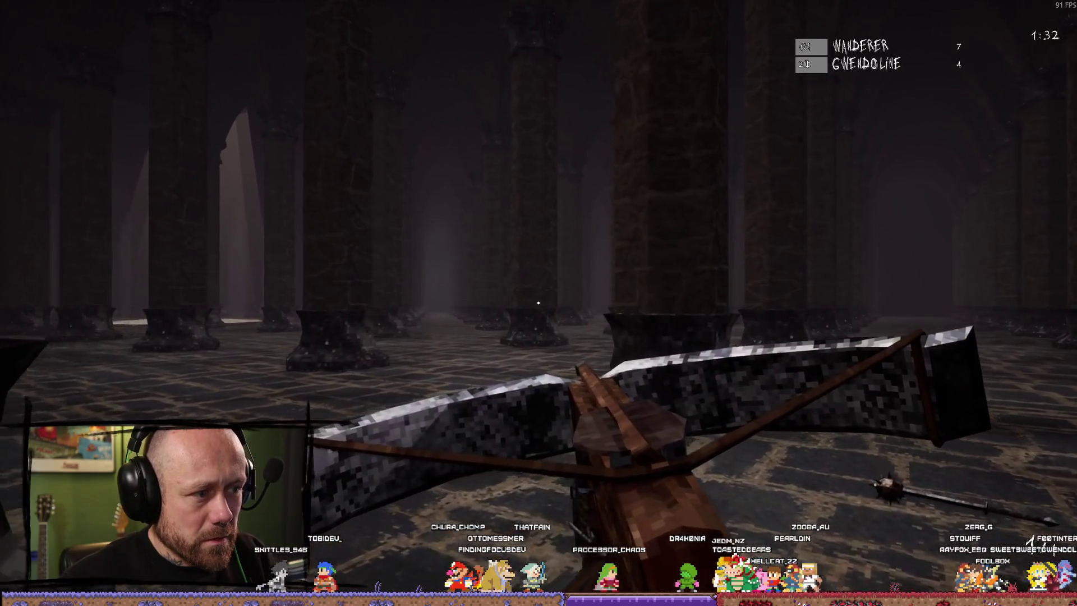
right_click(539, 302)
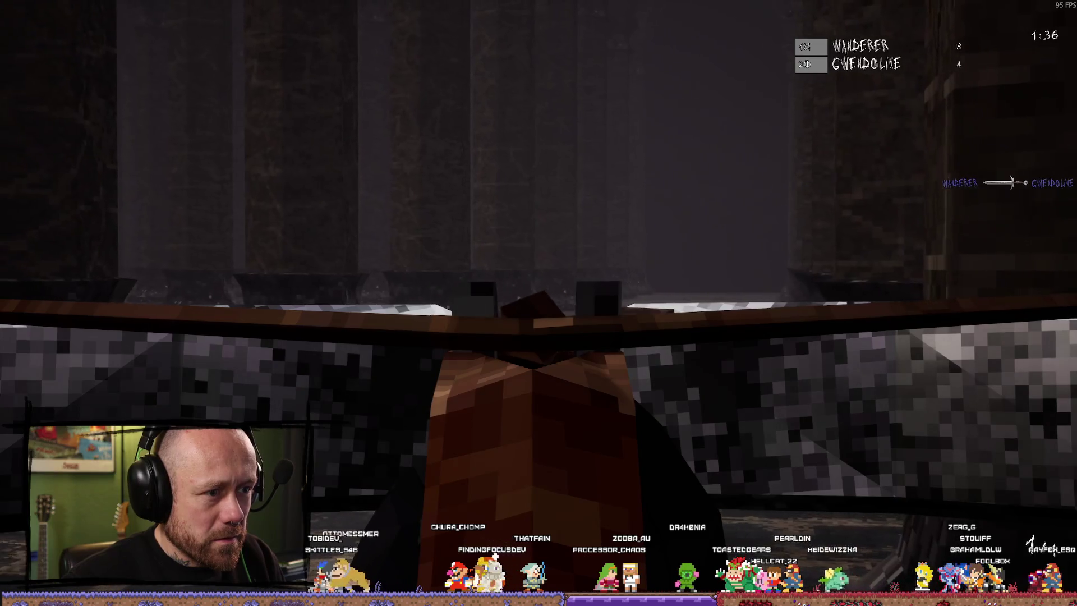
right_click(539, 303)
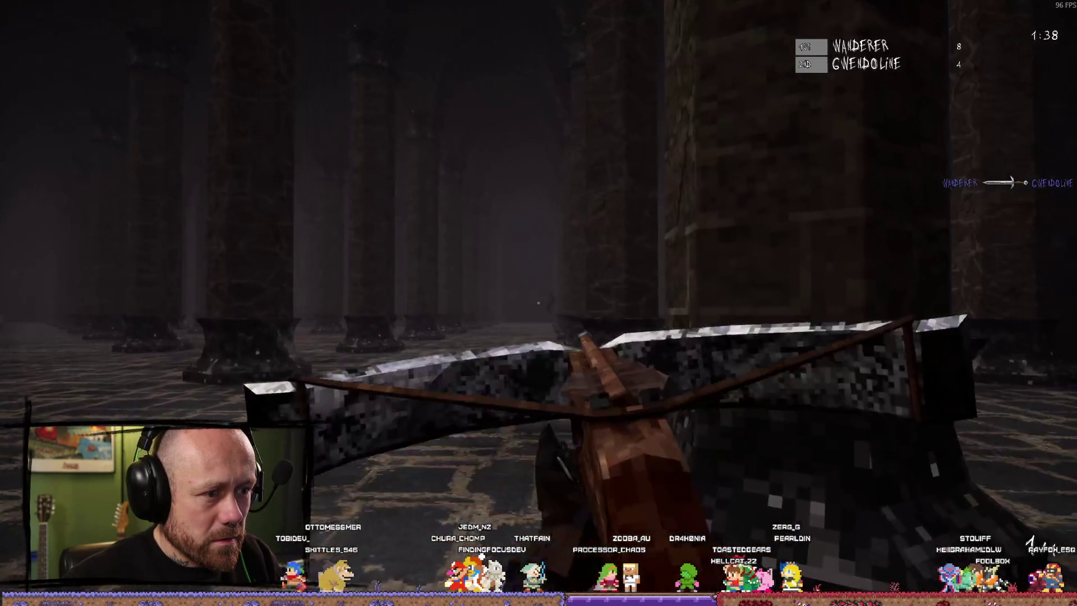
right_click(539, 303)
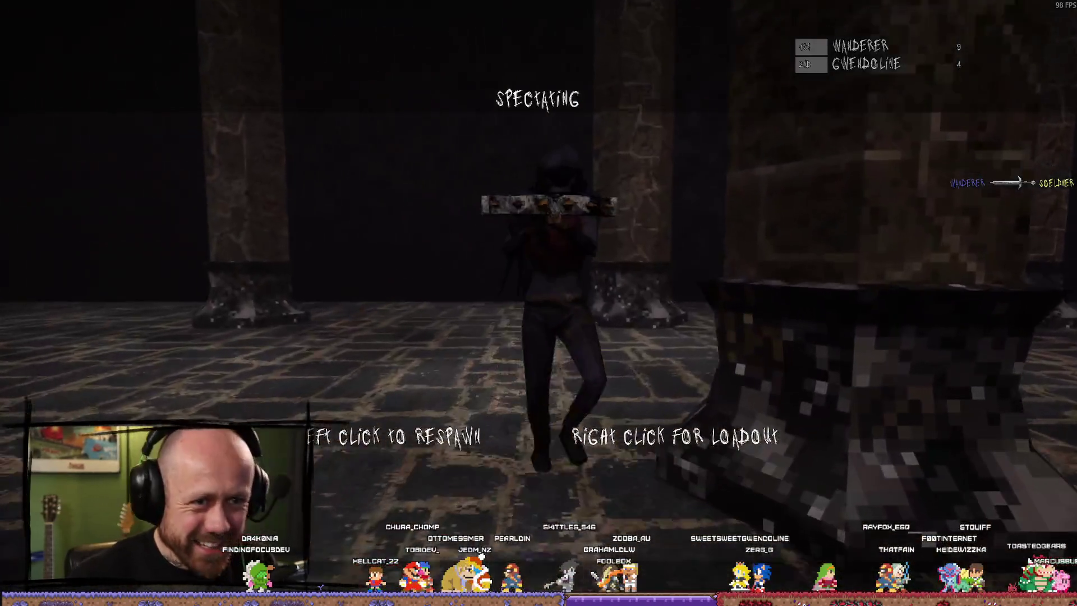
Step: Respawn, switch to the spiked mace and hit the nearby enemy
click(539, 303)
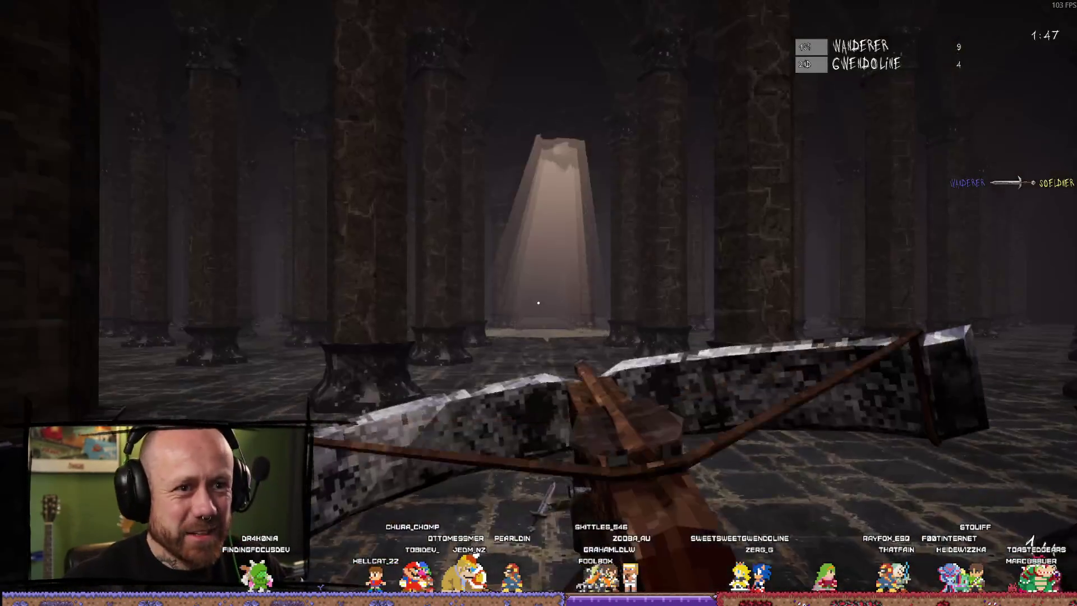
key(1)
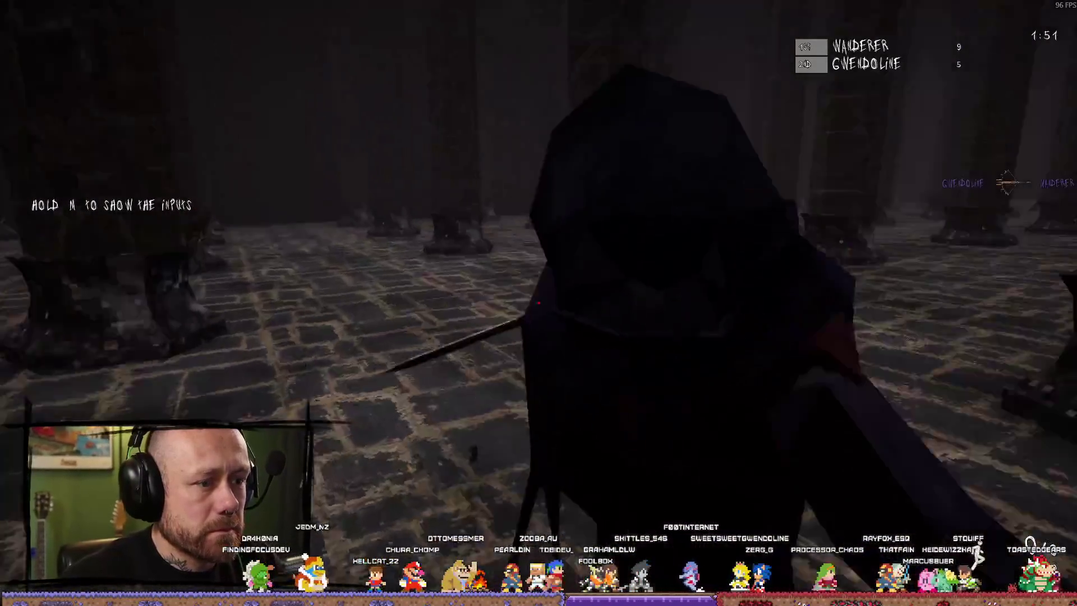
click(539, 303)
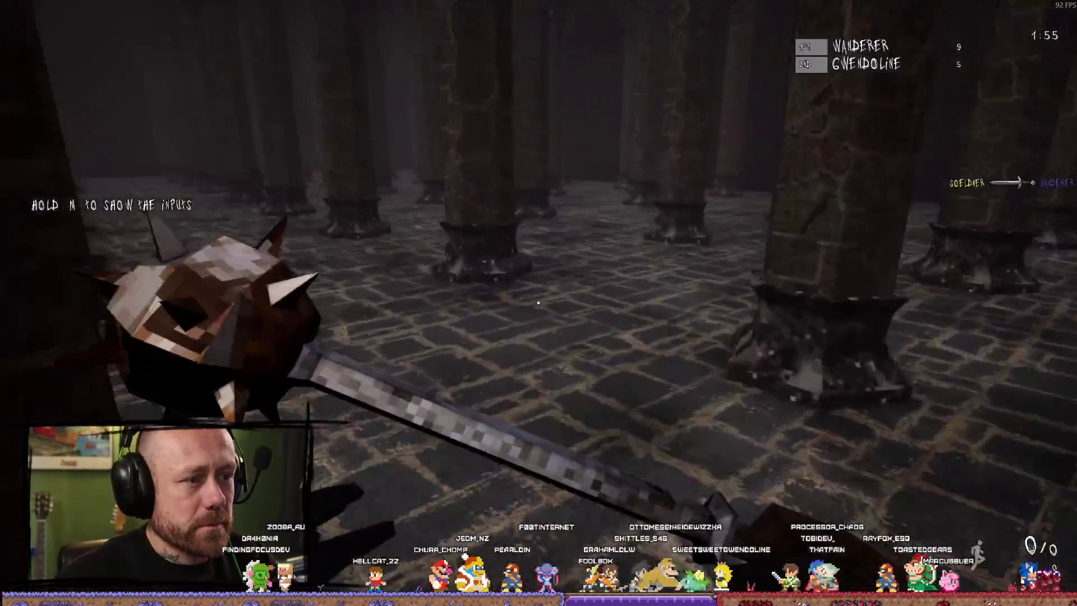
Step: Swing the mace repeatedly at the enemy across the hall
click(538, 302)
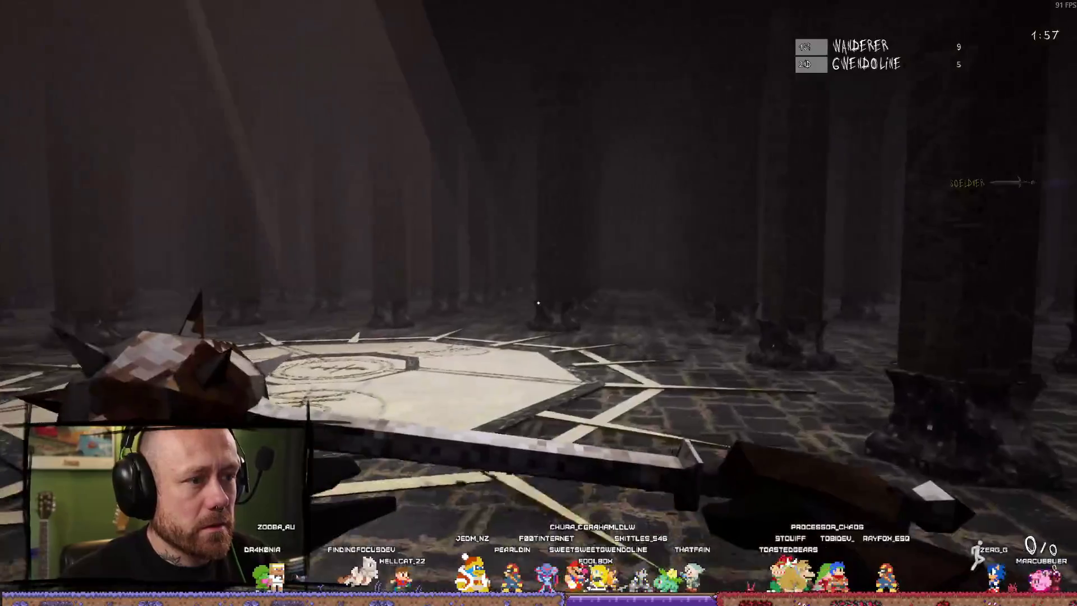
click(538, 302)
click(539, 303)
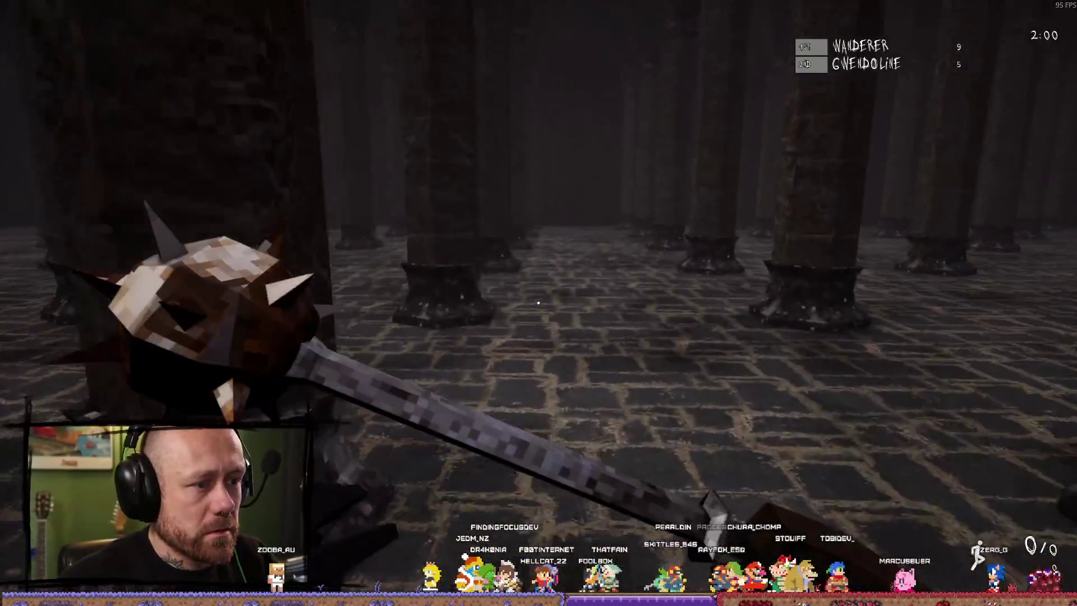
click(539, 302)
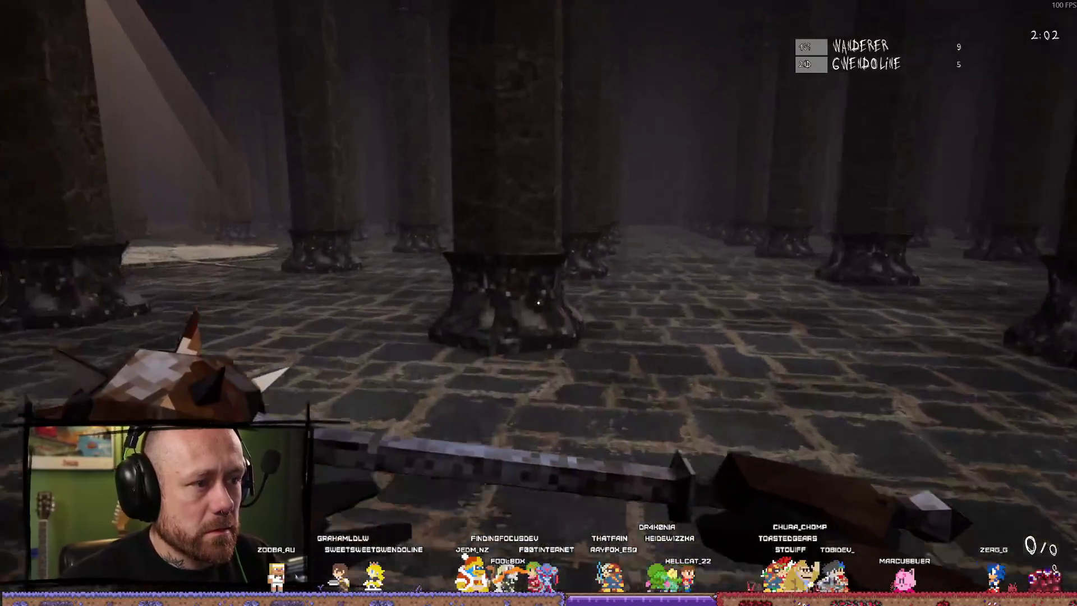
click(539, 302)
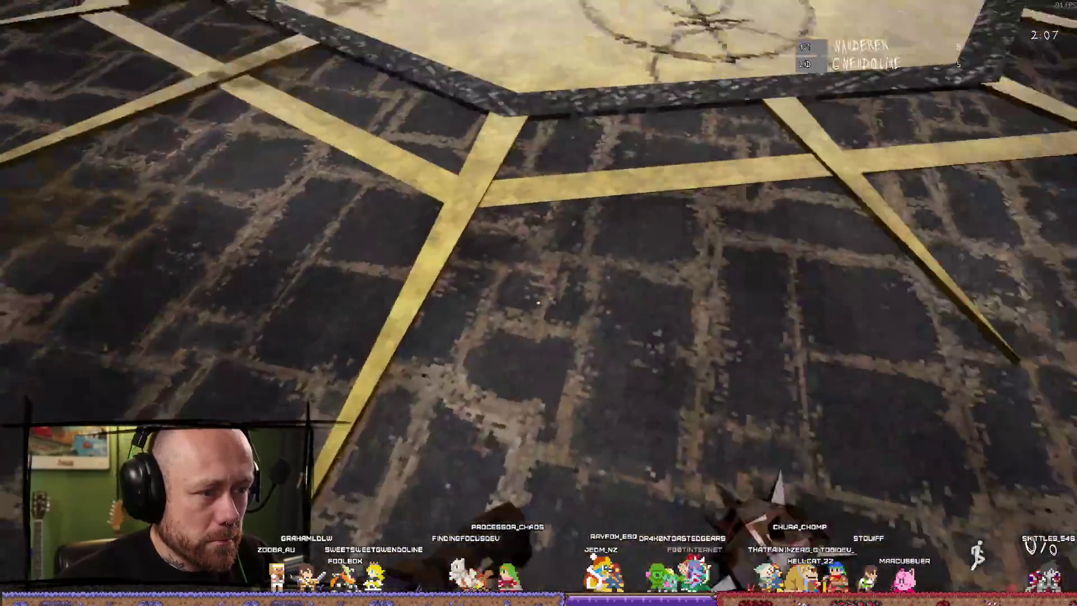
click(539, 302)
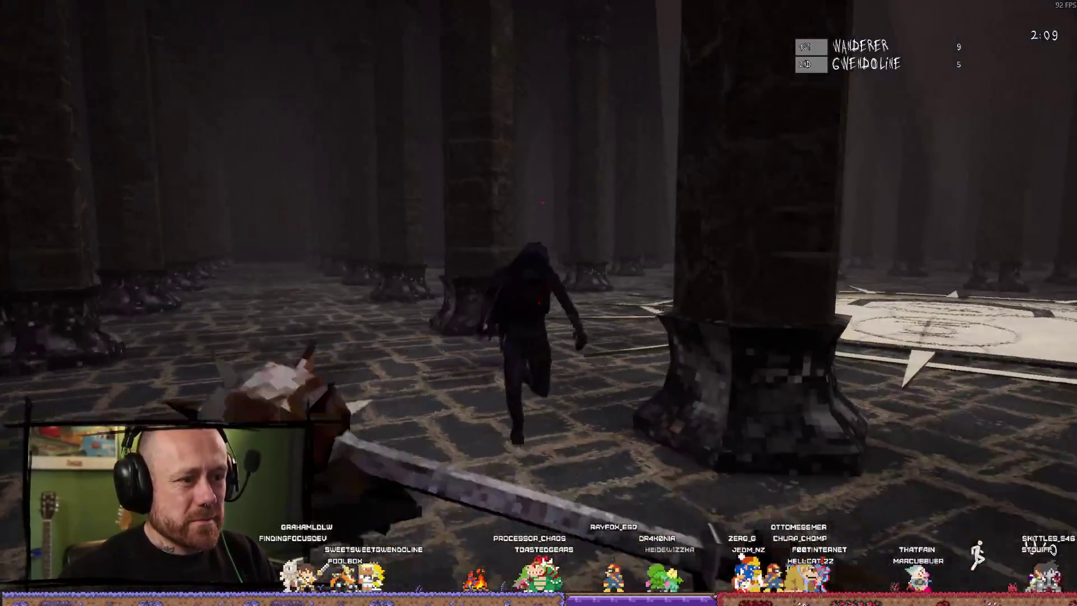
click(538, 303)
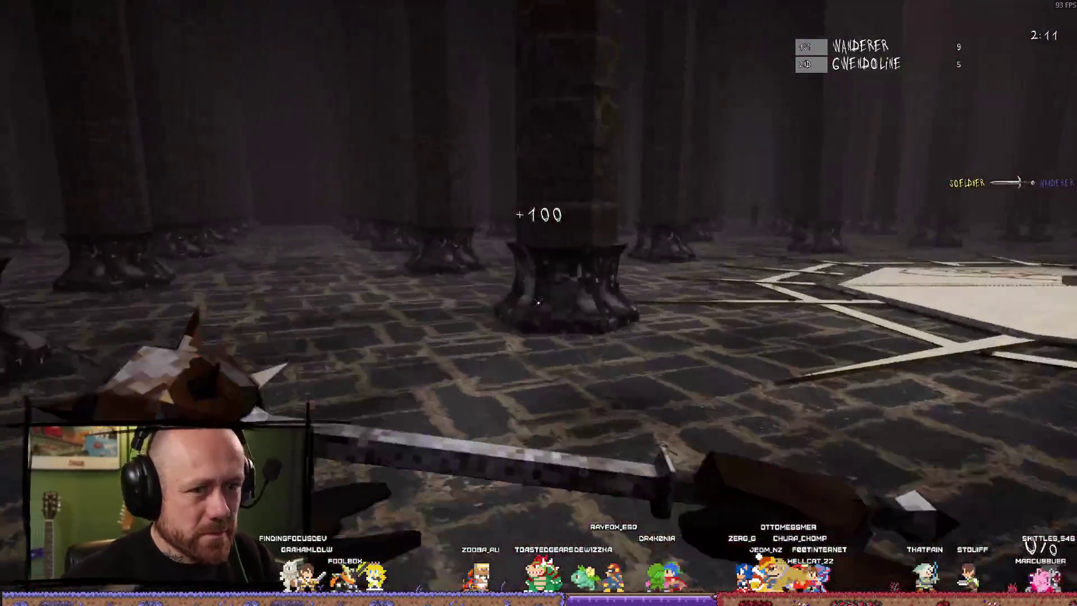
click(539, 301)
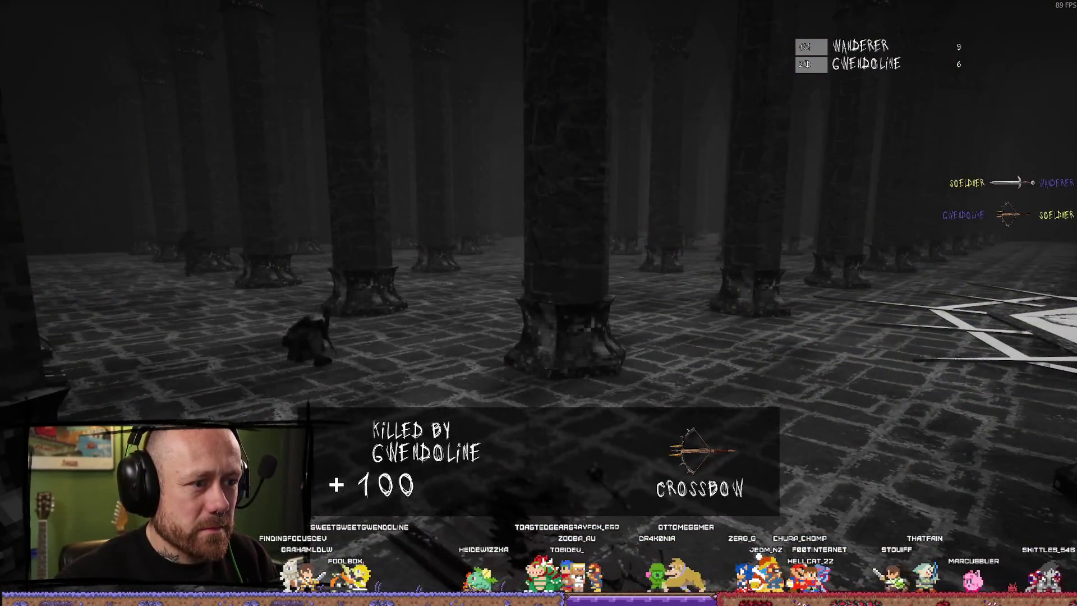
Step: Respawn, advance into the lit centre of the hall, attack the close enemy and respawn for the next round
click(538, 303)
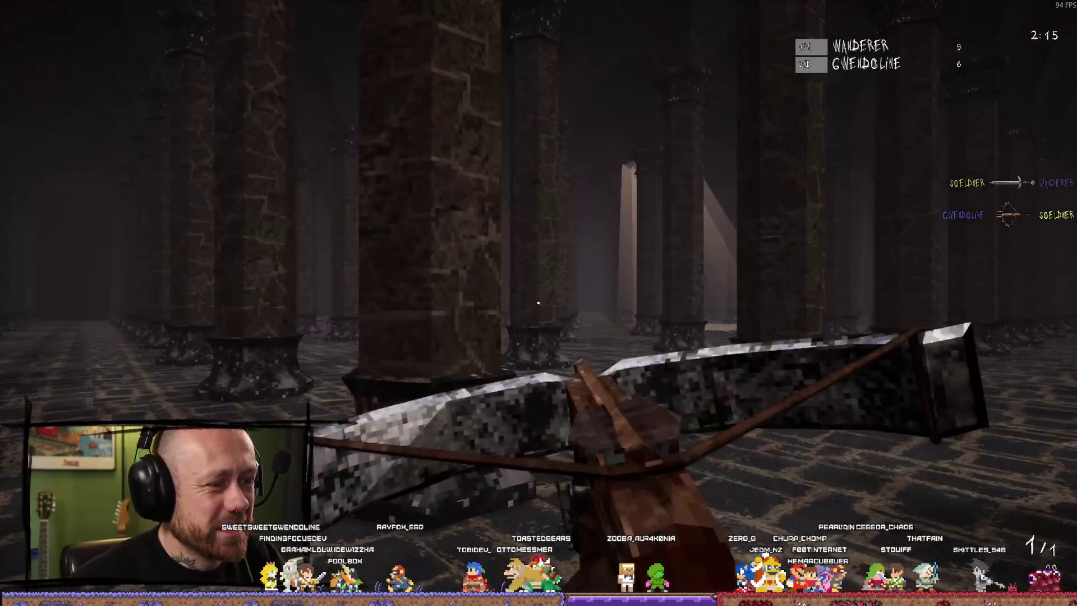
key(w)
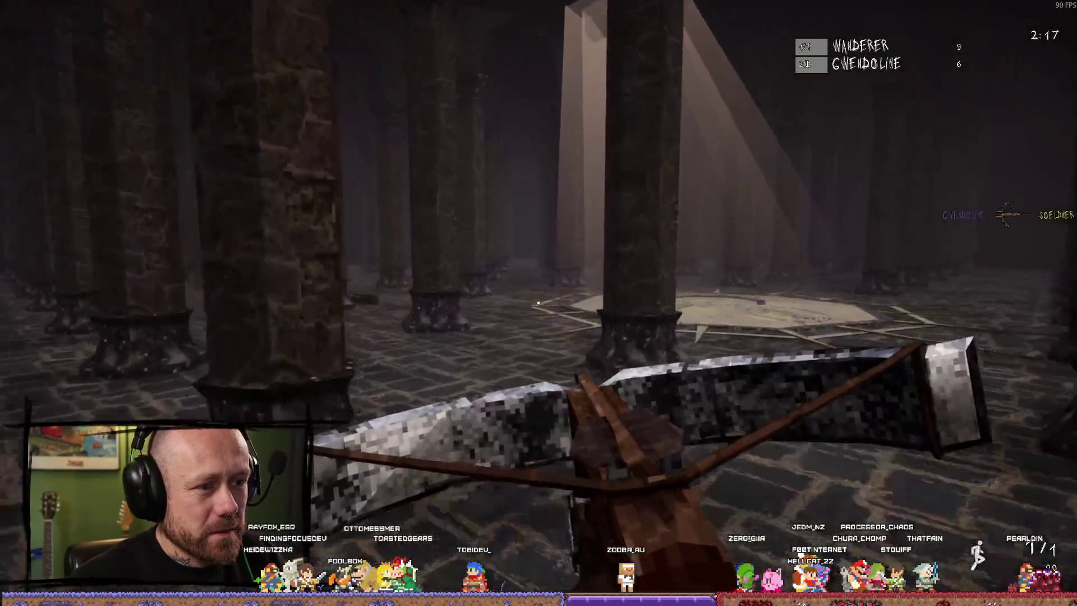
key(w)
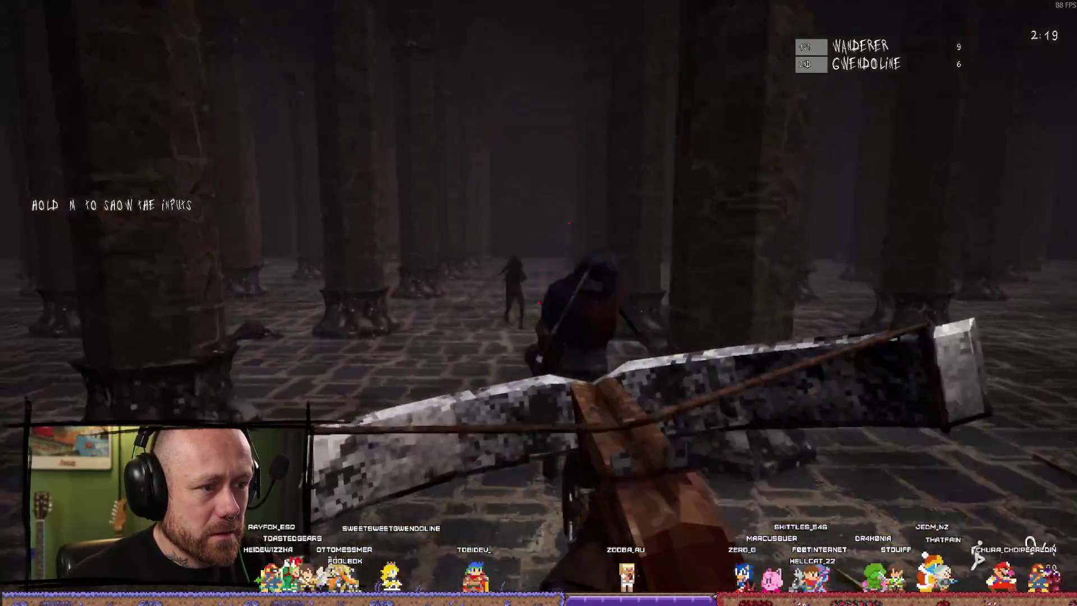
click(538, 301)
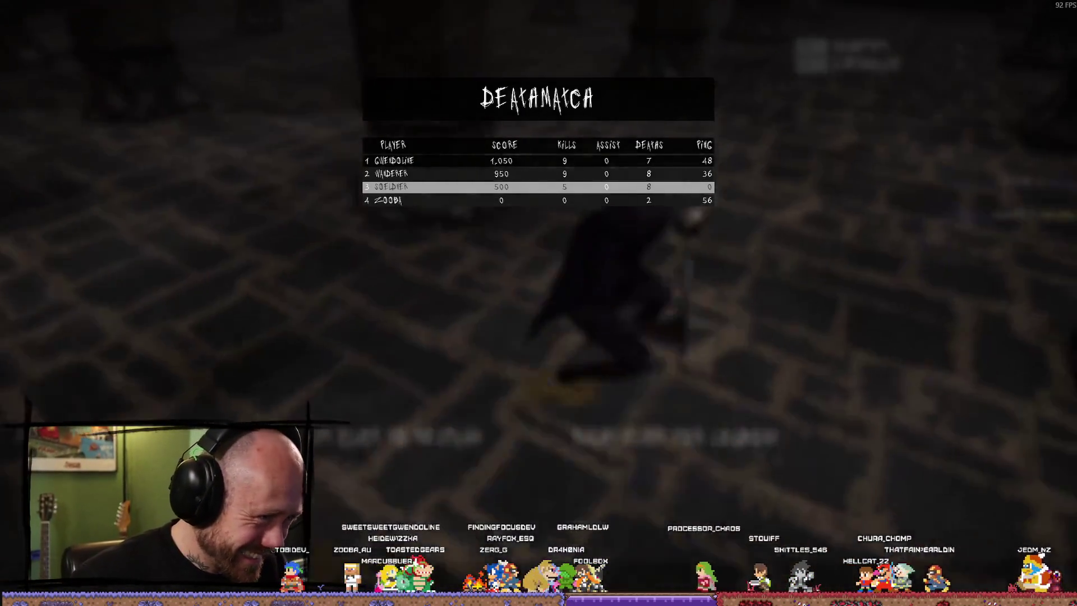
click(539, 304)
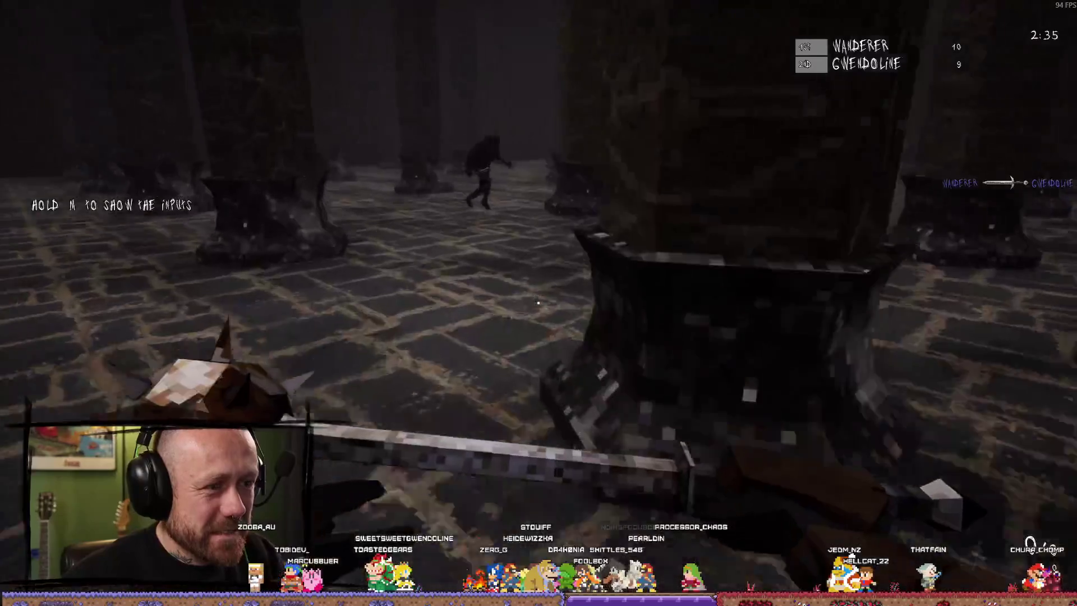
Step: Open the new round swinging the mace at the opponent while moving through the hall
click(539, 303)
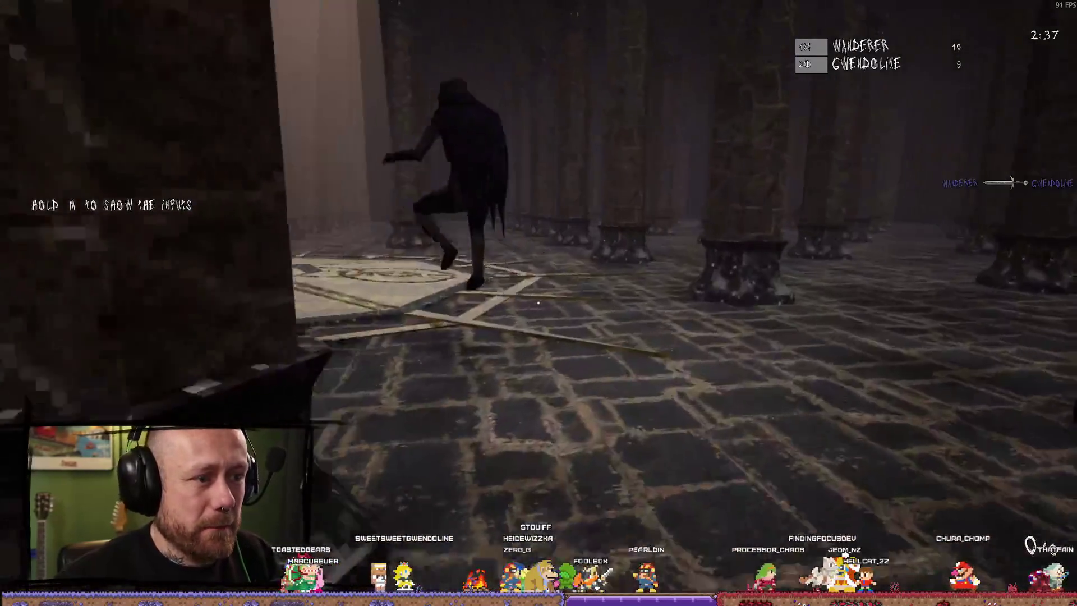
click(539, 303)
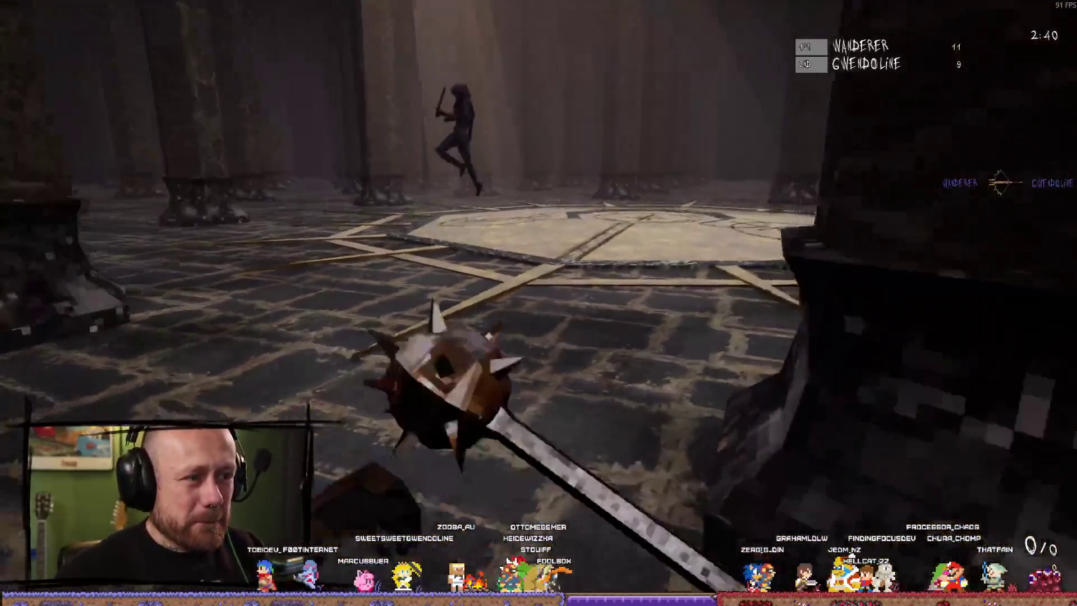
click(539, 303)
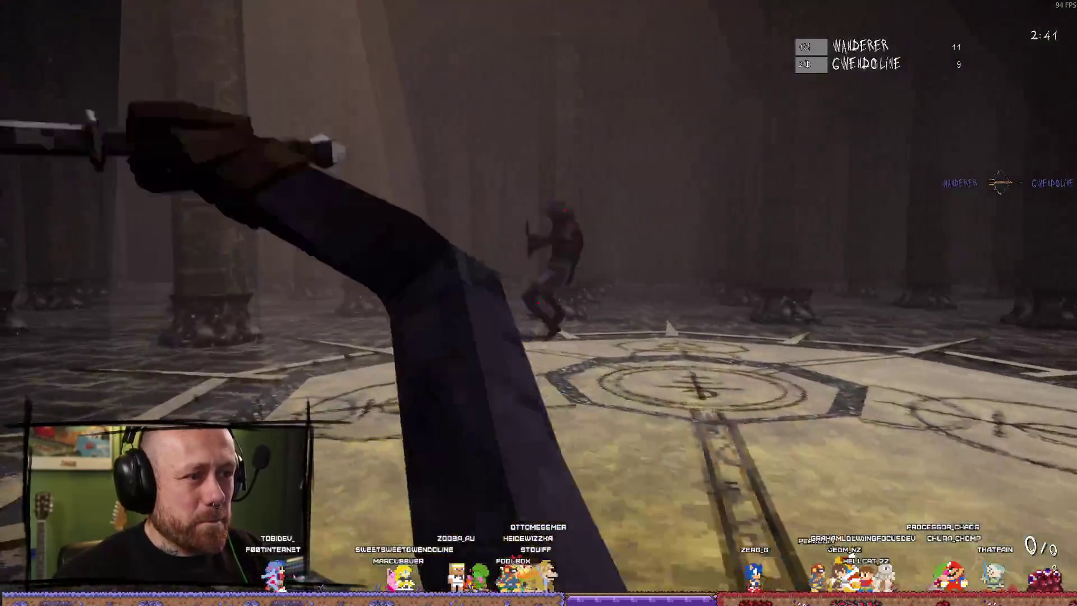
click(539, 303)
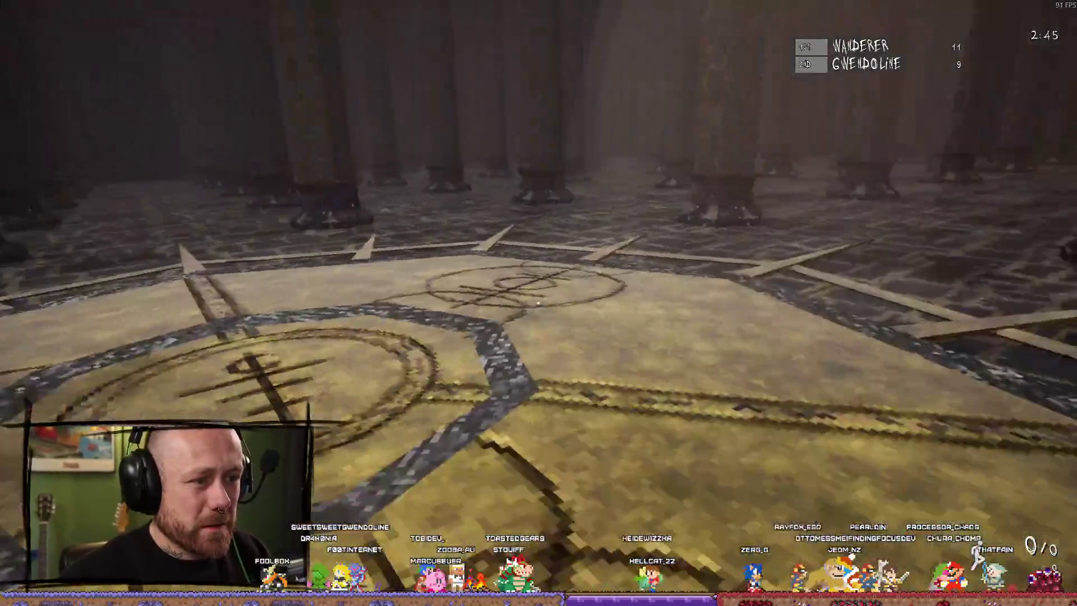
click(538, 303)
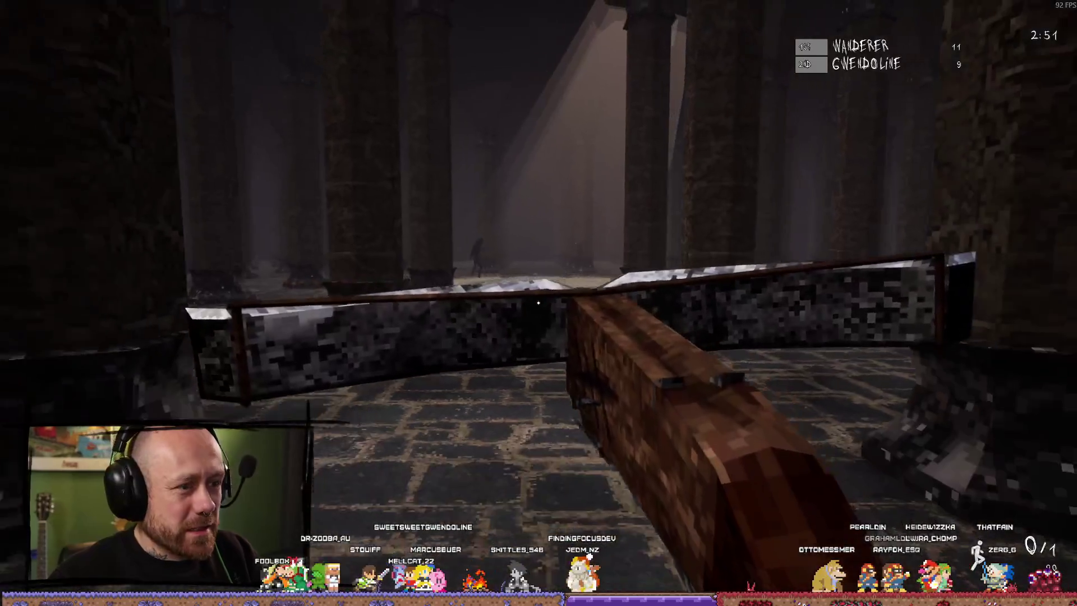
Step: Fire the crossbow's loaded bolt at the opponent
click(538, 303)
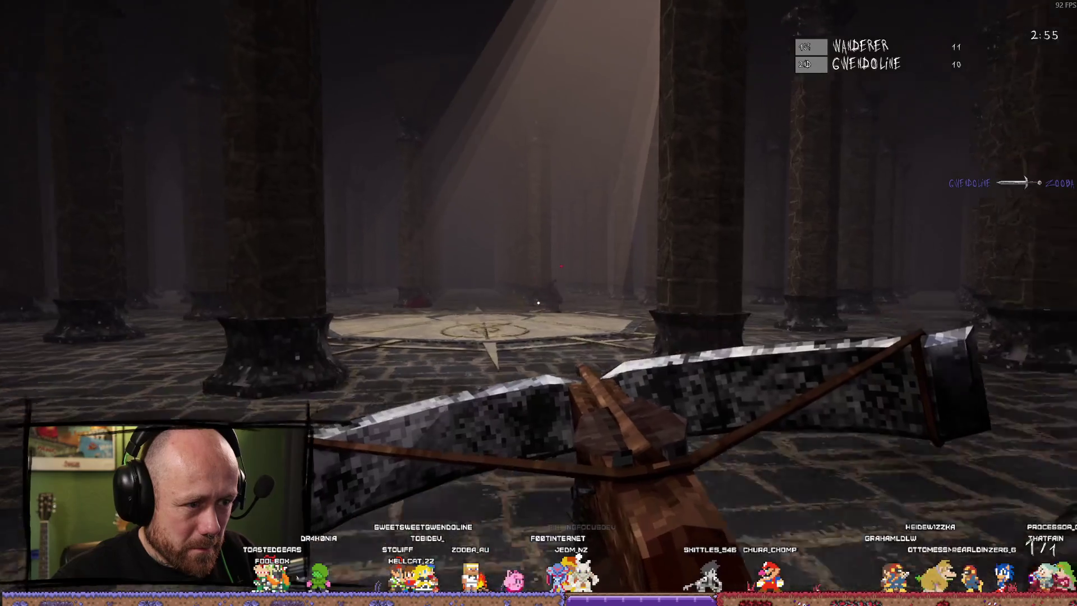
click(539, 303)
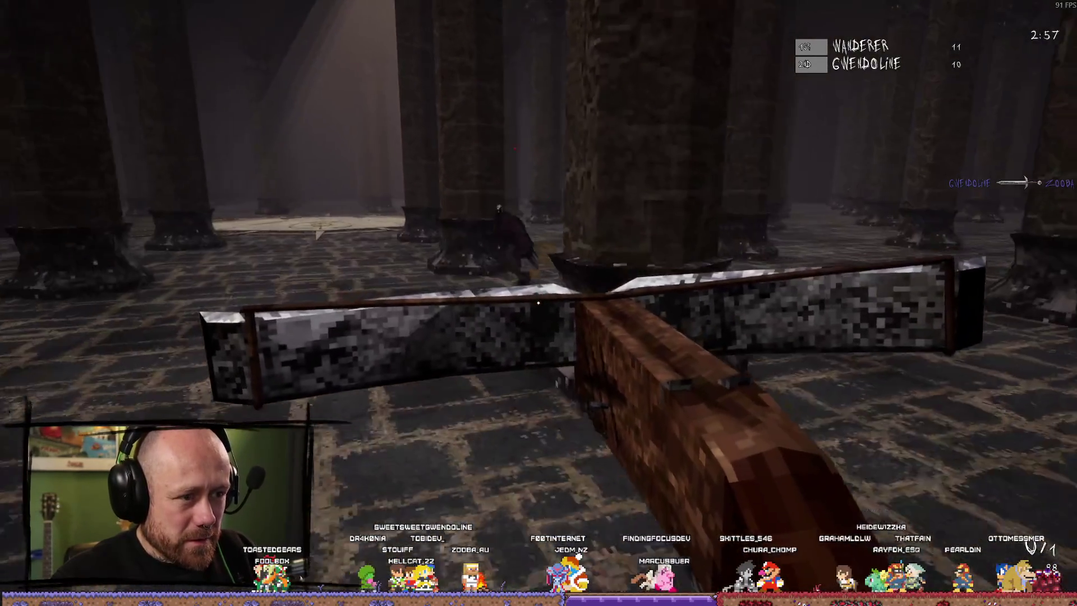
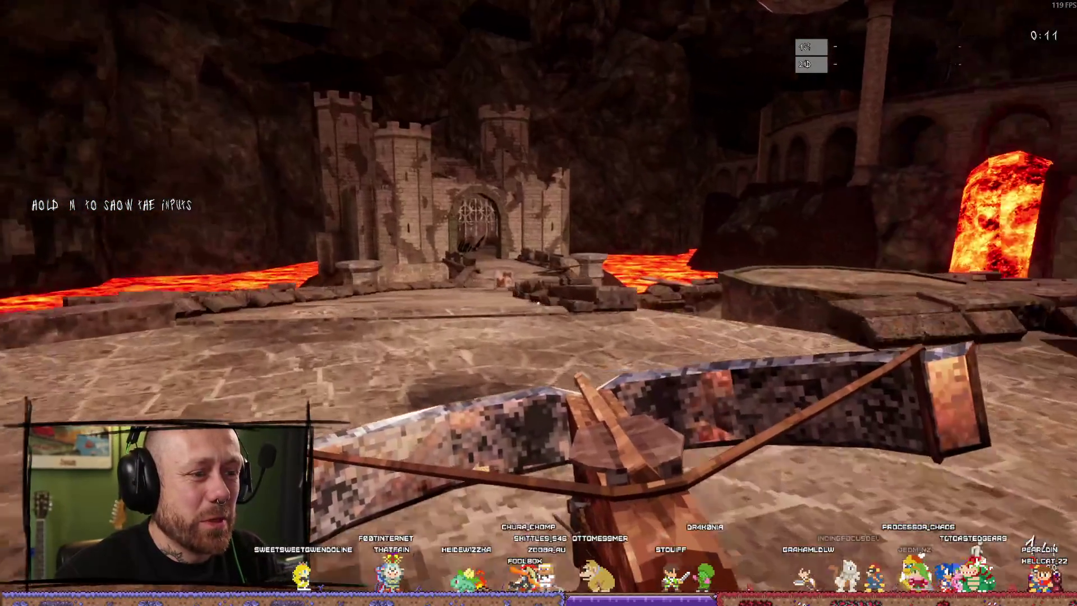
Step: Check the standings, respawn, and shoot two opponents for kills
key(Tab)
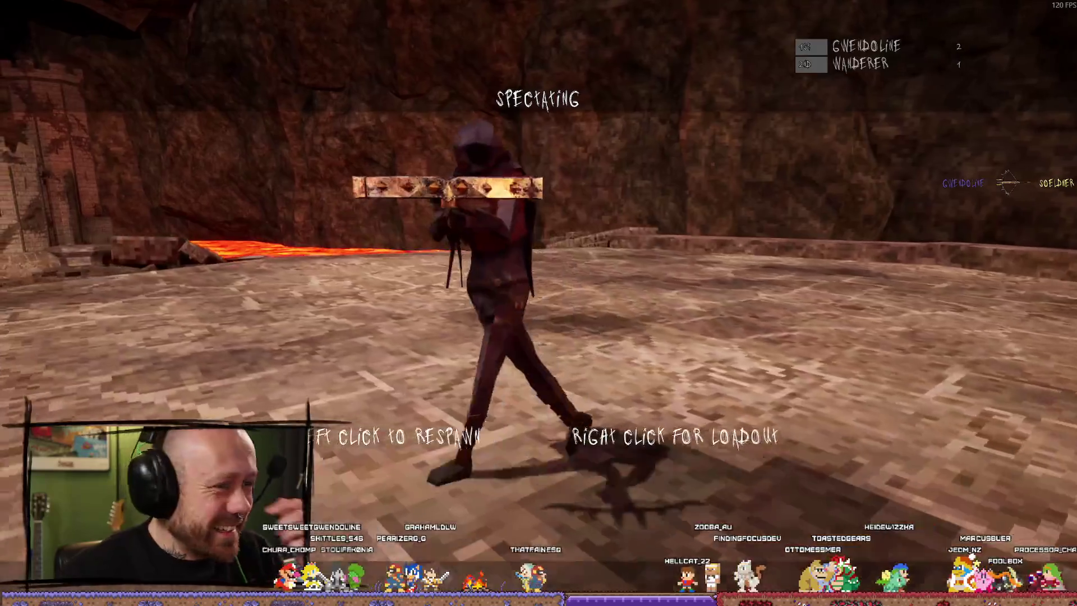
click(539, 304)
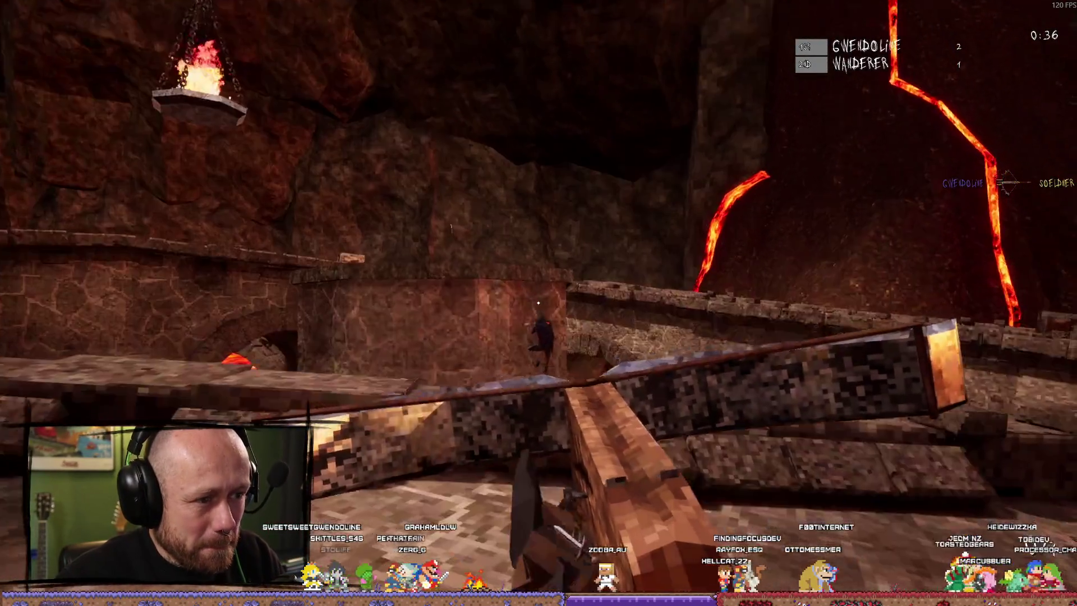
scroll(538, 301, down, 1)
scroll(539, 302, down, 1)
scroll(539, 301, down, 1)
scroll(539, 301, down, 1)
scroll(538, 301, down, 1)
scroll(539, 301, down, 1)
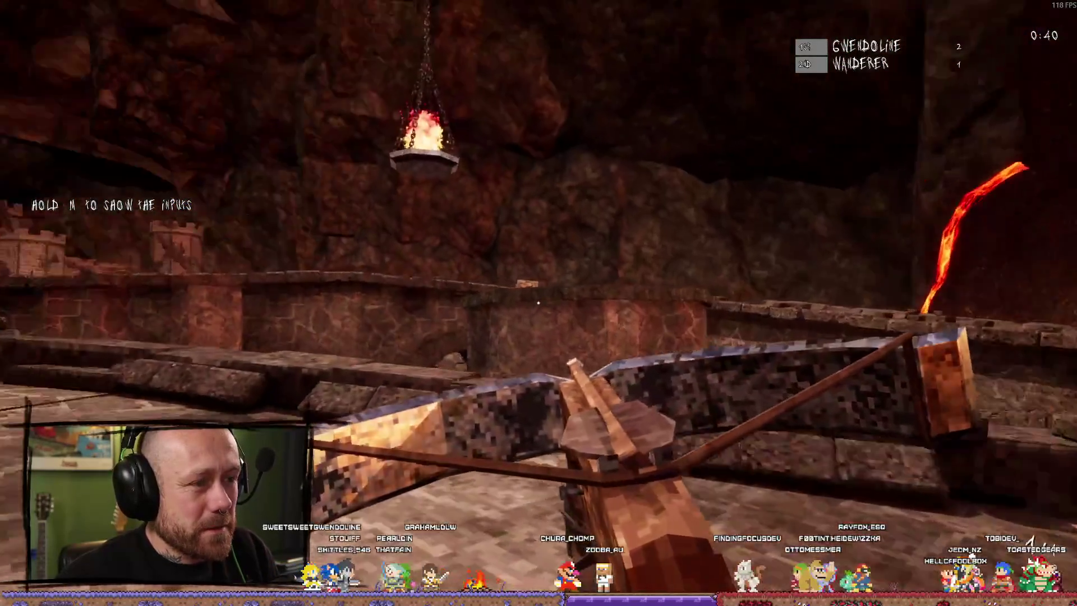
scroll(539, 302, down, 1)
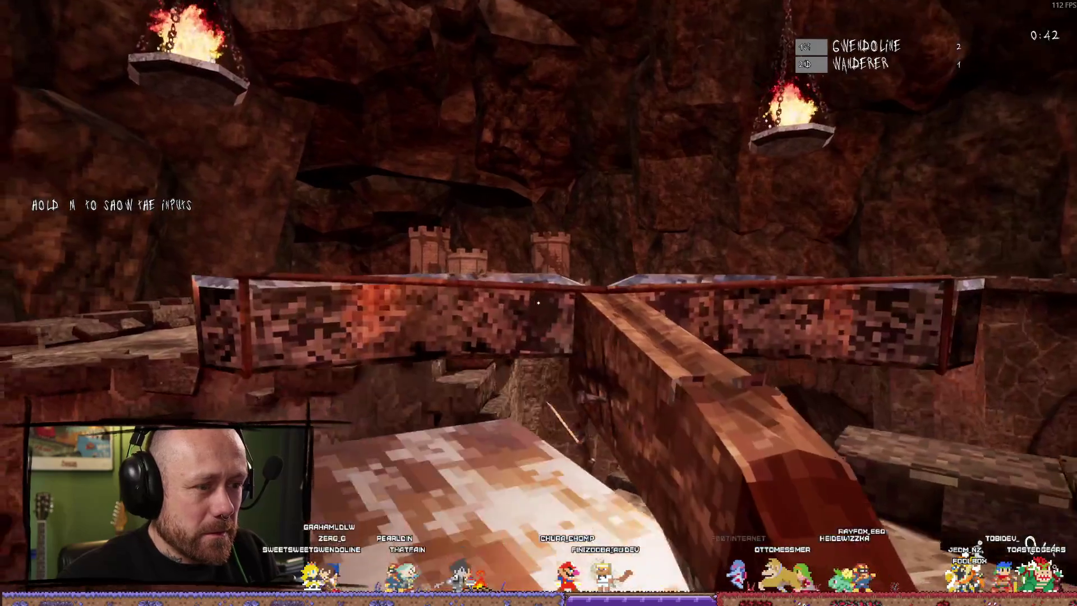
click(539, 302)
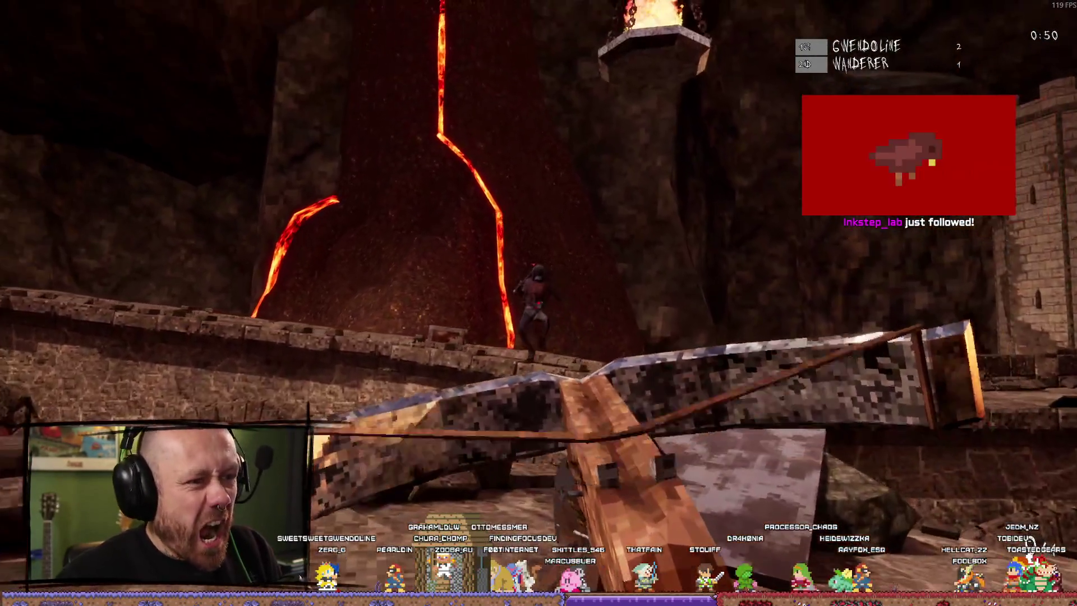
click(538, 301)
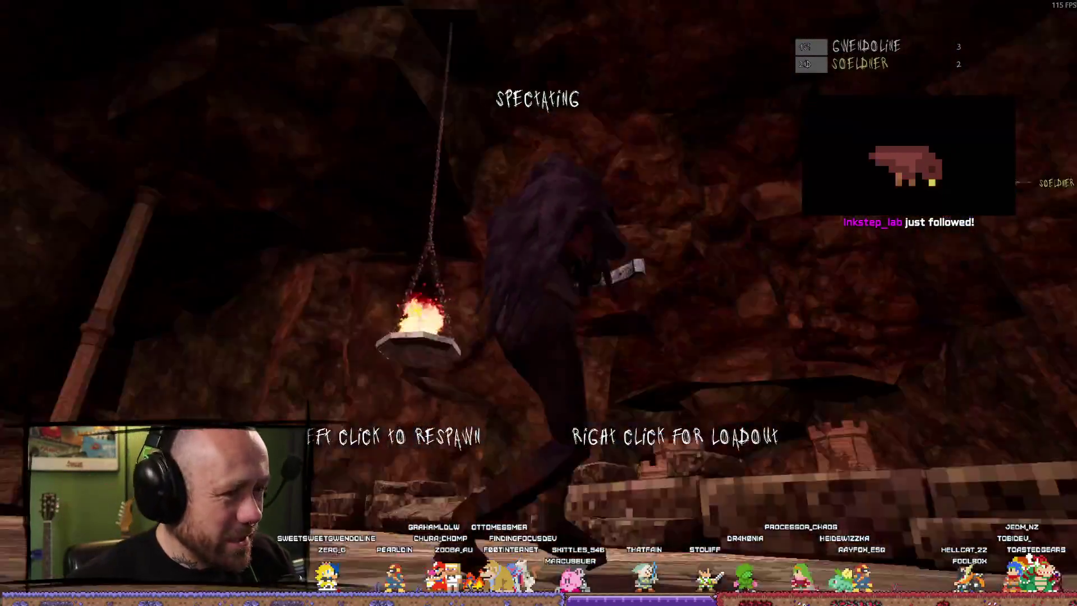
Step: Respawn after deaths, swap weapons, attack the figure in the lava room, and view the final standings
click(539, 303)
key(1)
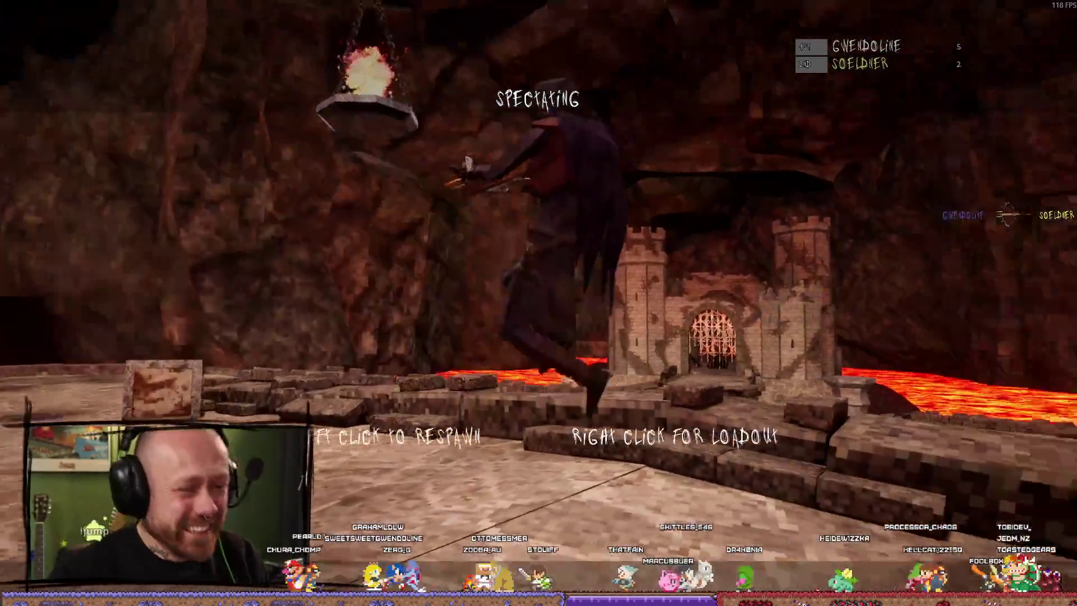
click(538, 303)
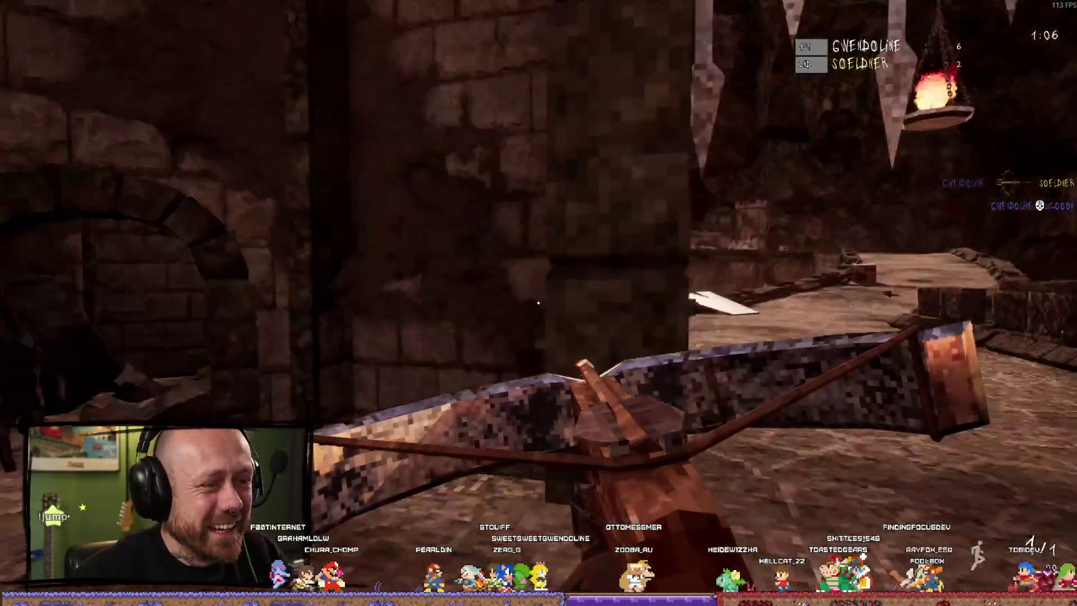
key(2)
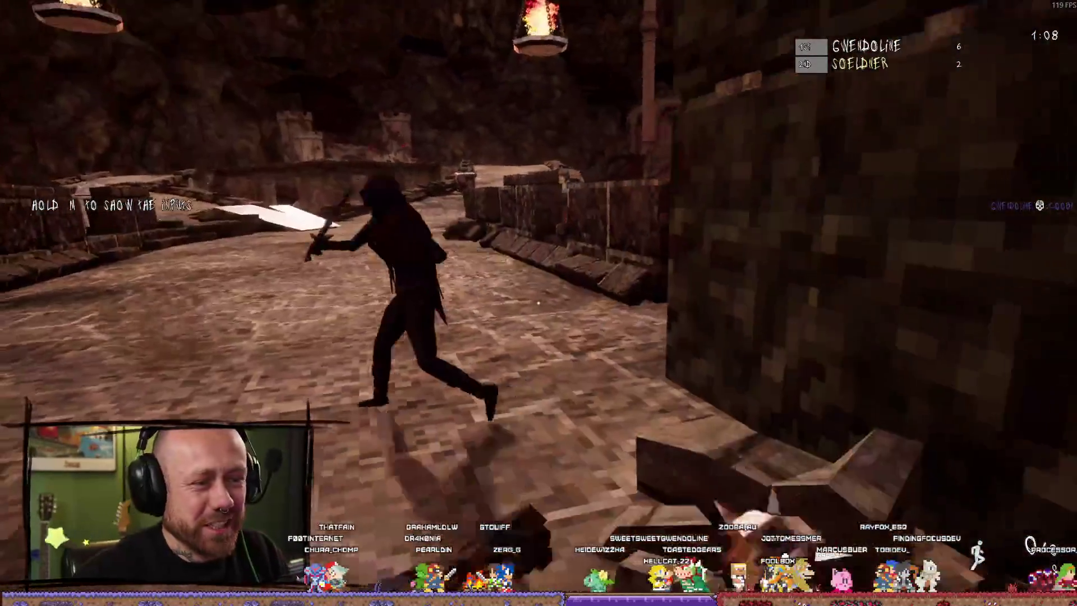
click(538, 303)
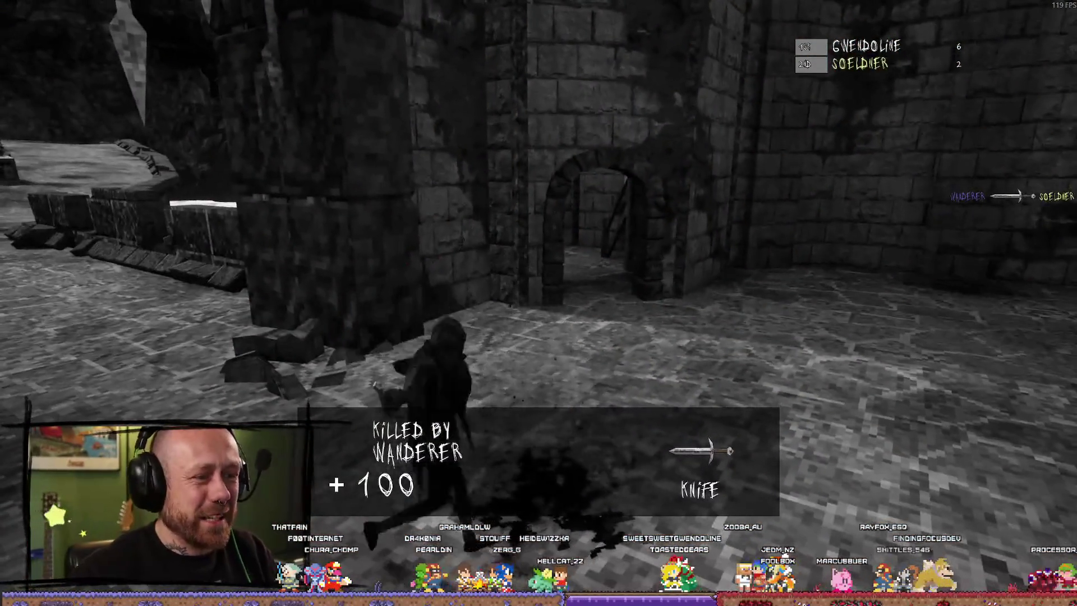
key(Tab)
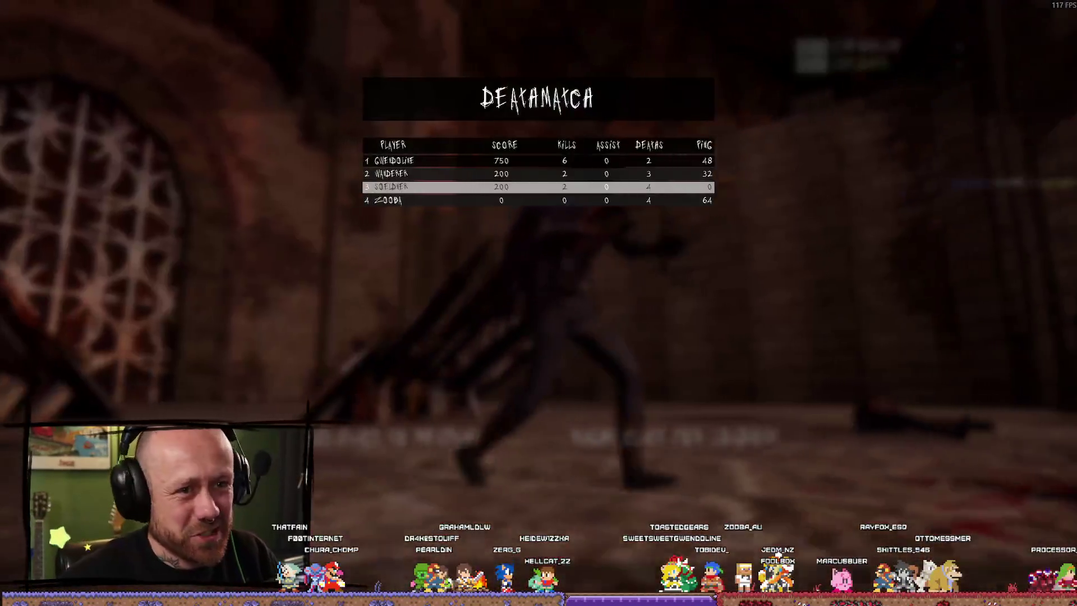
Step: Respawn and advance along the bridge through the castle gate toward the lava
click(539, 303)
key(w)
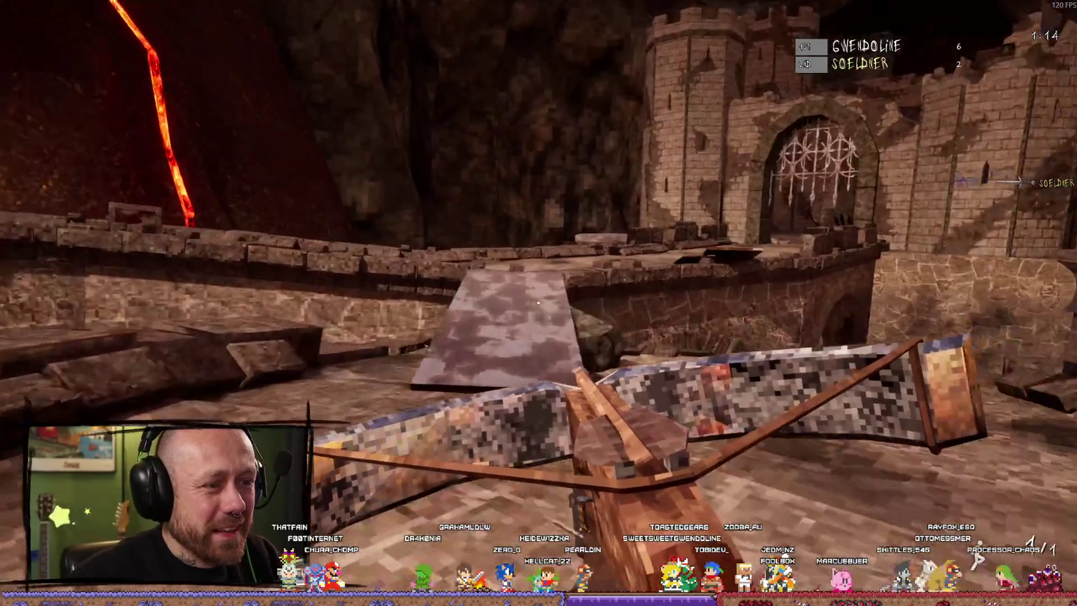
key(w)
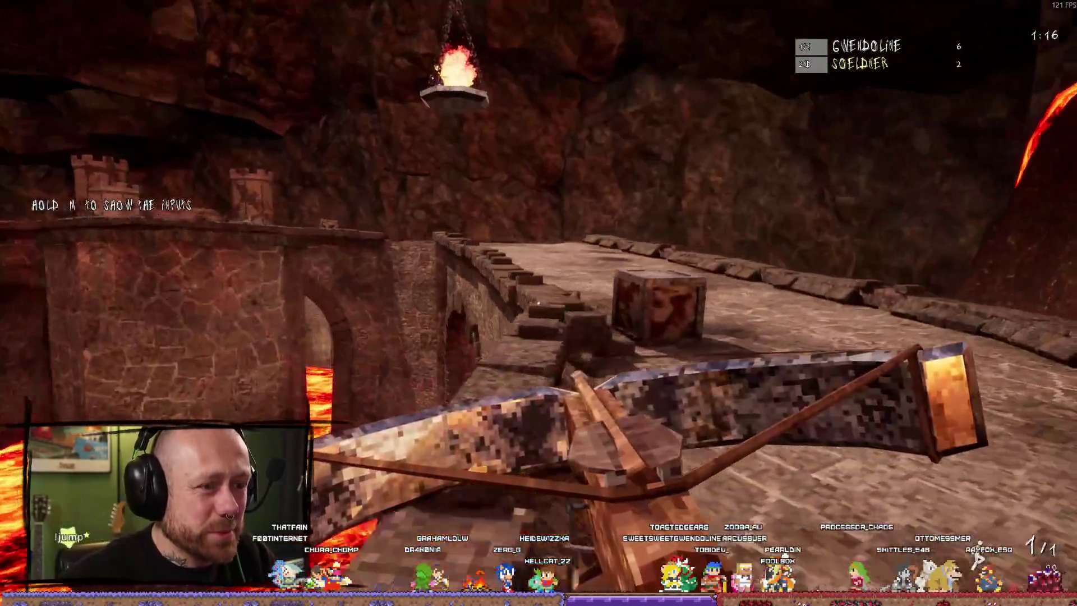
key(w)
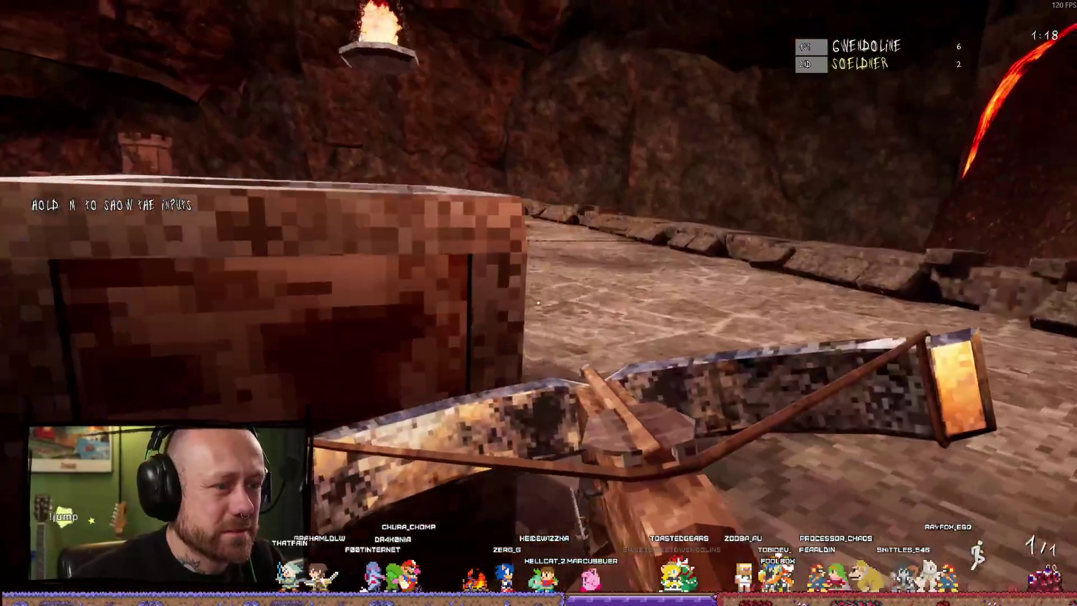
key(w)
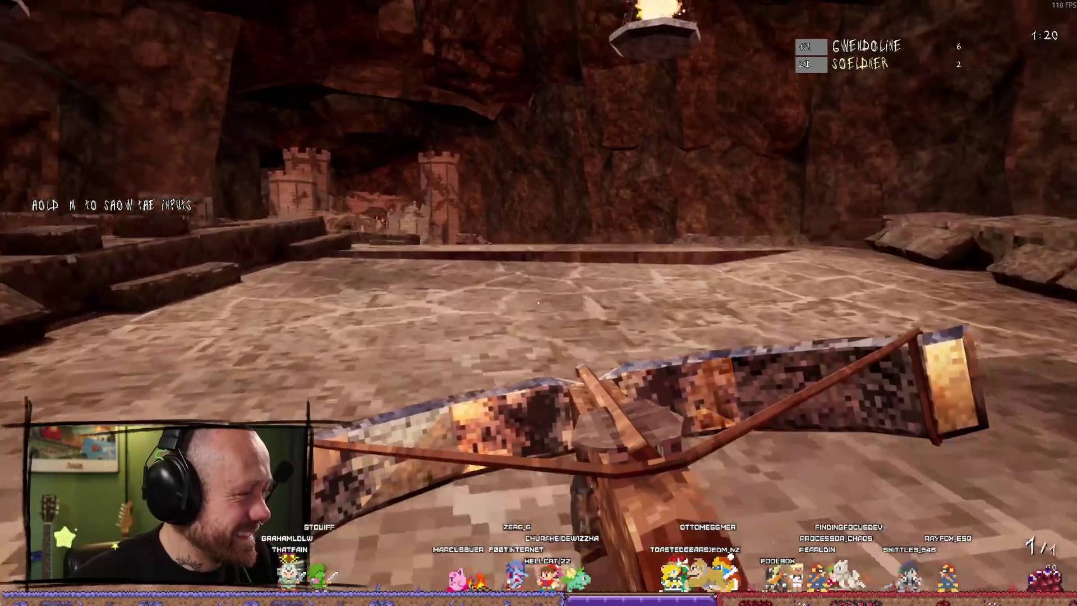
key(w)
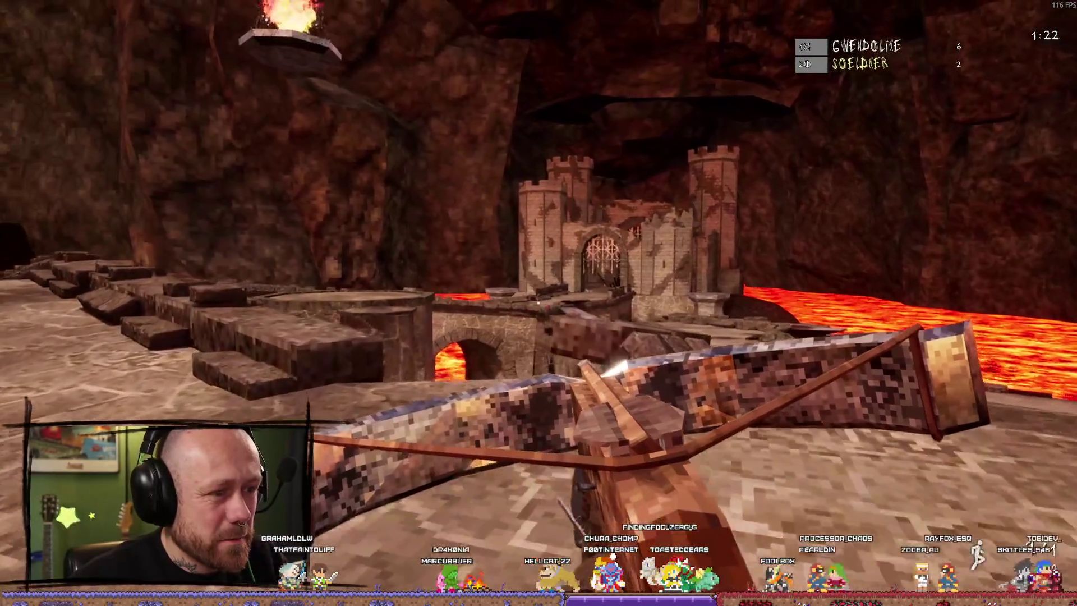
key(w)
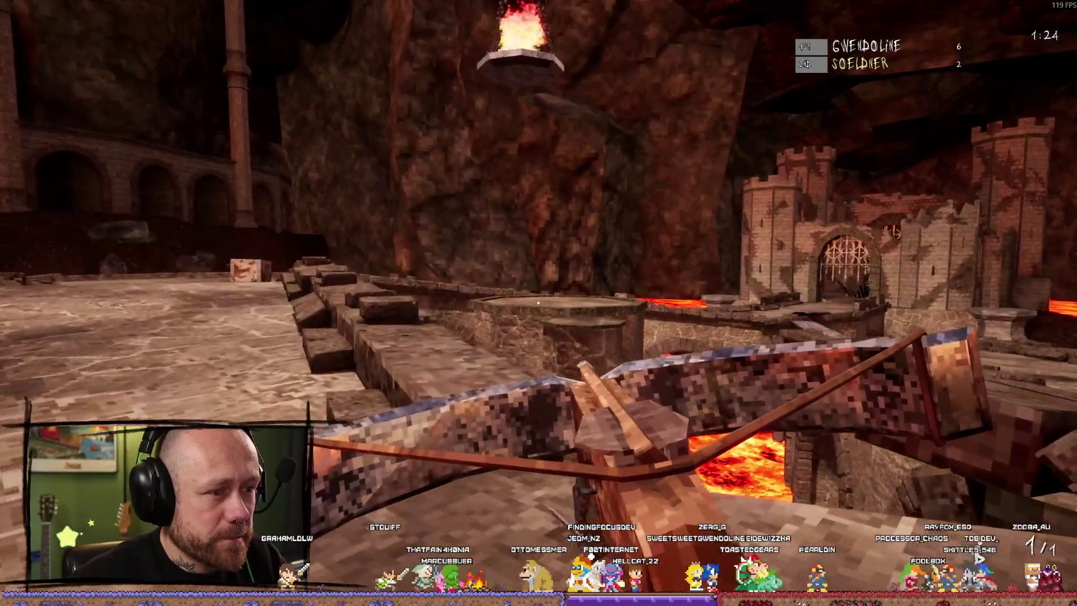
key(w)
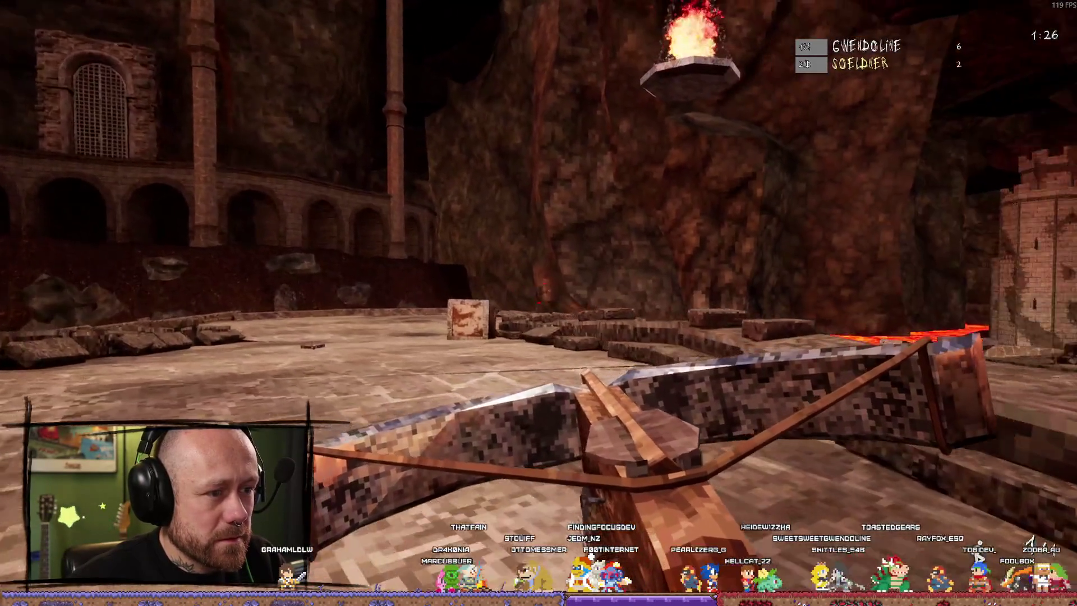
key(w)
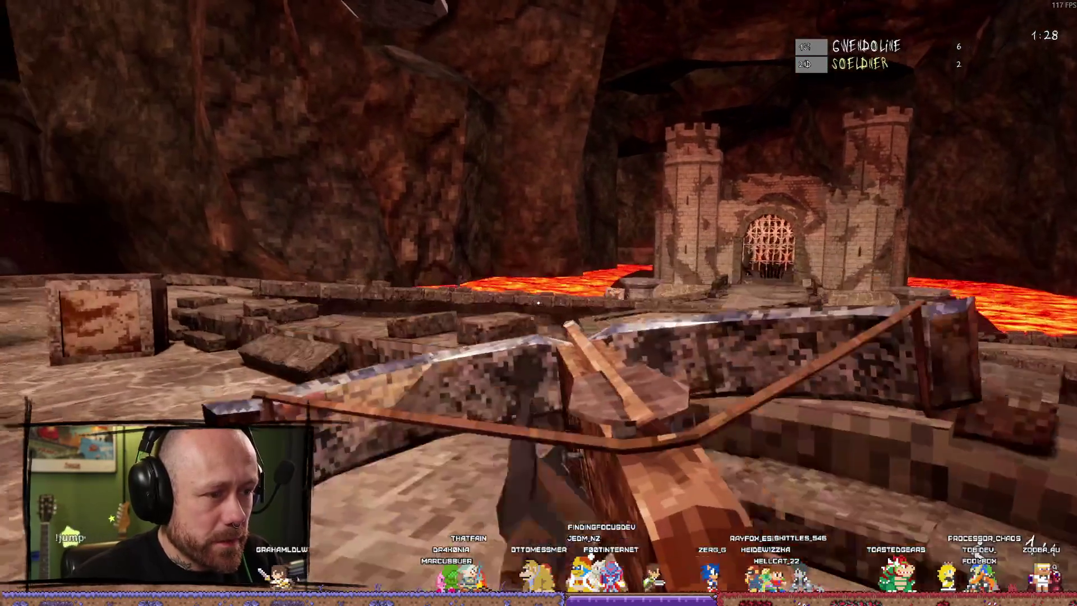
key(w)
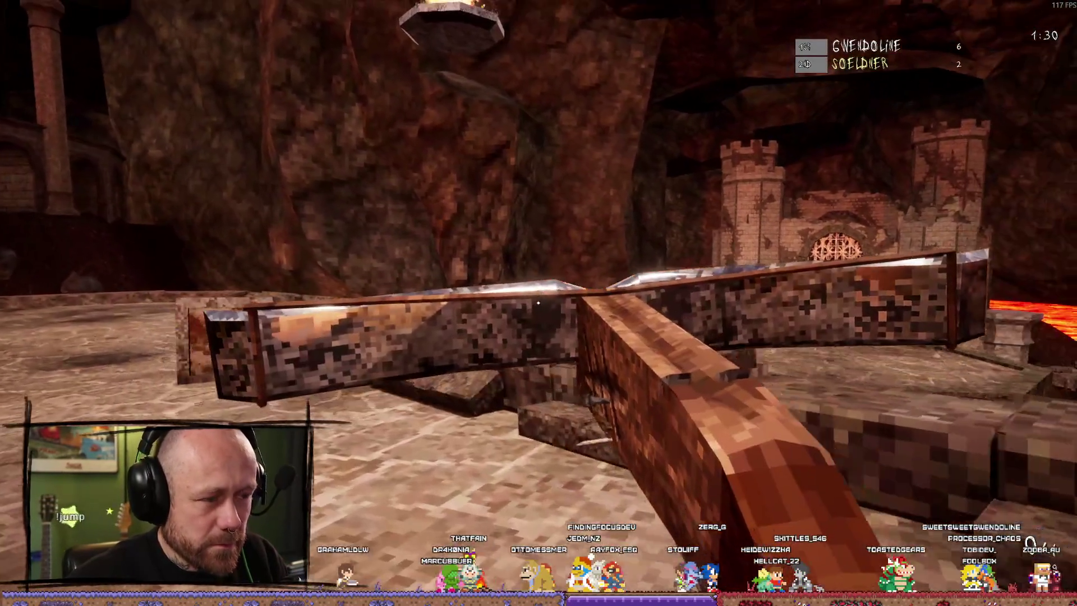
key(w)
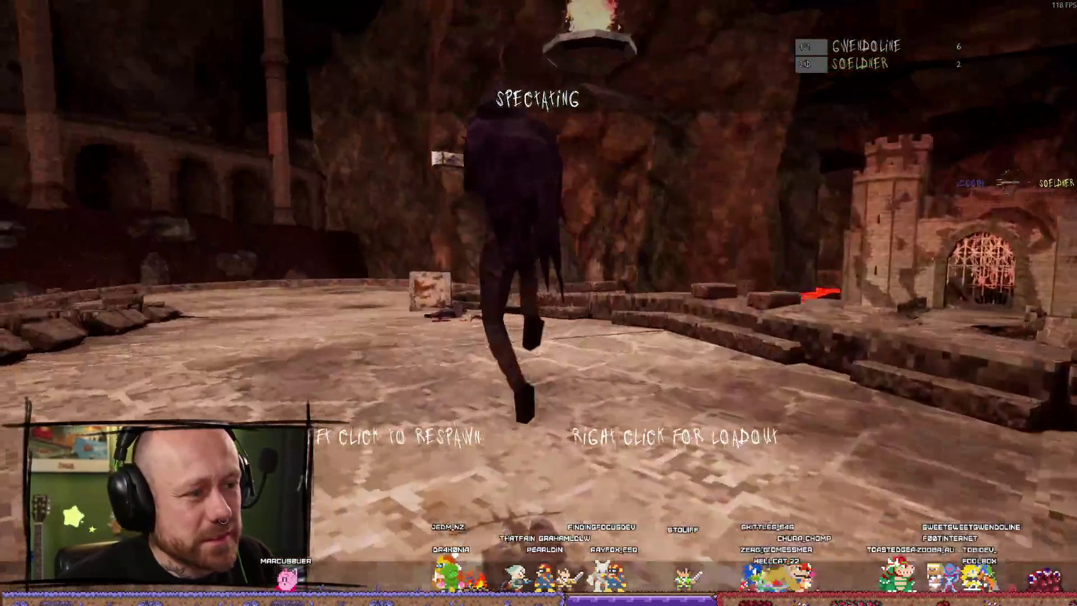
Step: Respawn after each death and attack a nearby opponent around the castle arena
click(538, 303)
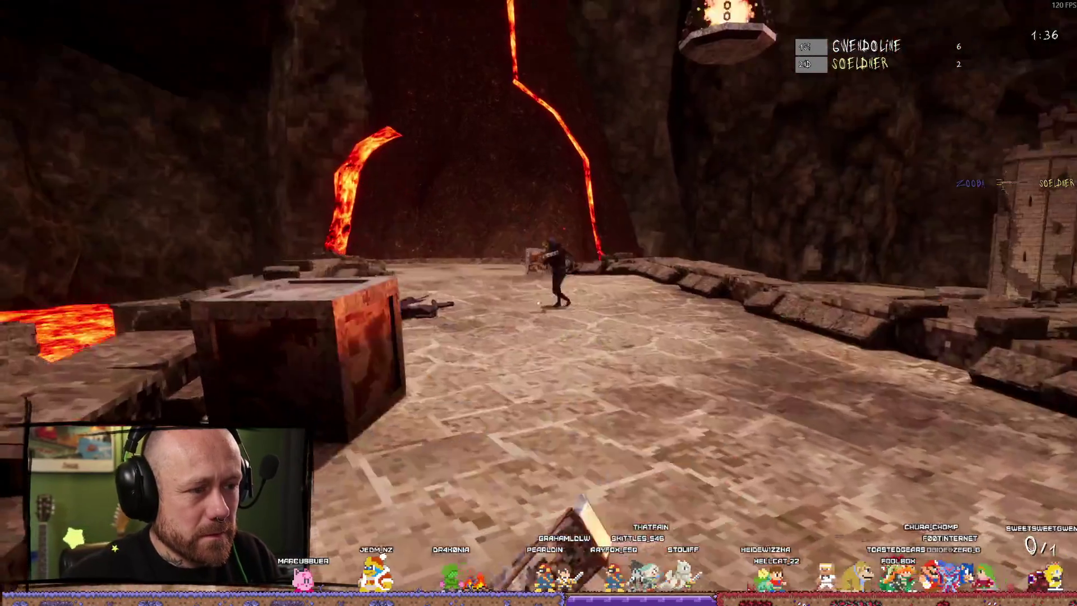
click(538, 304)
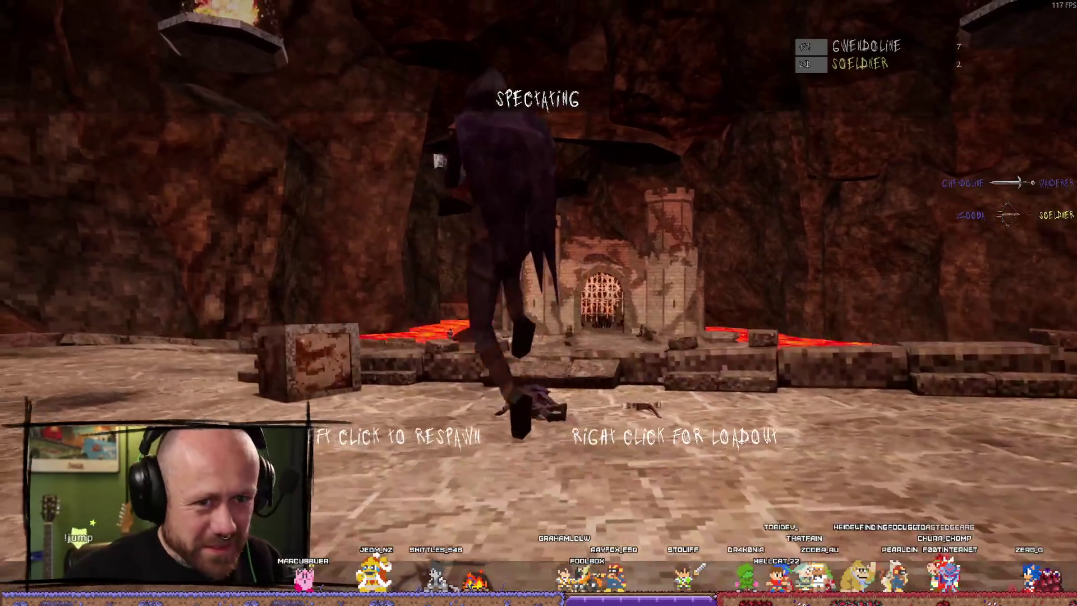
click(539, 303)
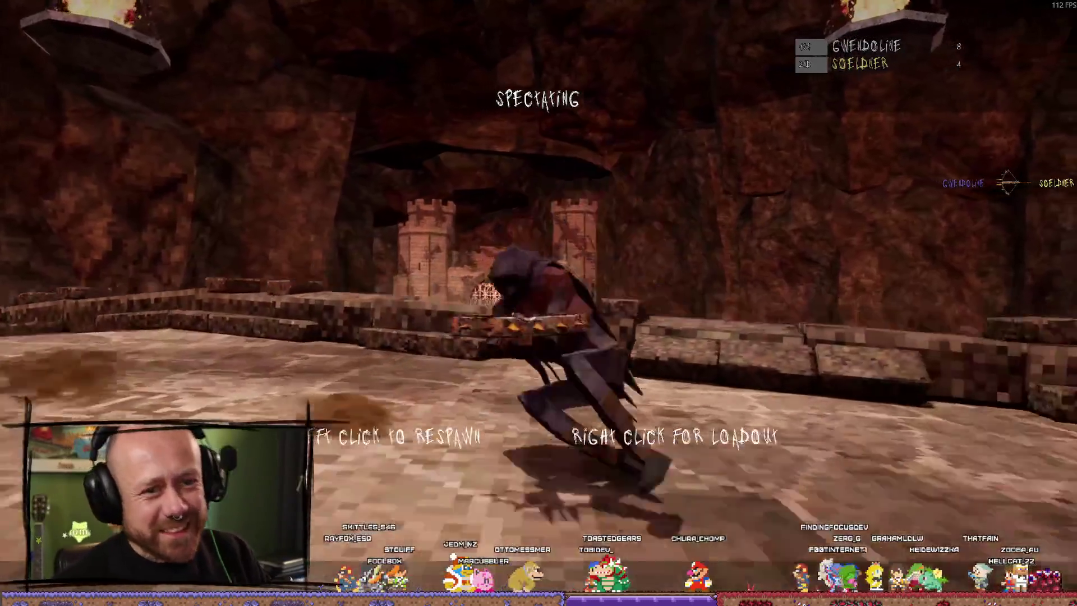
click(538, 303)
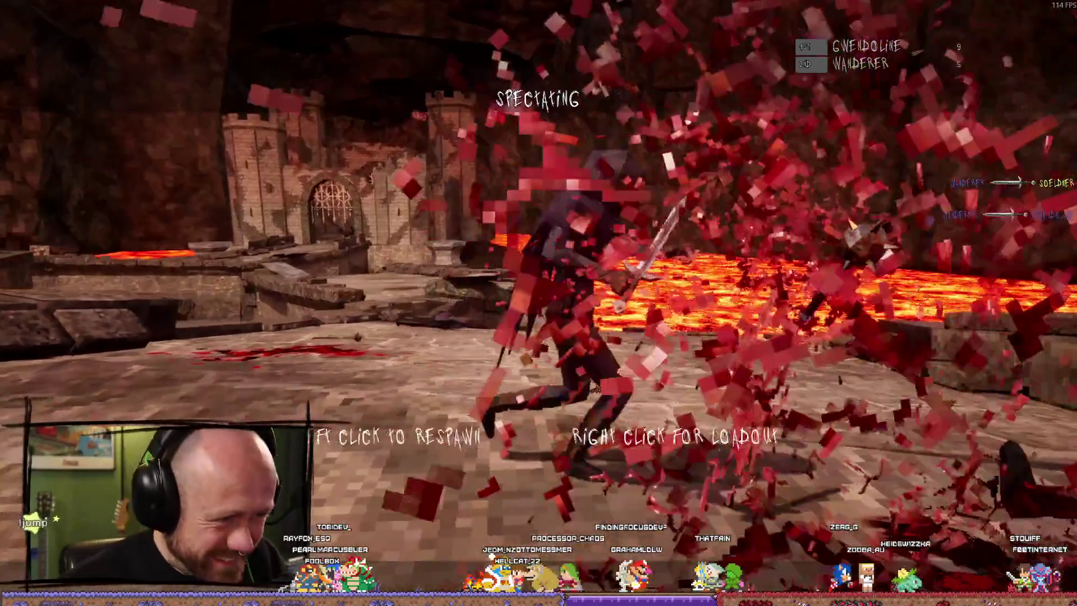
click(538, 304)
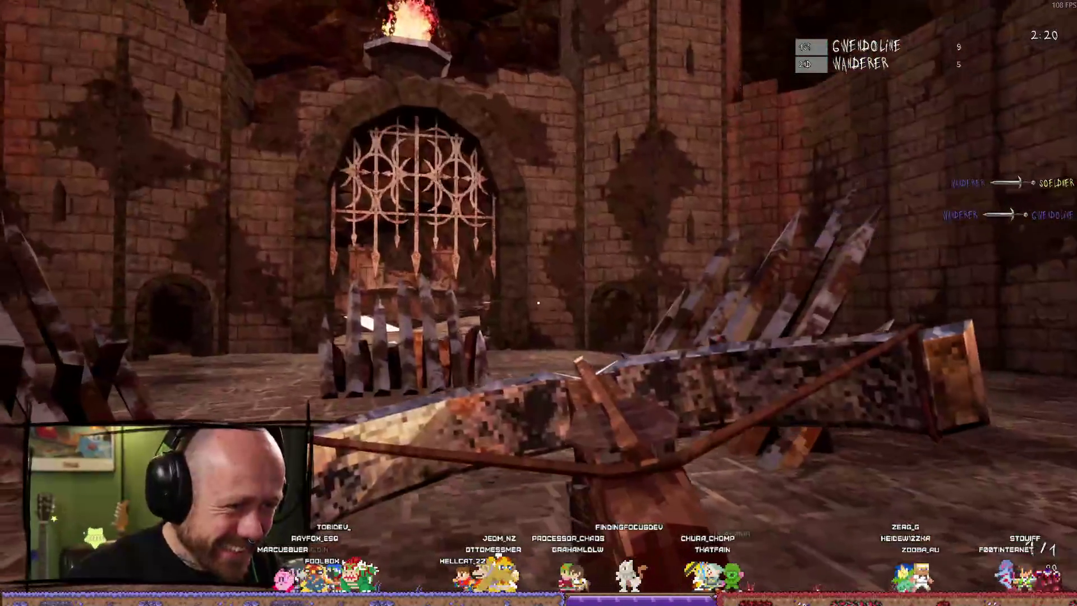
Step: Move onto the bridge, shoot an opponent for a kill, and respawn until the foggy forest map loads
key(w)
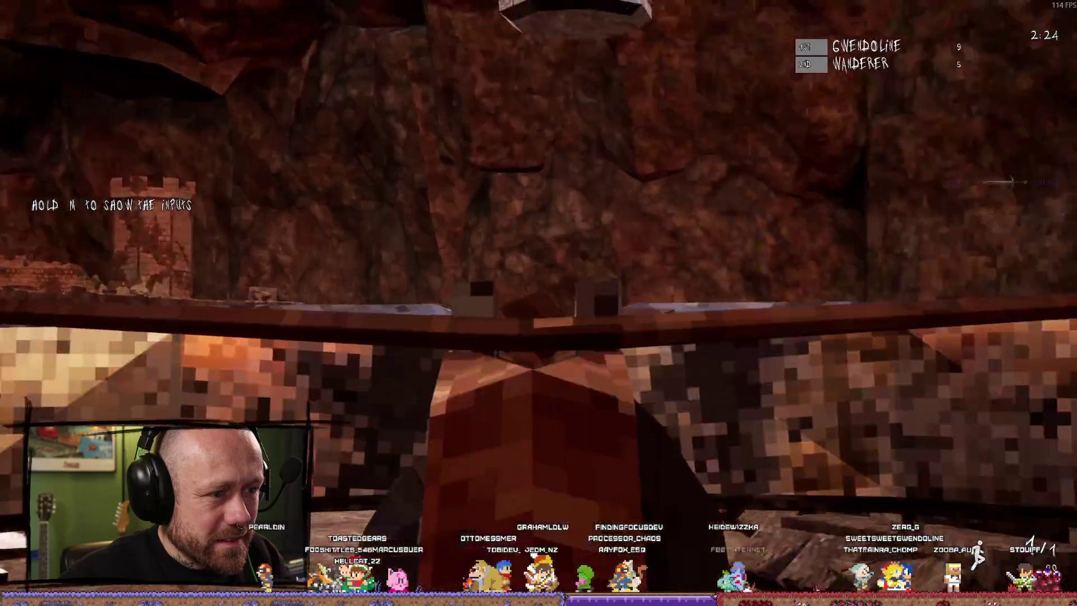
click(538, 303)
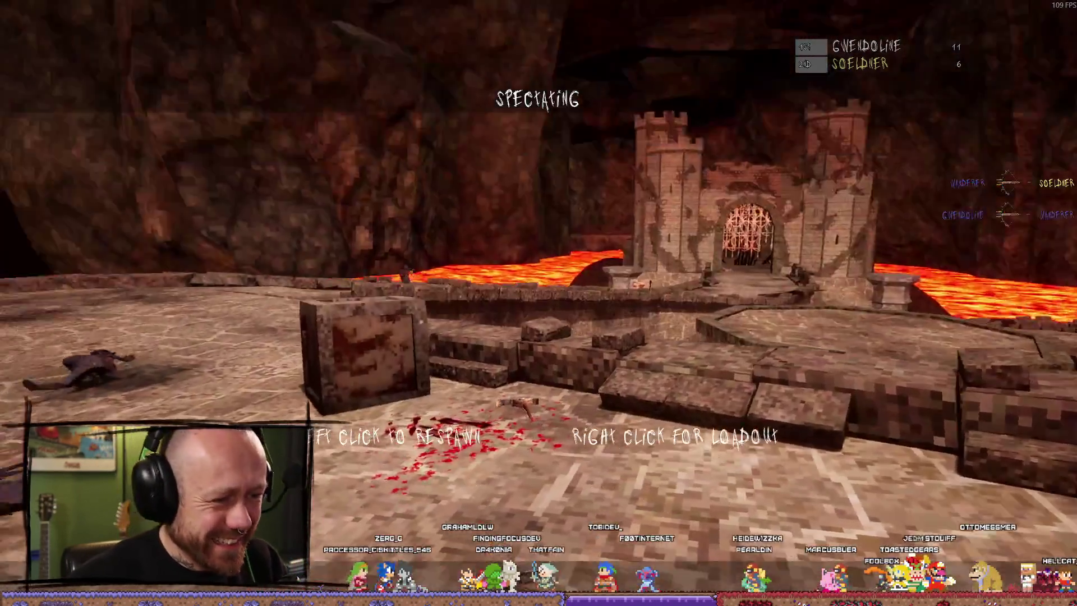
click(539, 303)
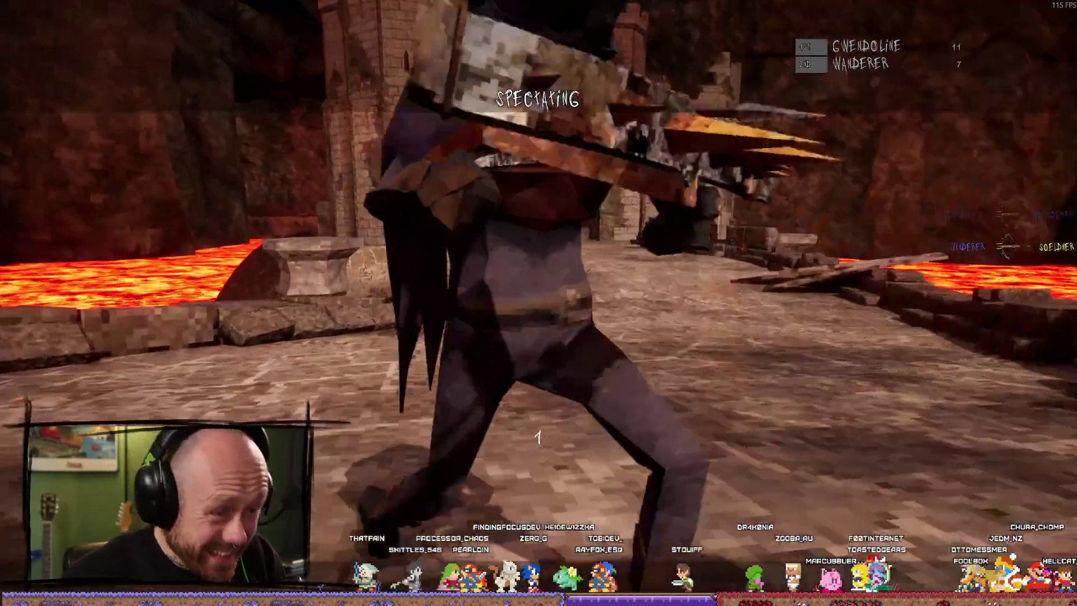
click(540, 303)
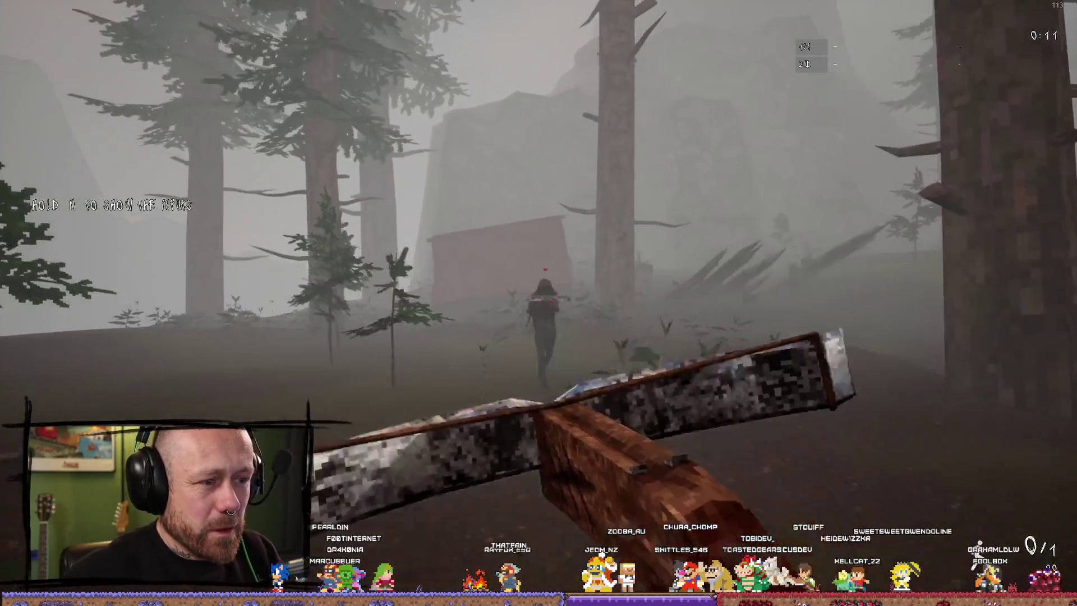
Step: Score kills with crossbow and sword, reloading and respawning between fights
click(539, 303)
click(539, 303)
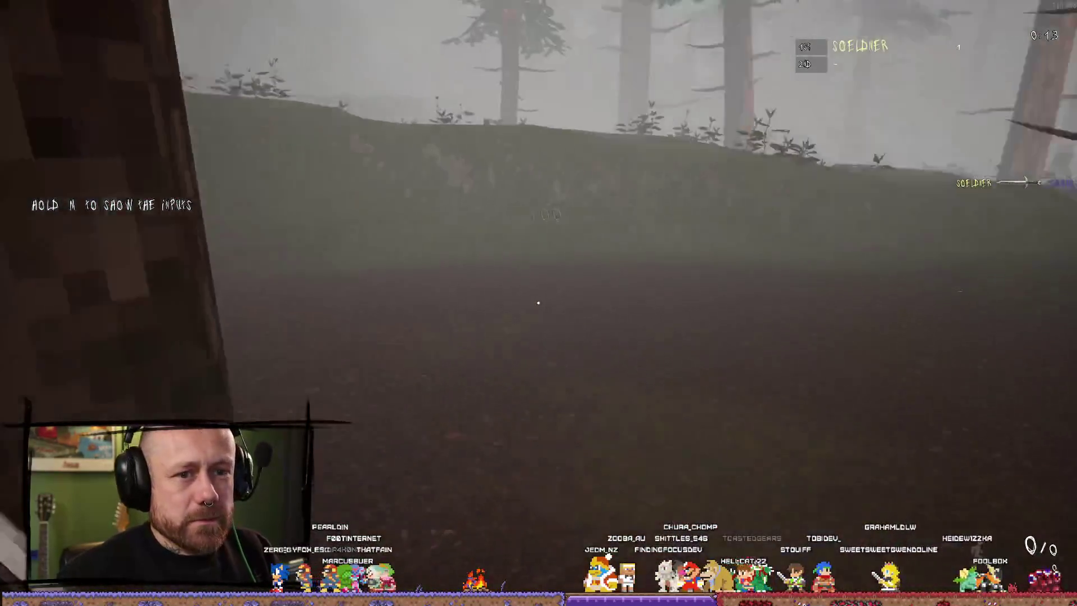
key(r)
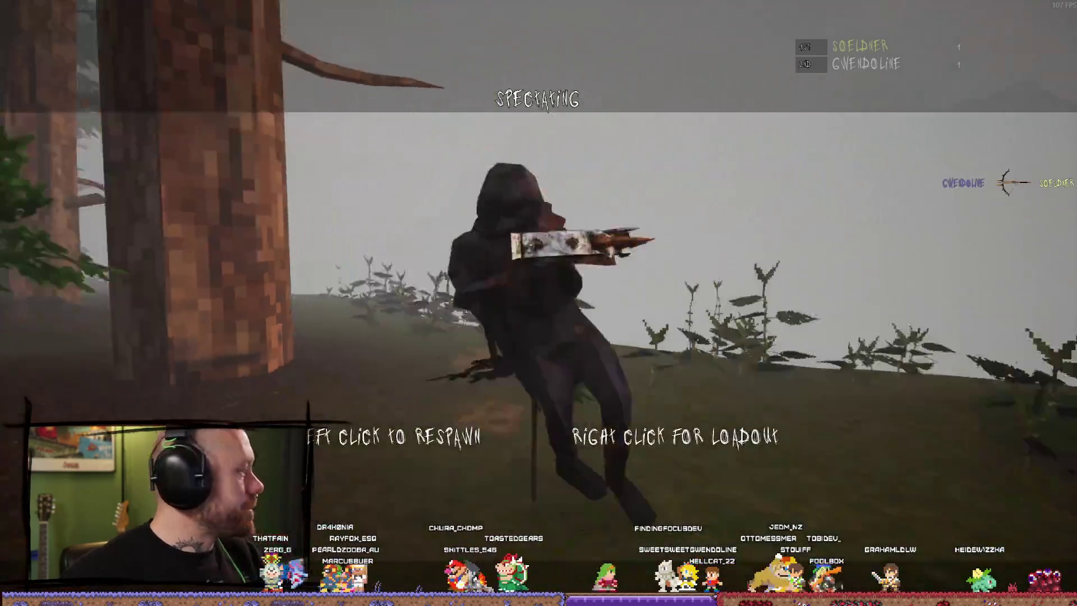
click(538, 303)
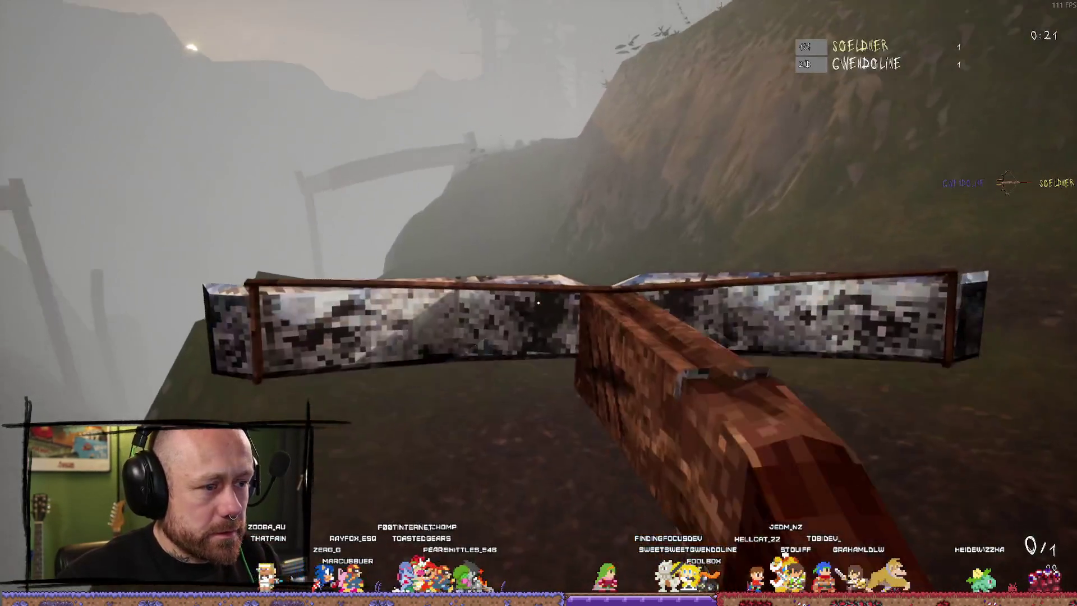
key(r)
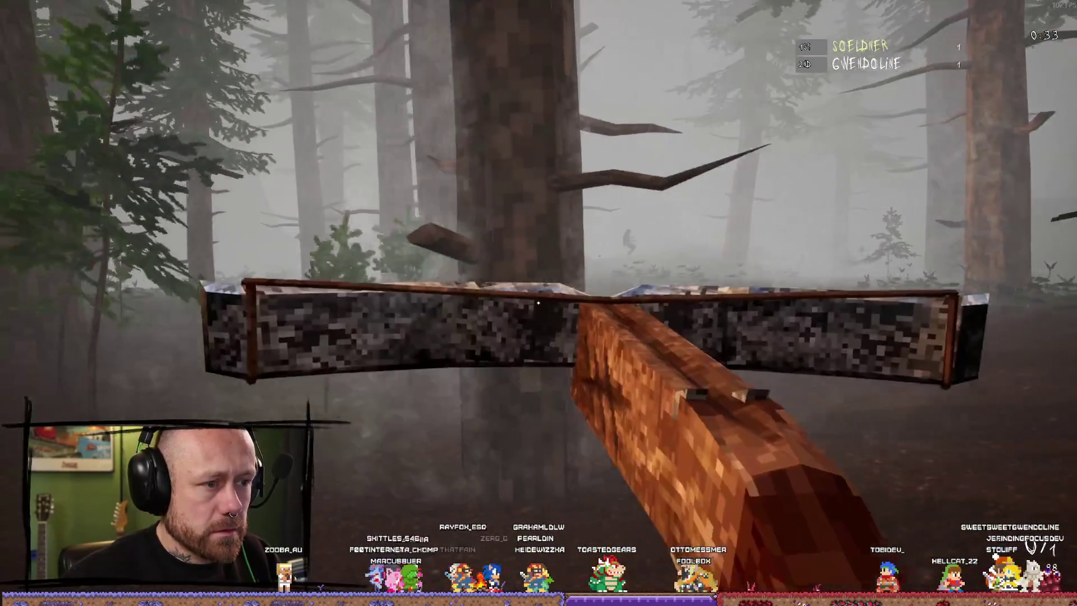
click(539, 303)
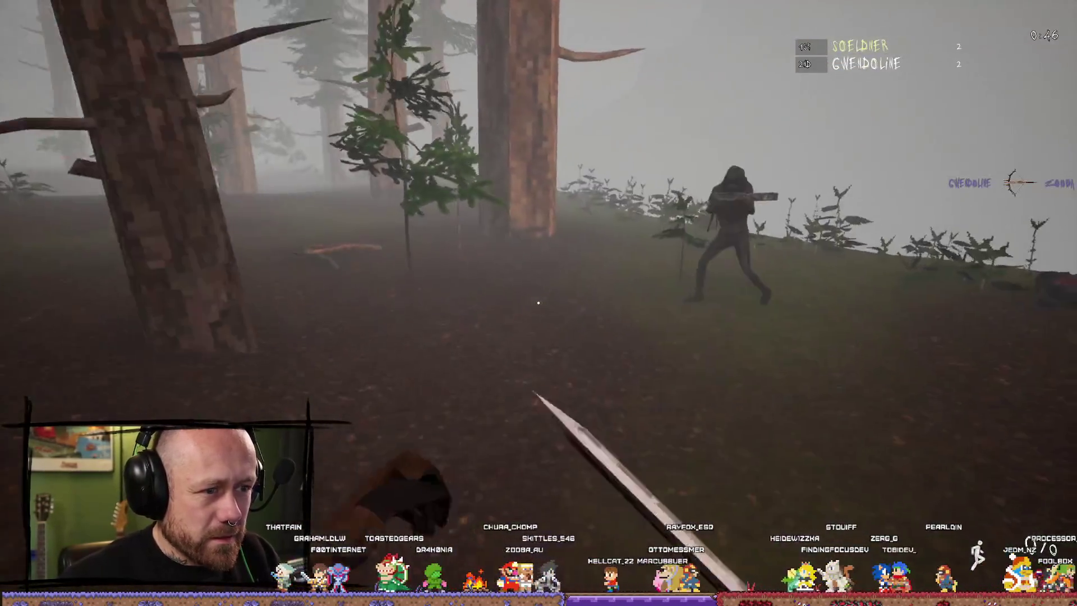
click(537, 301)
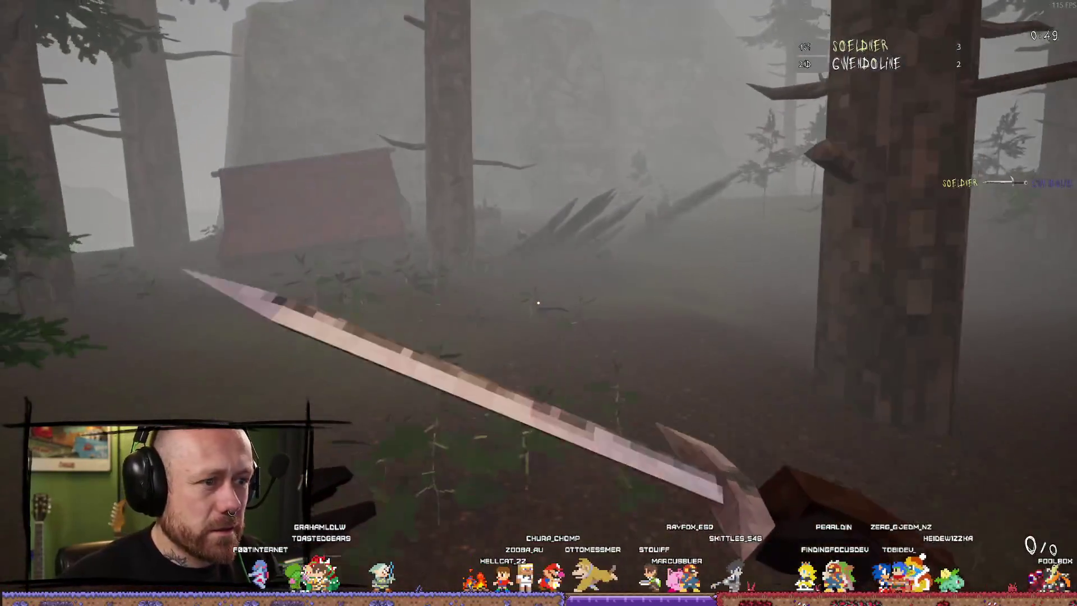
Step: Swap between crossbow and sword, view the scoreboard after dying, and deploy with the crossbow loadout
key(q)
key(r)
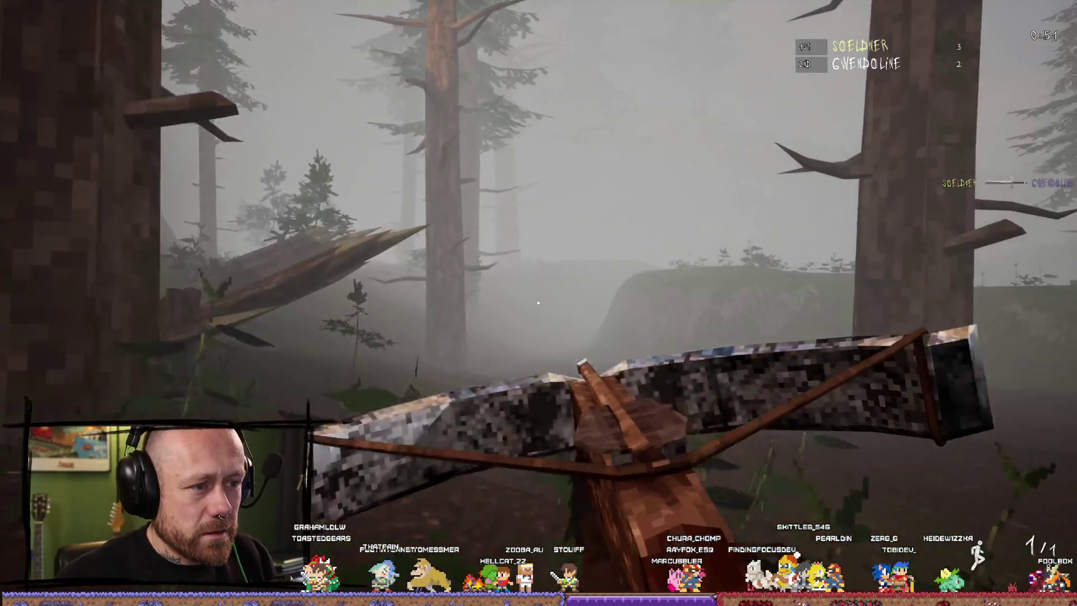
key(q)
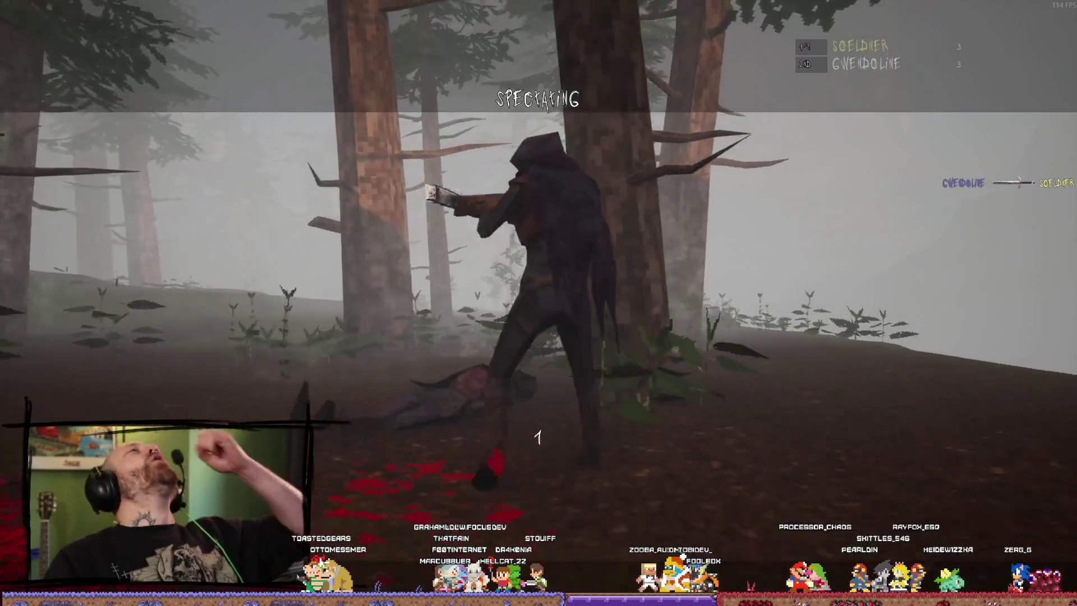
key(Tab)
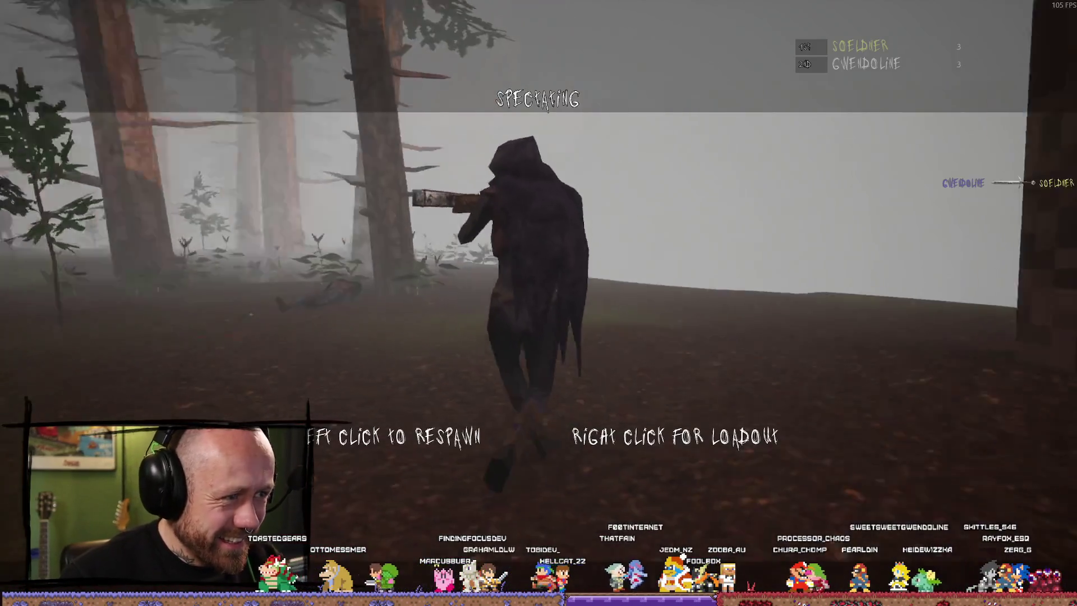
right_click(1019, 399)
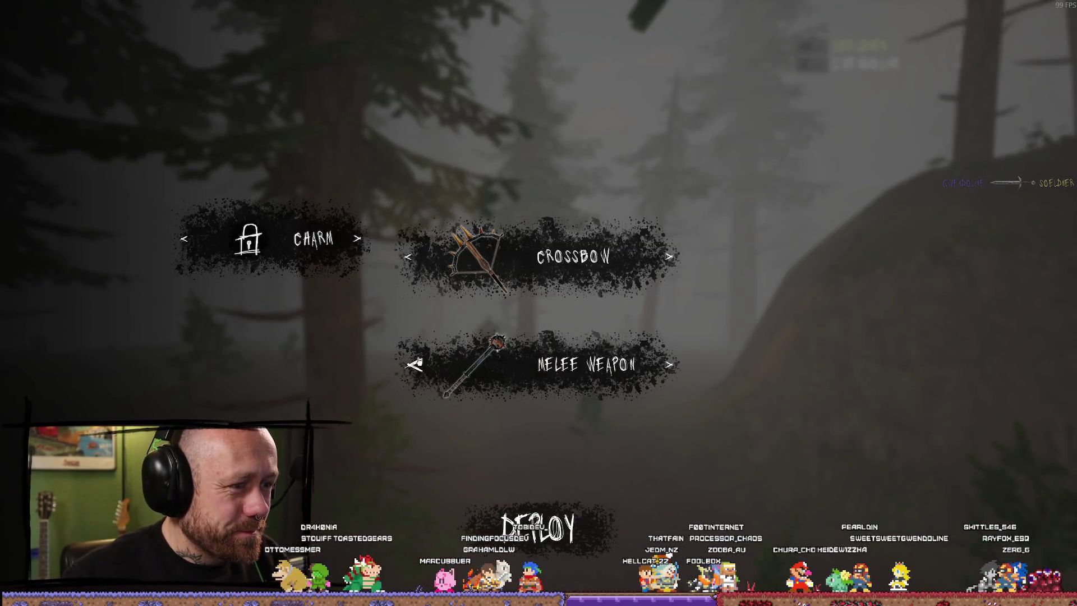
click(488, 526)
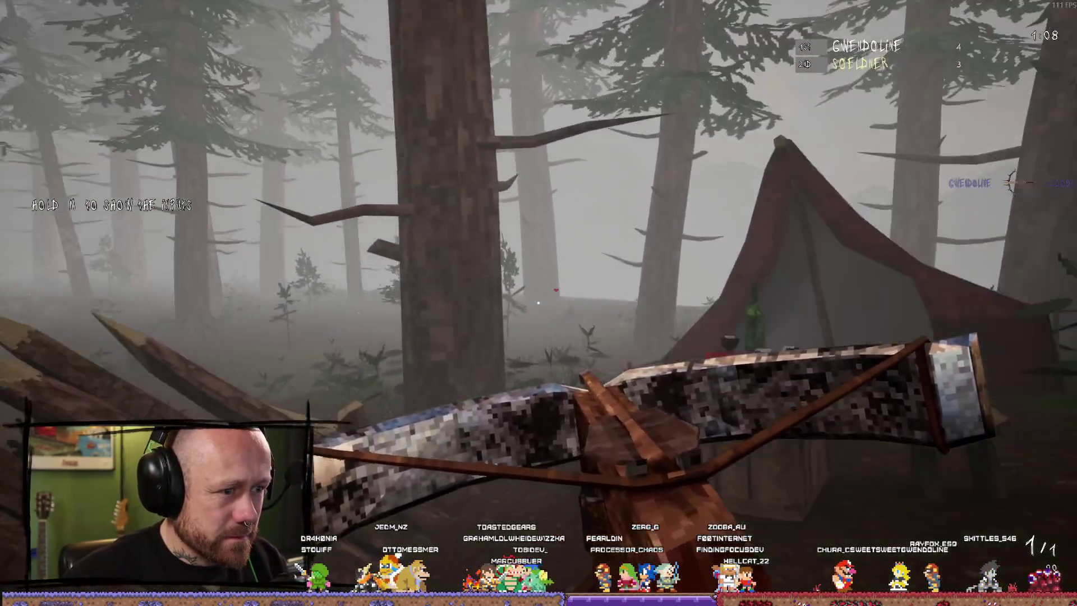
Step: Fire and reload the crossbow, then land a mace kill on the enemy and switch back to the crossbow
click(539, 302)
key(r)
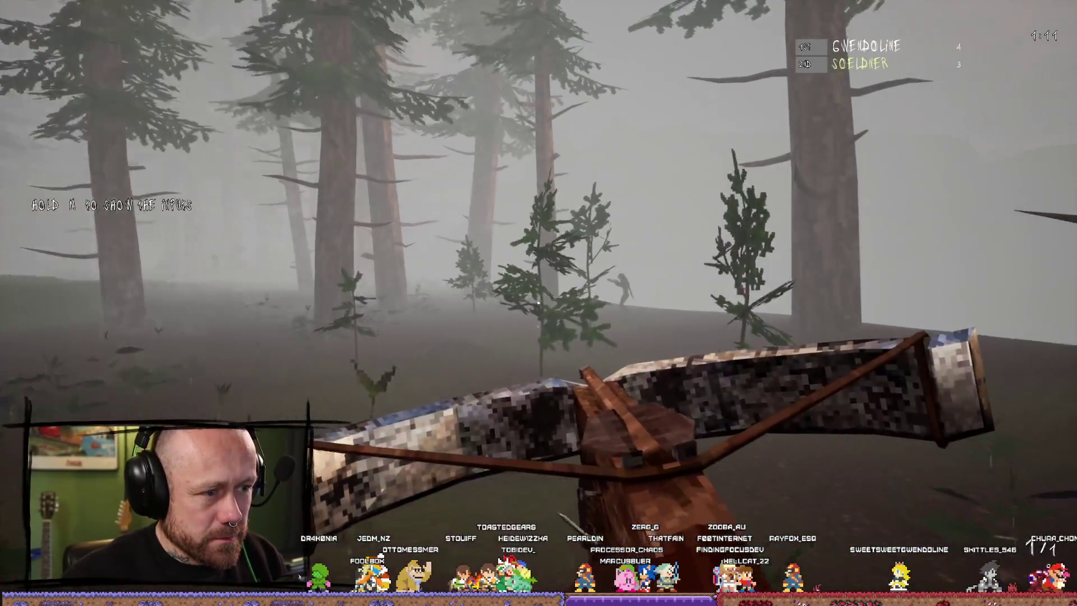
click(539, 302)
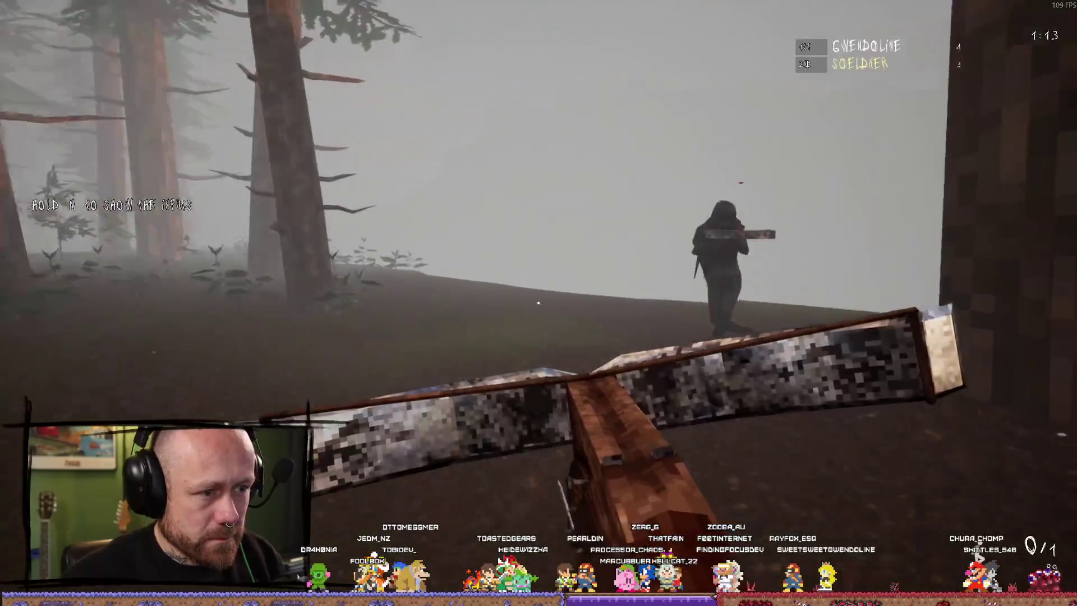
key(r)
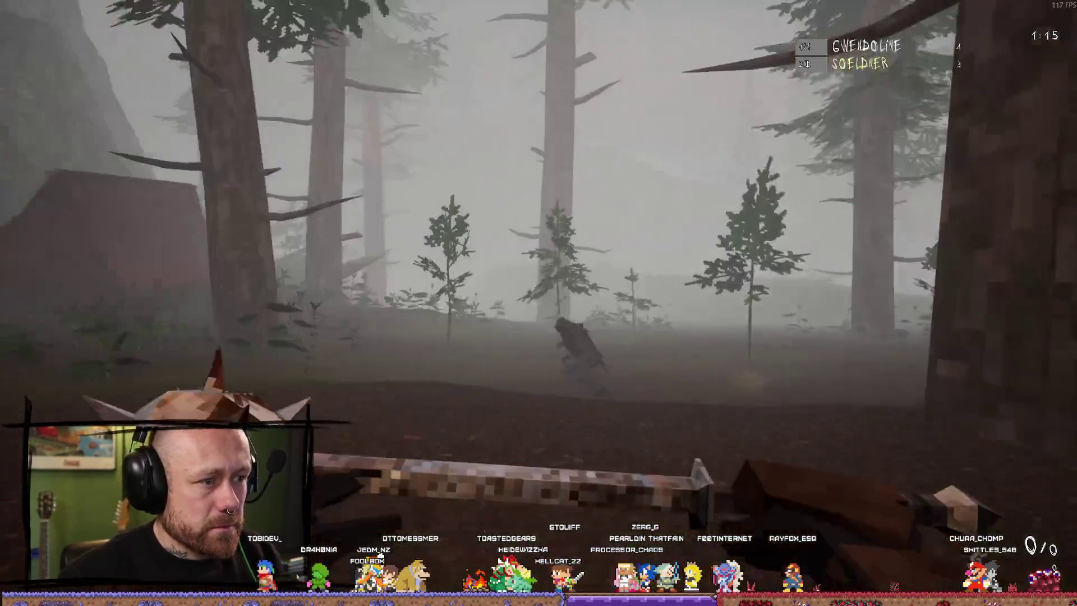
click(539, 301)
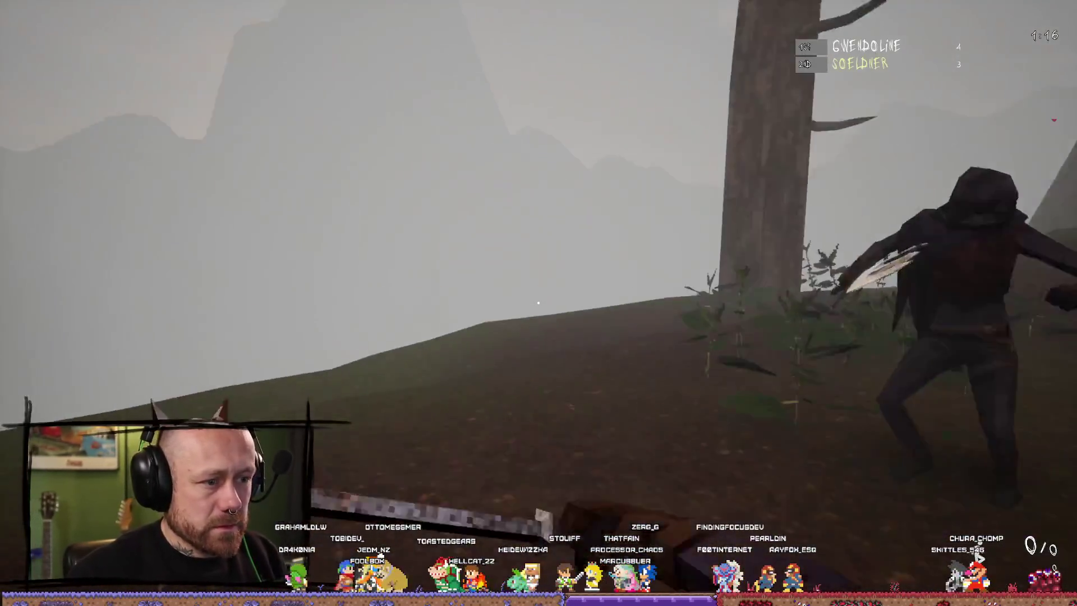
click(538, 302)
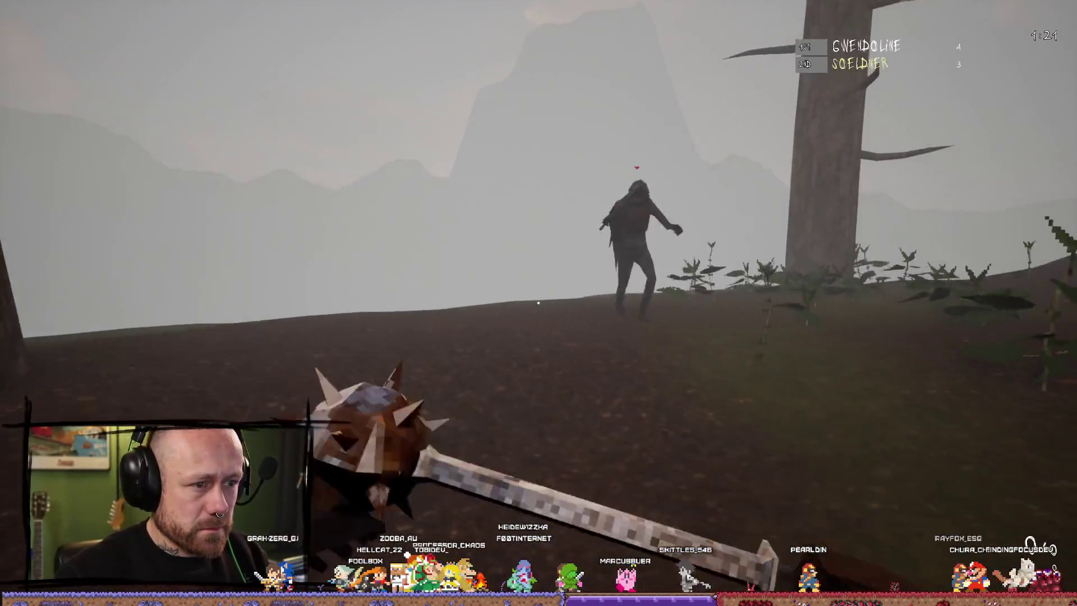
click(539, 301)
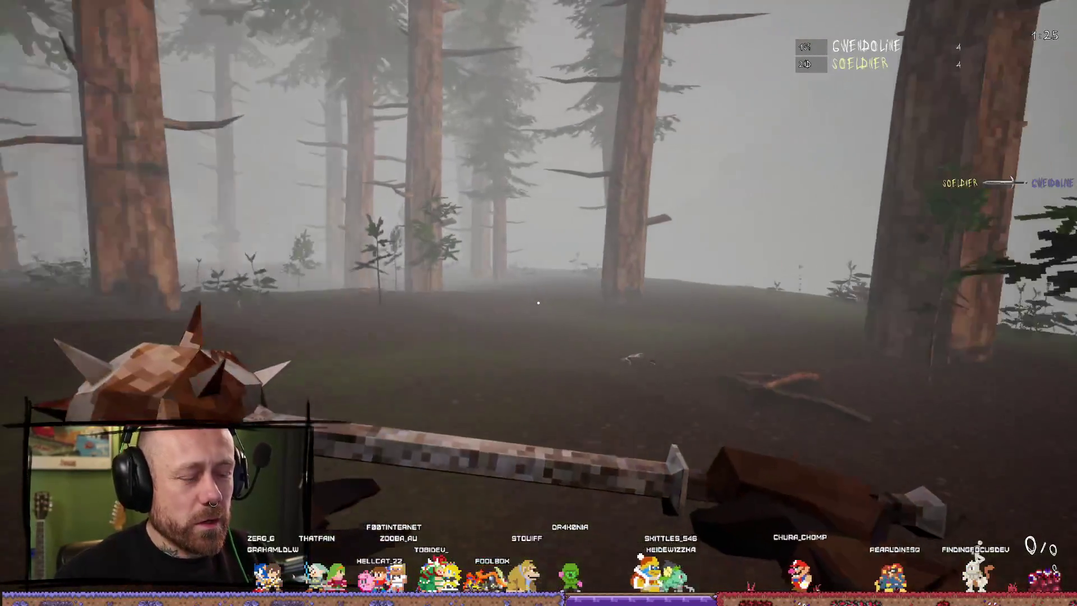
key(2)
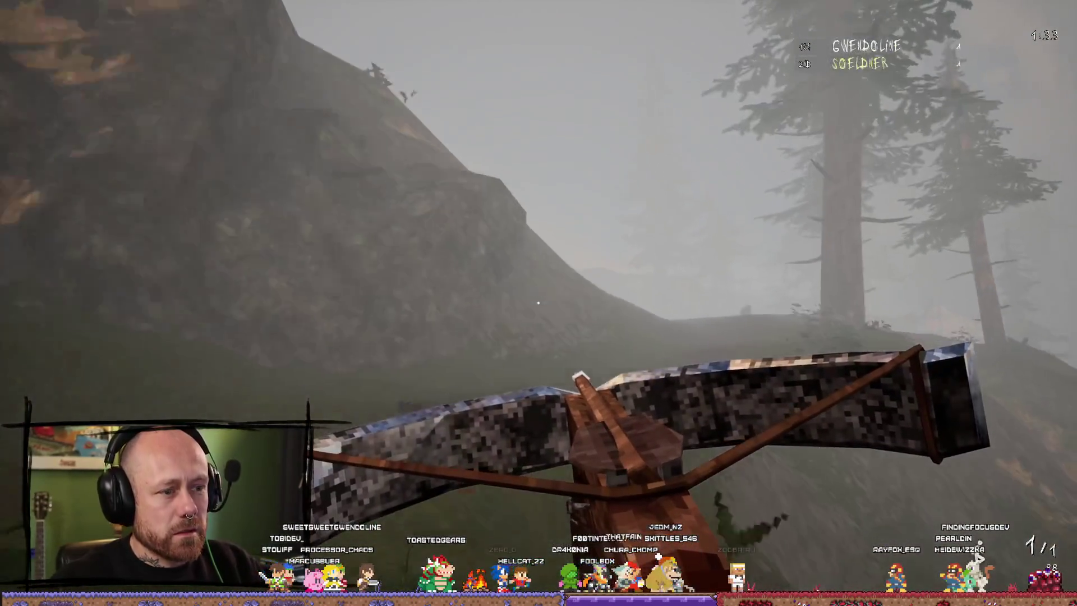
Step: Respawn, walk out of the gully through the misty forest, fire toward the trees, and respawn after dying
click(539, 303)
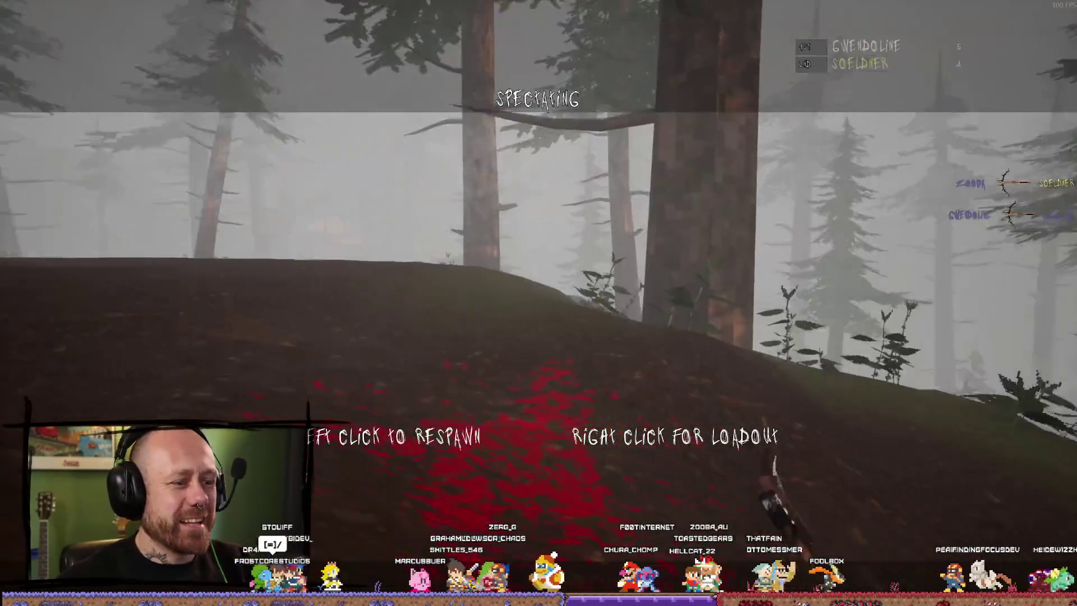
click(539, 303)
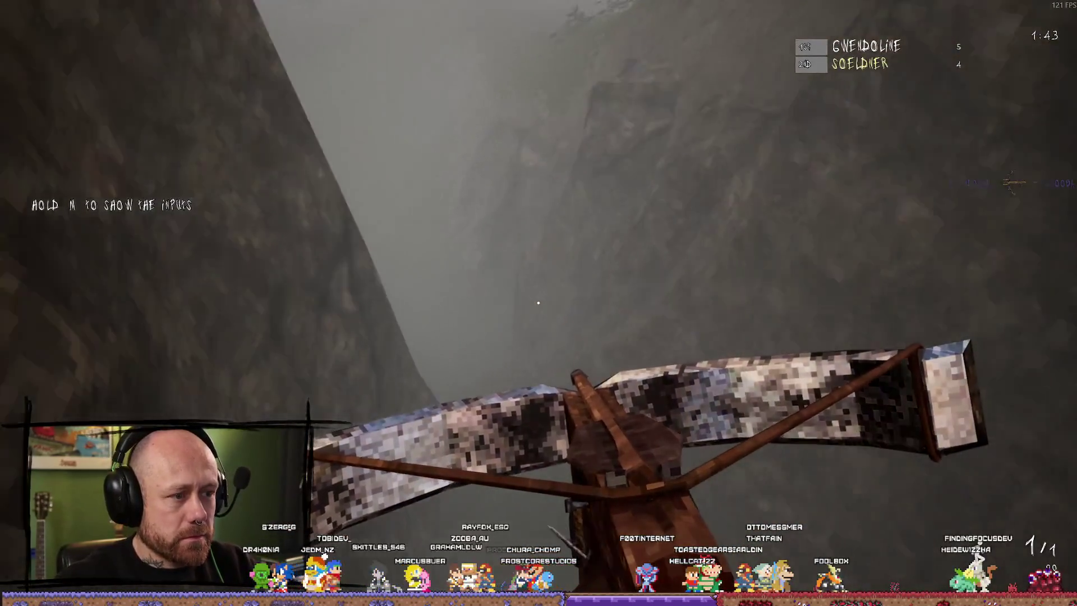
key(w)
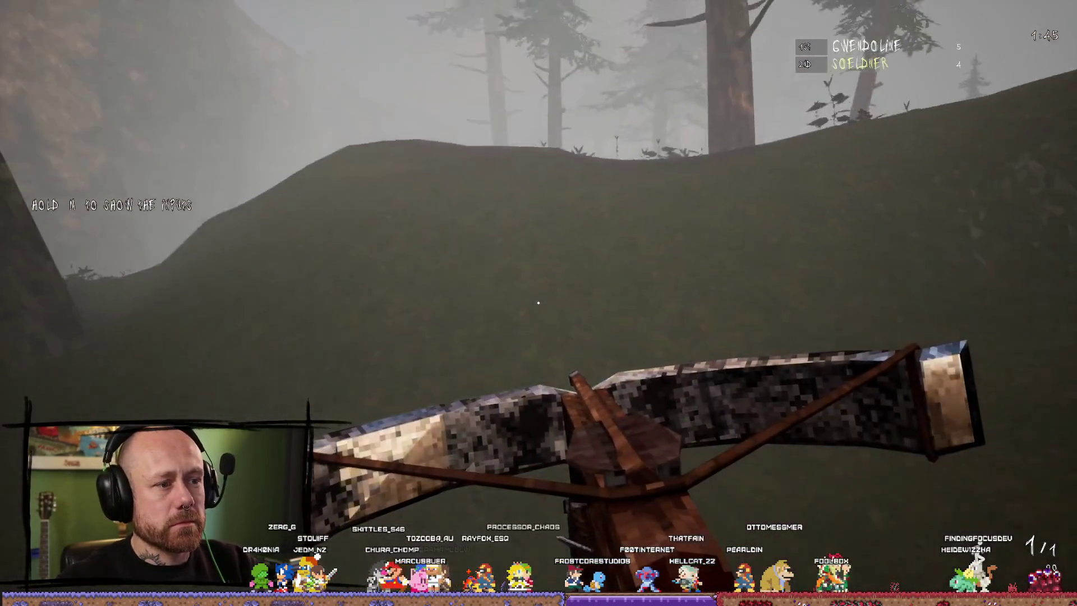
key(w)
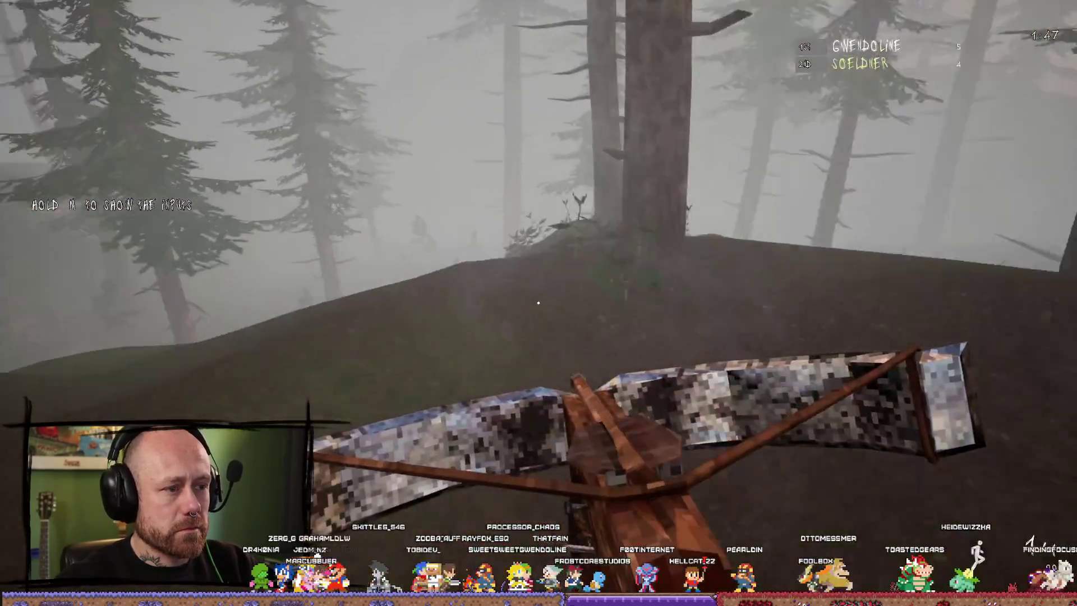
key(w)
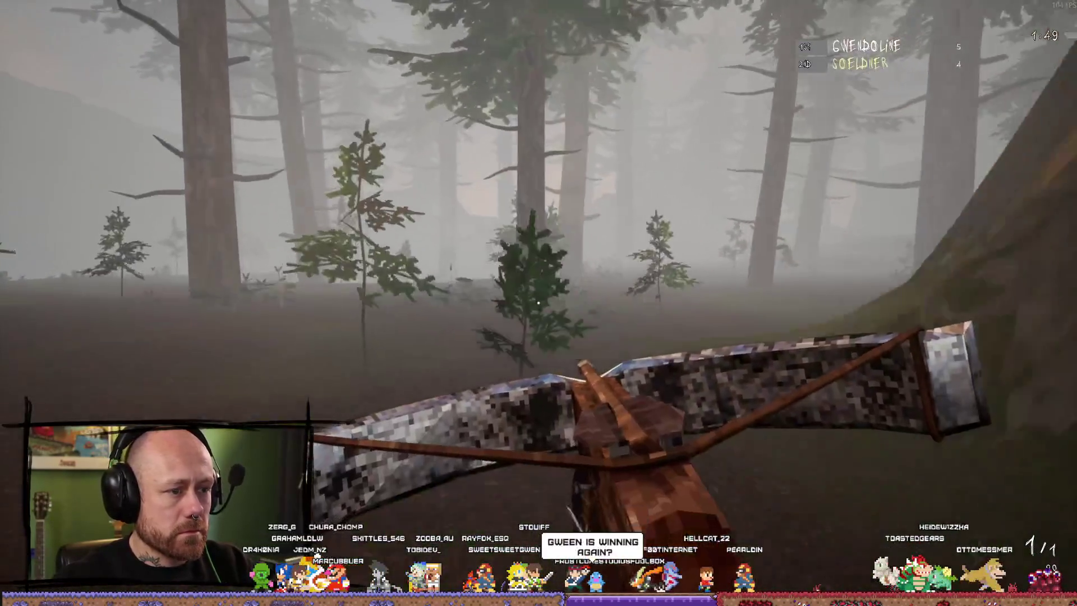
key(w)
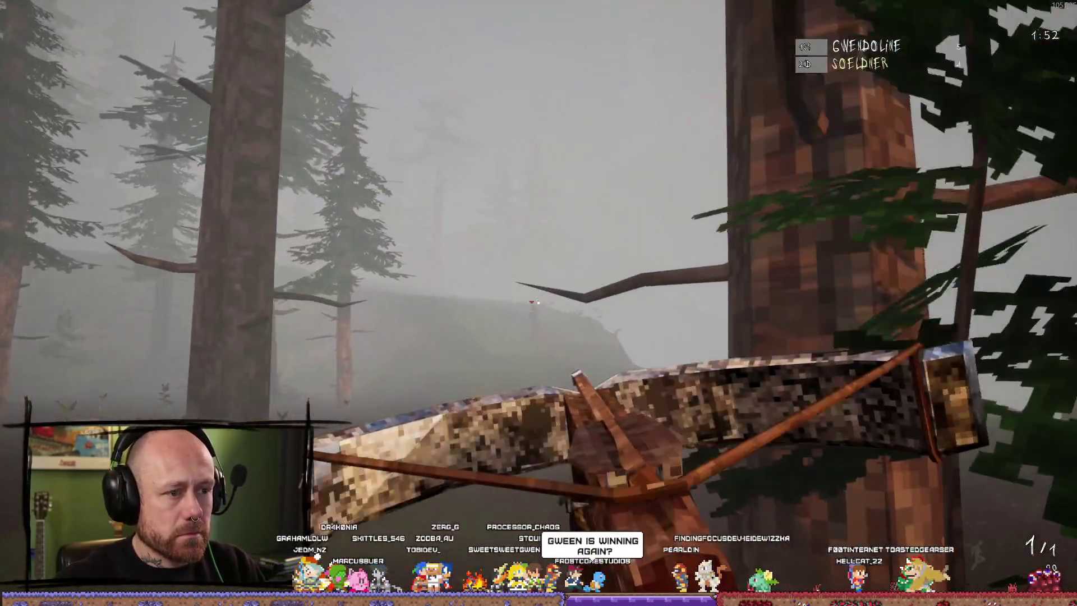
click(539, 303)
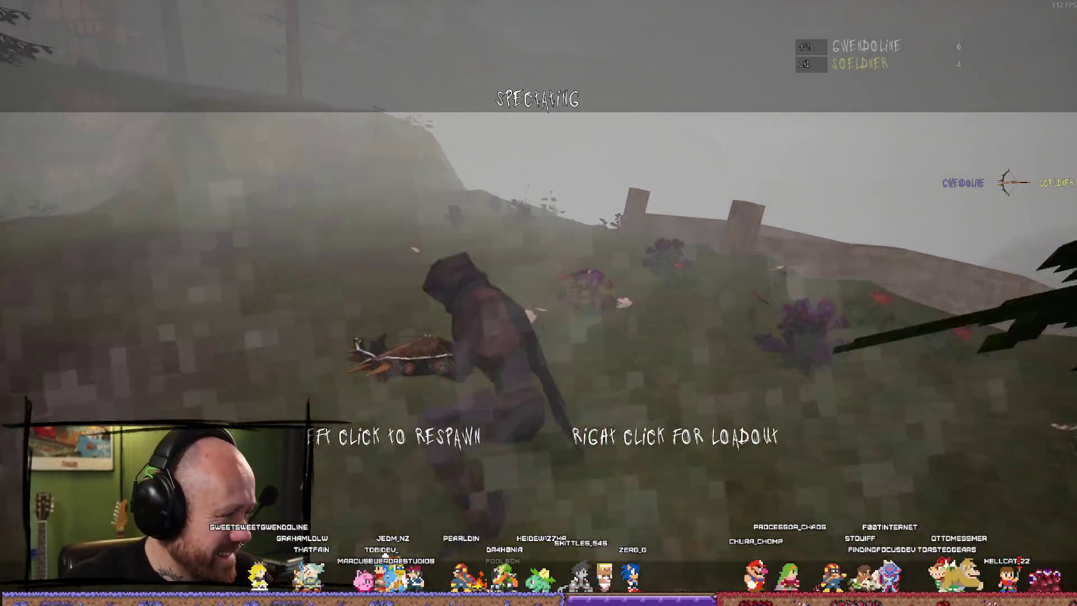
click(539, 303)
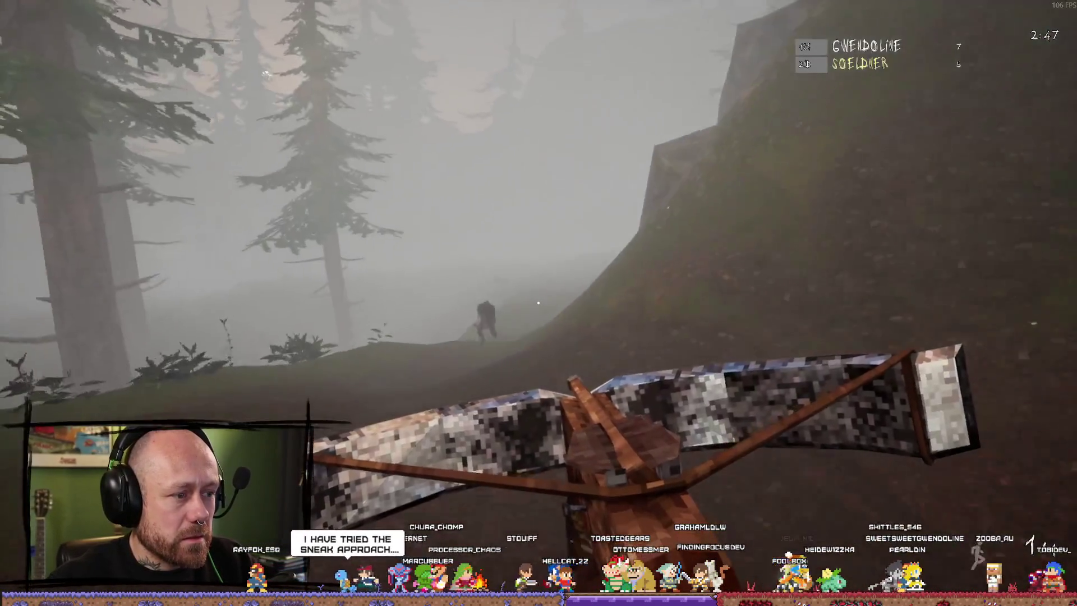
Step: Swing the spiked mace at the hooded figure until killed, then bring up the loadout choices while spectating
key(2)
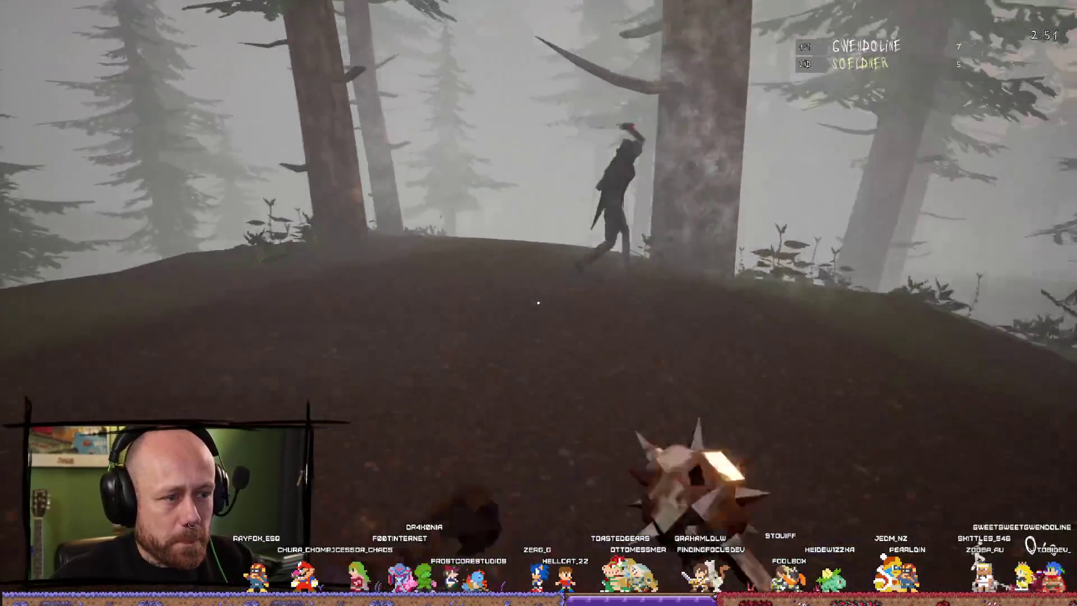
click(538, 302)
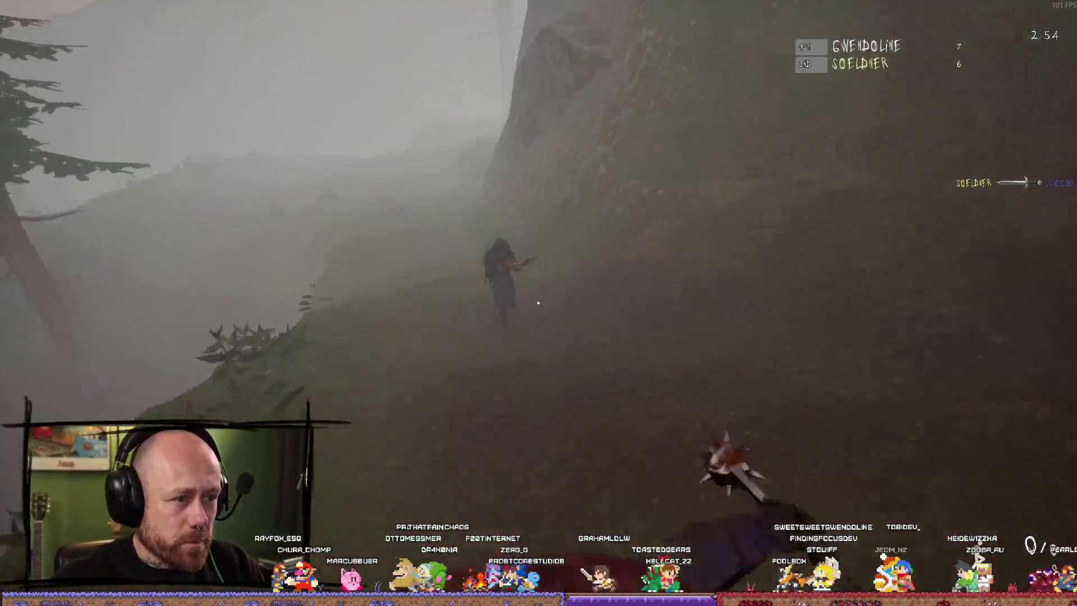
click(538, 303)
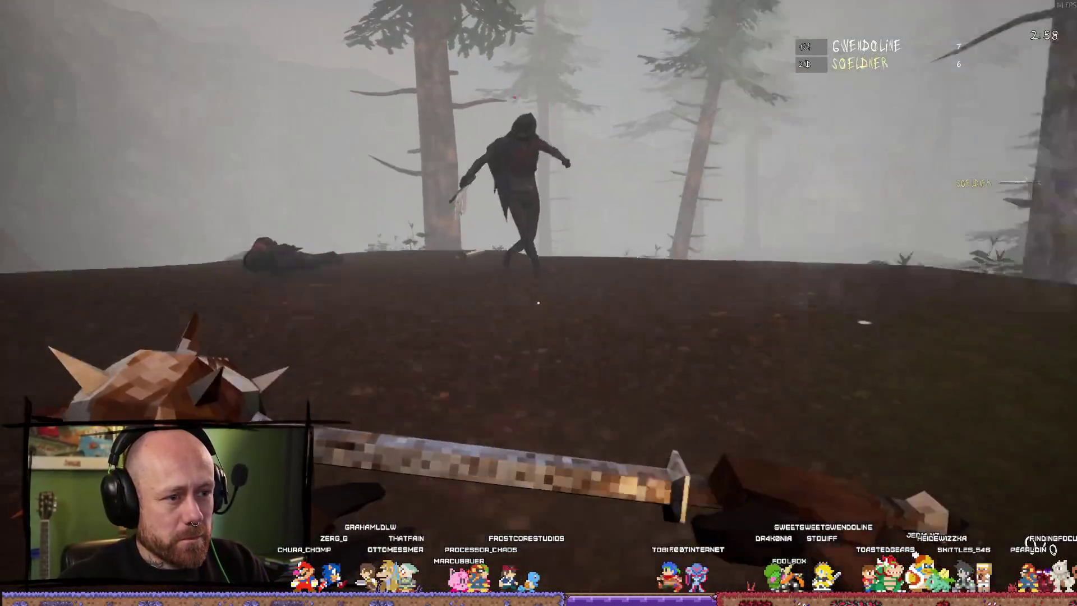
click(539, 303)
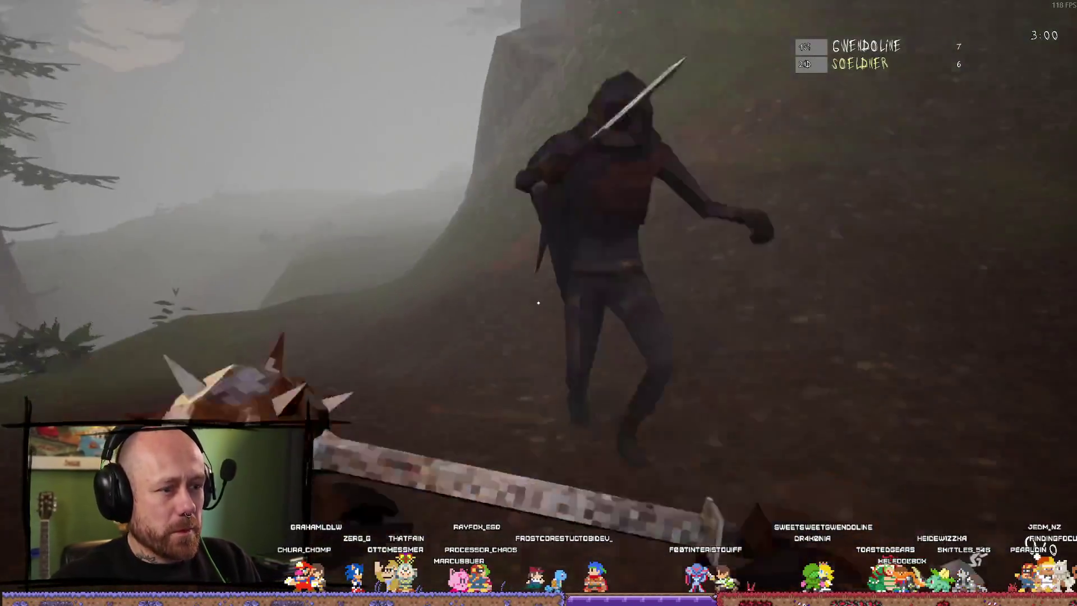
click(538, 303)
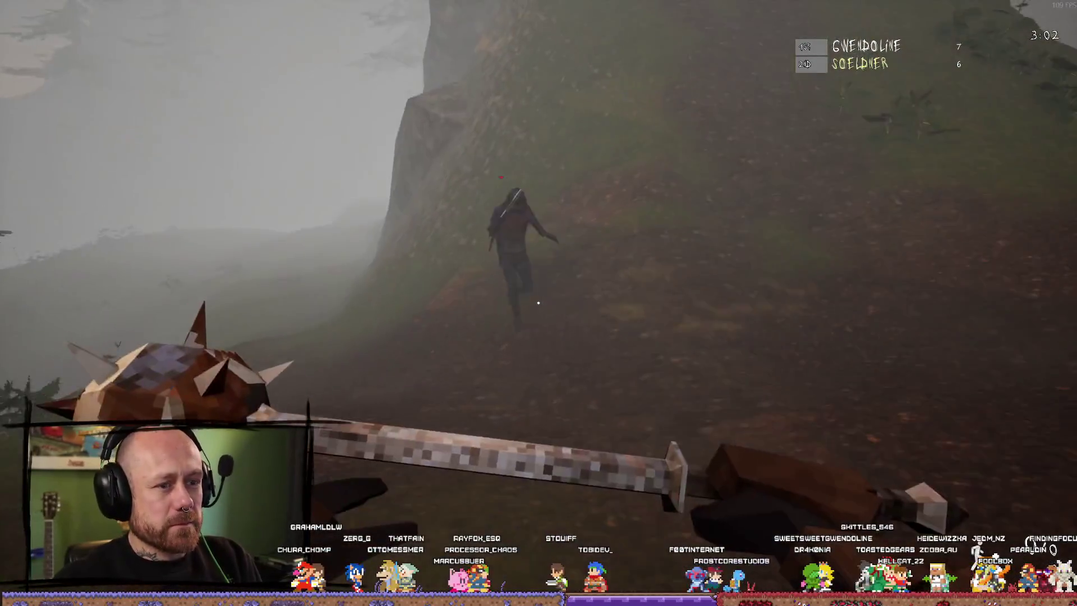
click(539, 304)
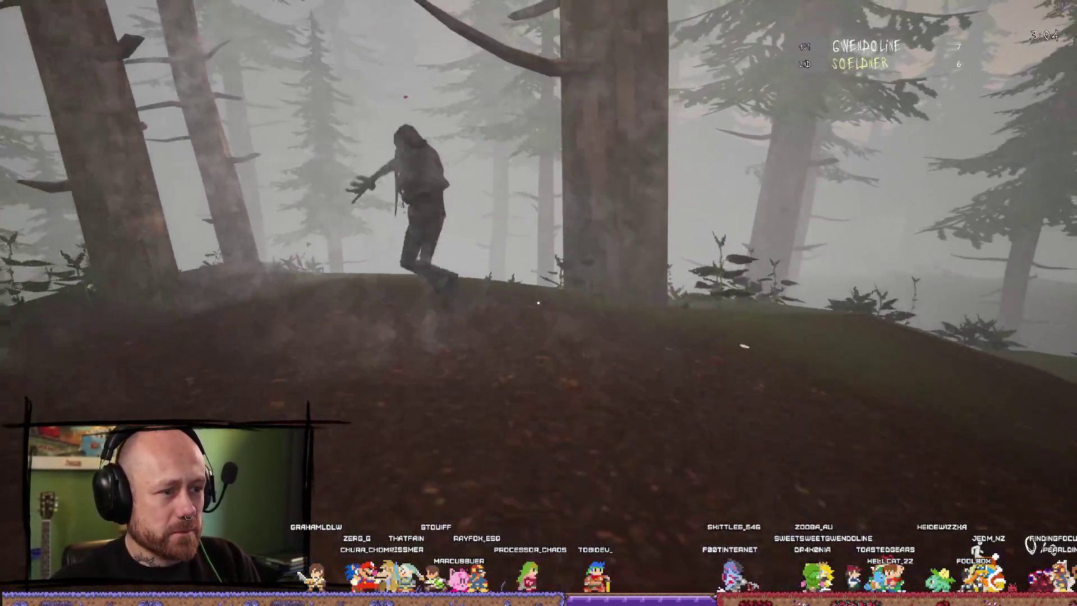
click(538, 303)
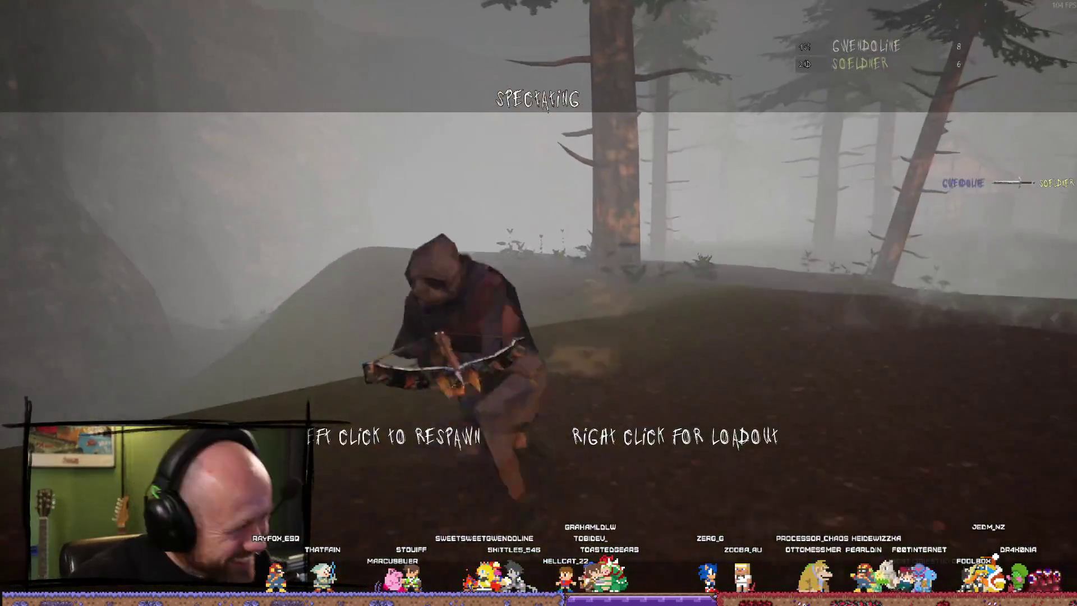
right_click(539, 303)
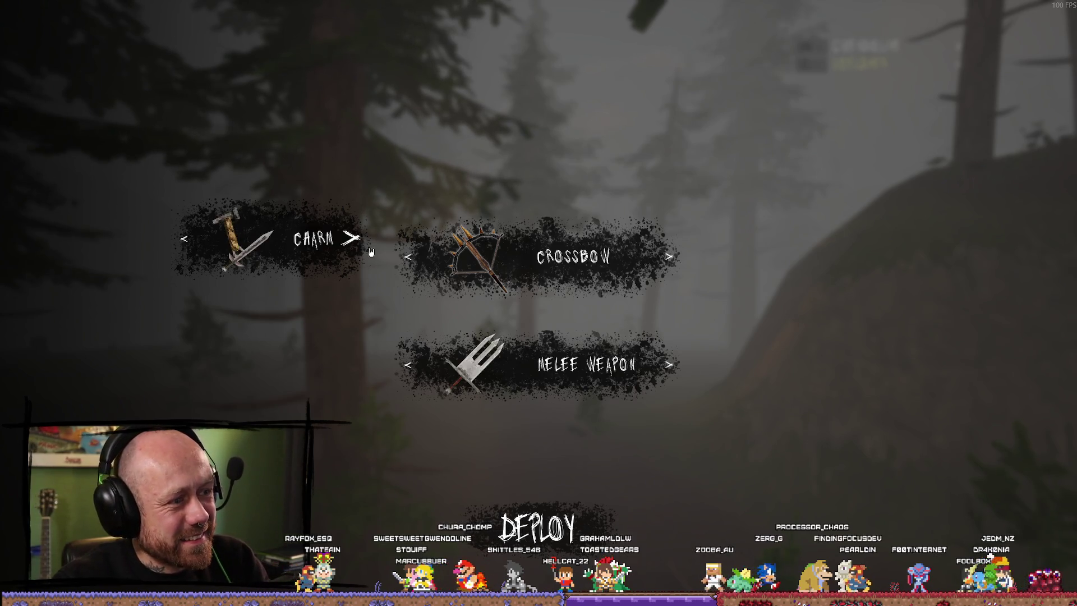
Step: Deploy with the chosen loadout and attack repeatedly with the melee weapon
key(2)
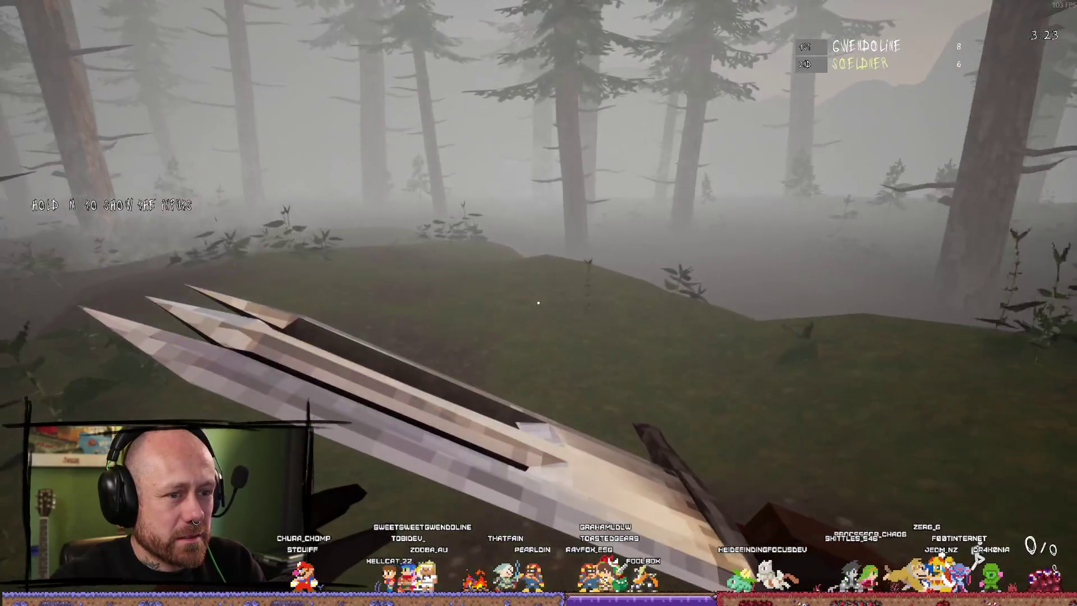
click(538, 302)
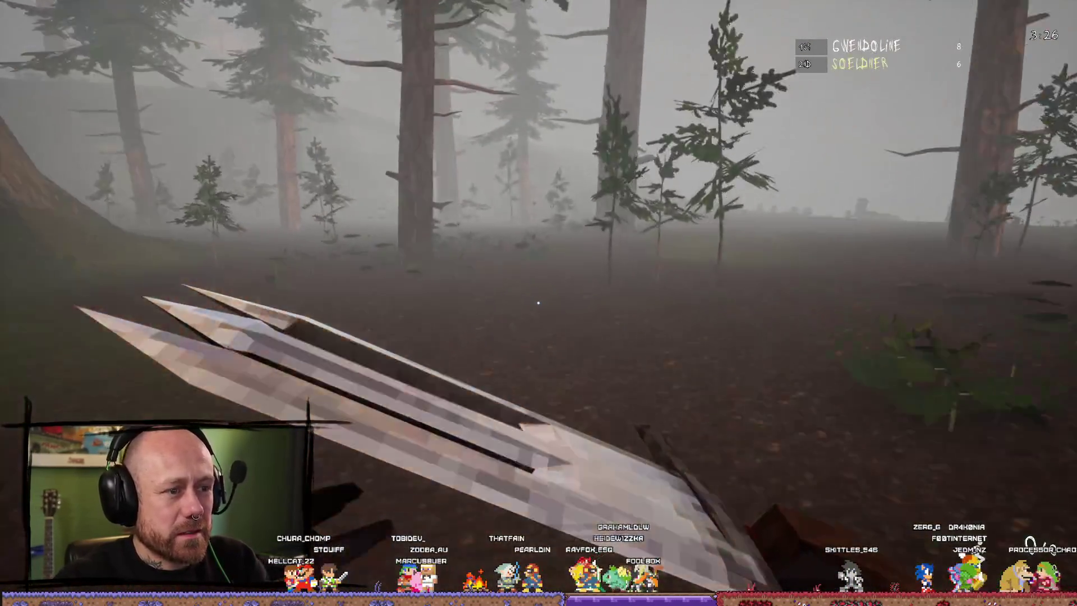
click(539, 302)
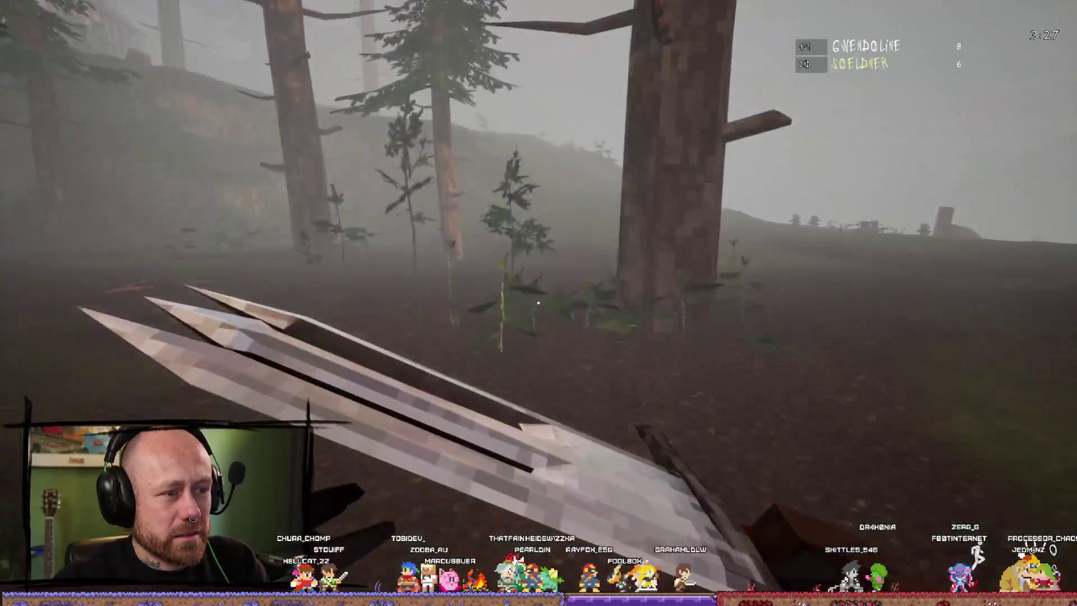
click(538, 302)
click(539, 302)
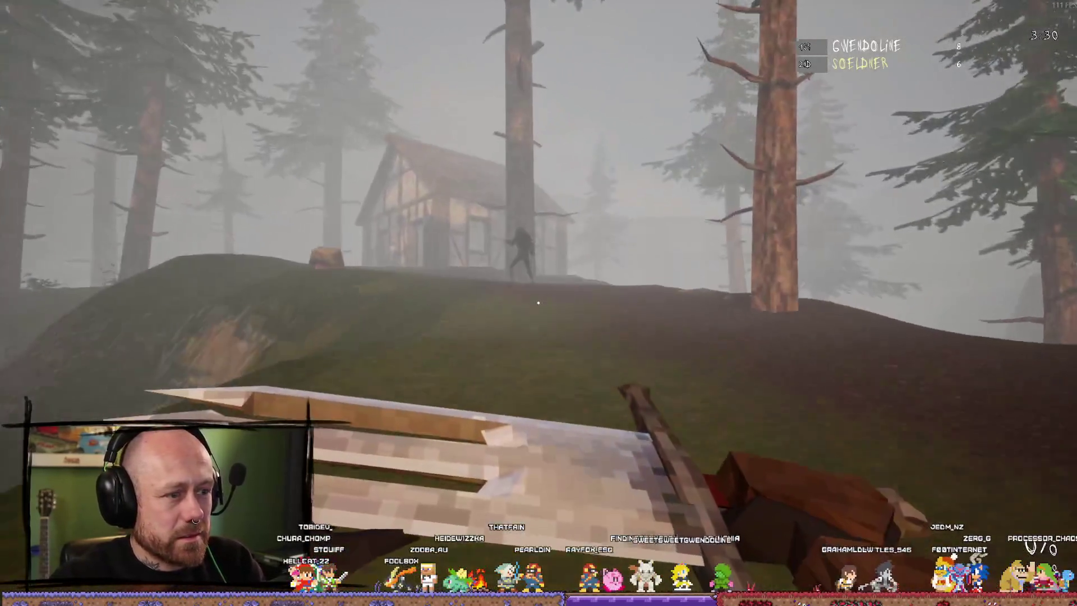
click(539, 302)
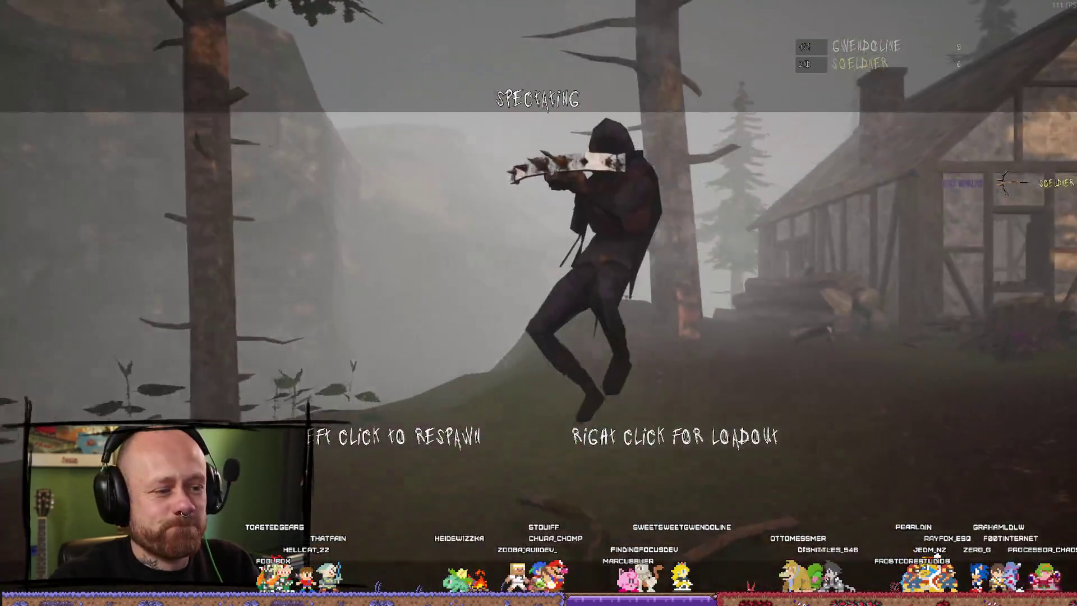
Step: Respawn, walk over the hill, and shoot the enemy with the crossbow for a headshot
click(539, 303)
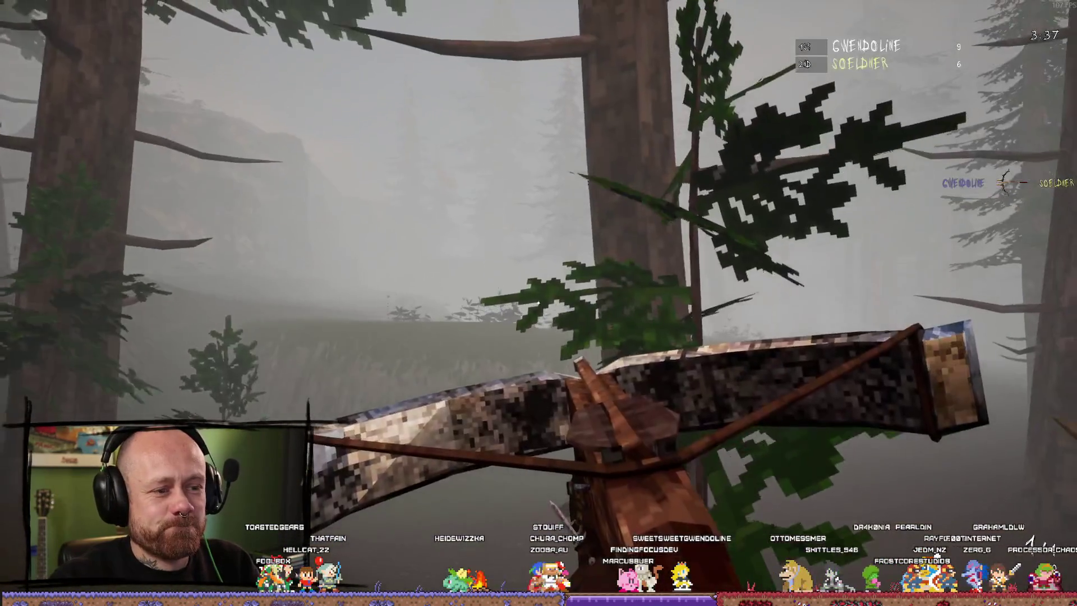
key(w)
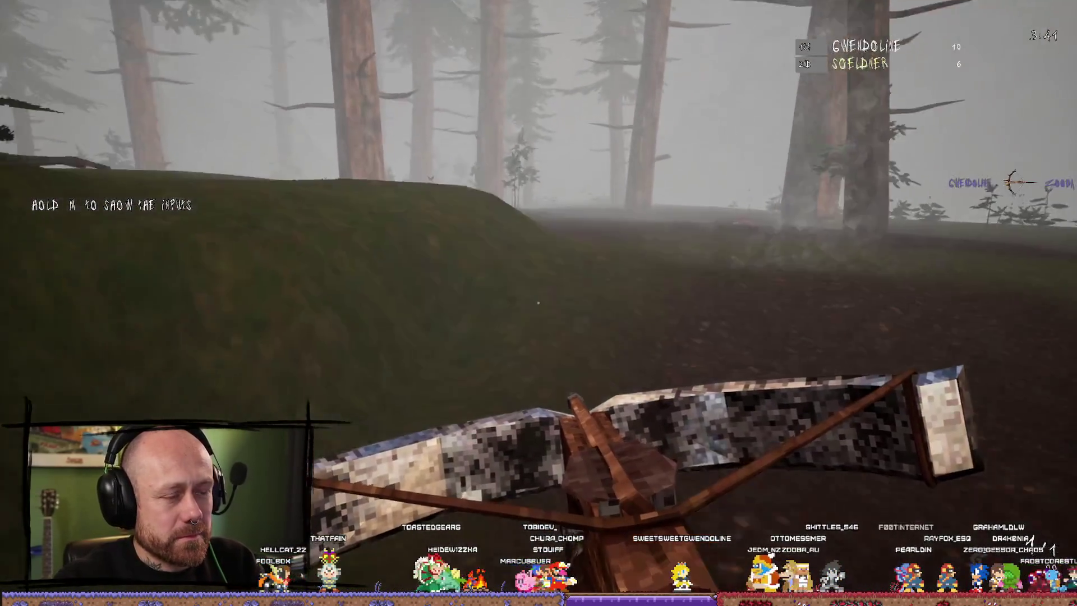
key(w)
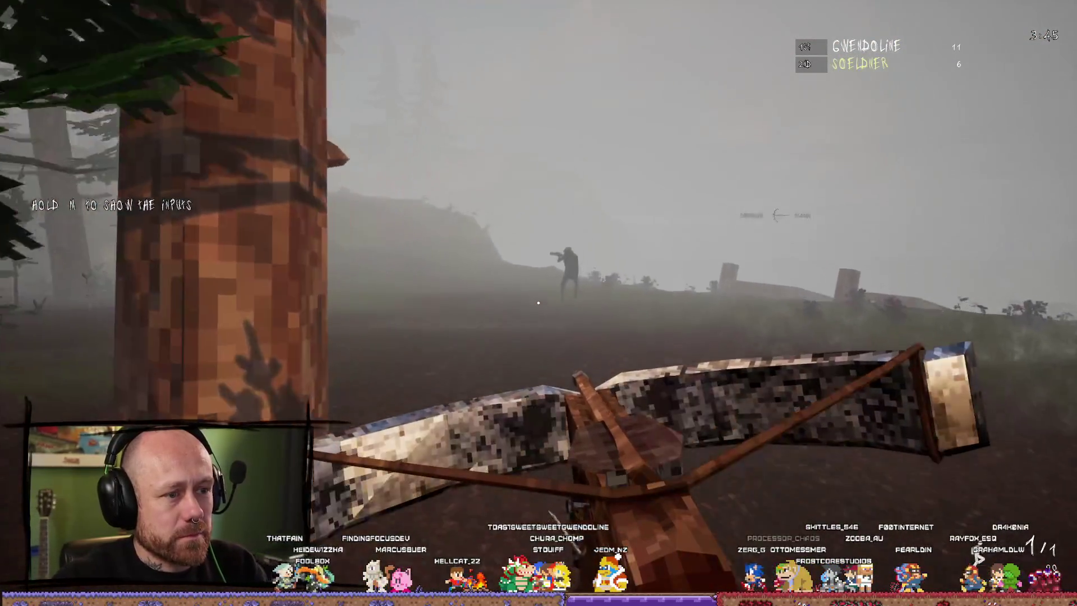
click(538, 308)
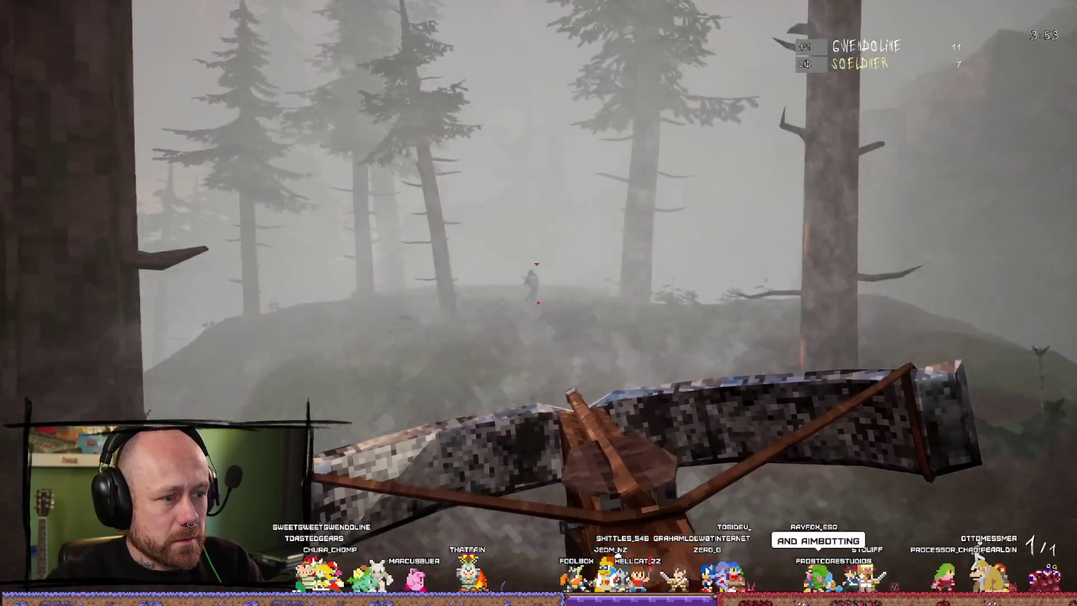
click(539, 303)
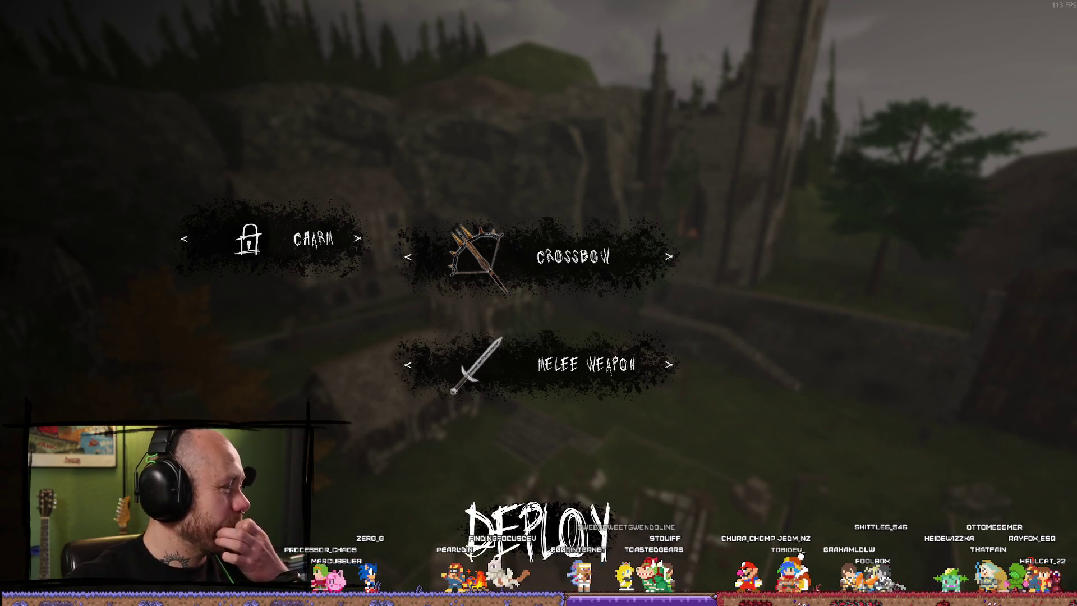
Step: Deploy into the castle village holding the loaded crossbow
key(Return)
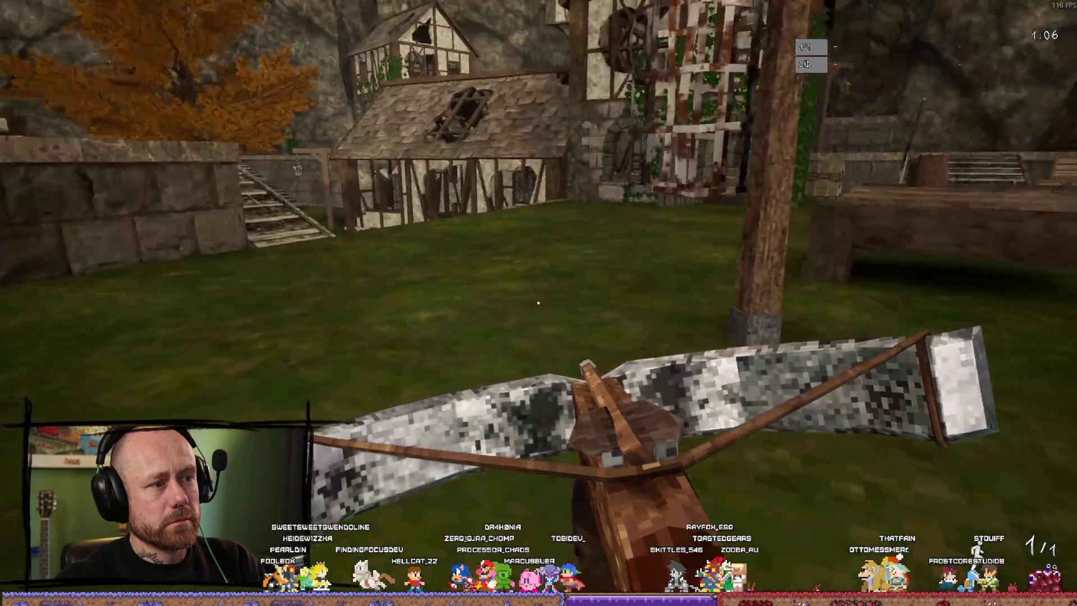
Step: Fire the crossbow, kill the soldier with the sword, reload the crossbow, and respawn after dying
click(539, 303)
key(1)
click(539, 303)
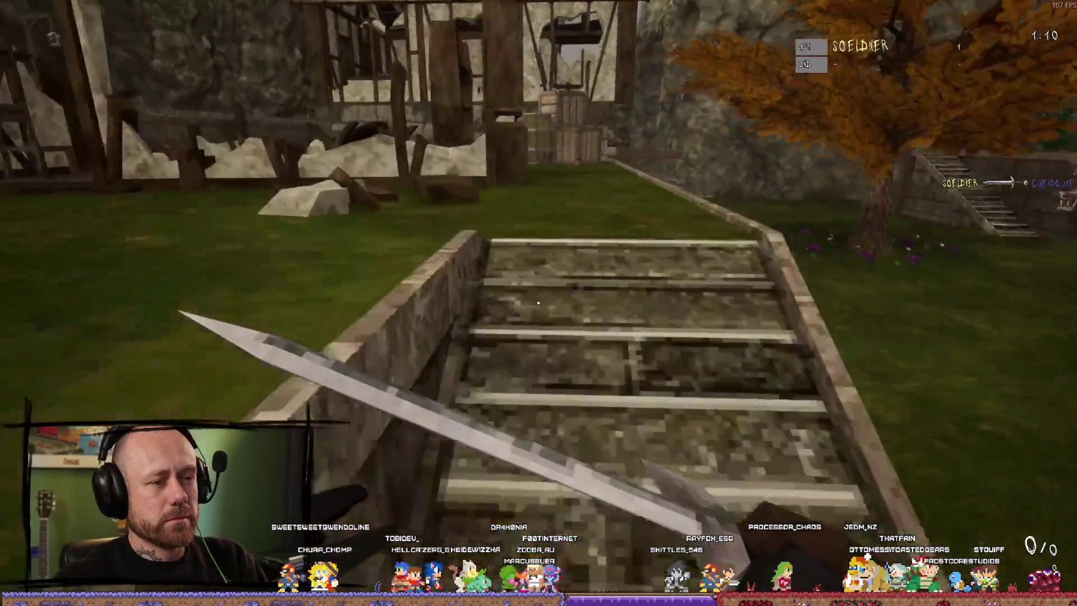
key(2)
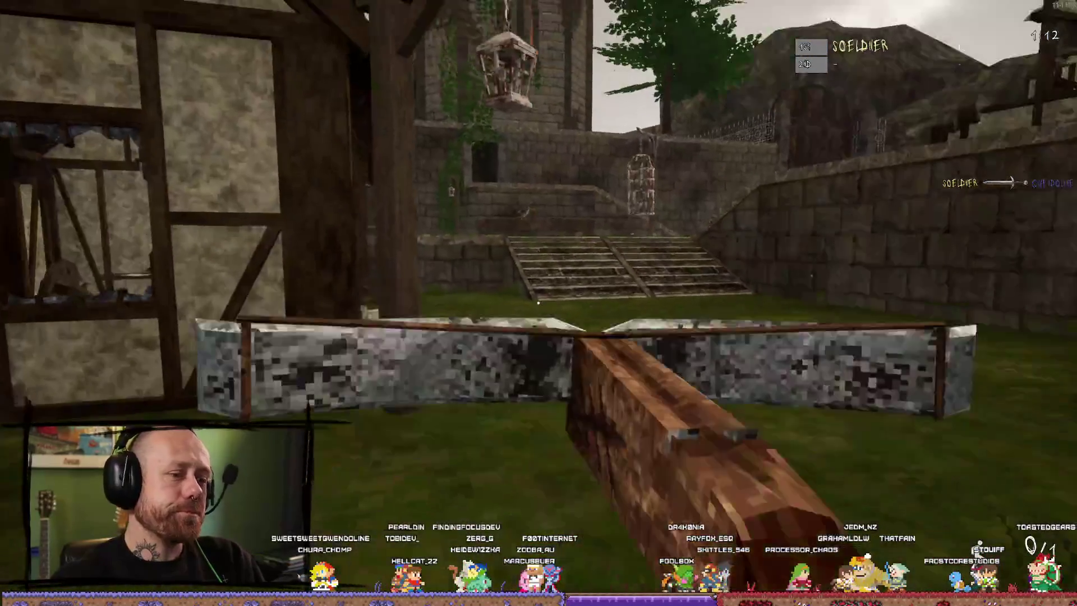
key(r)
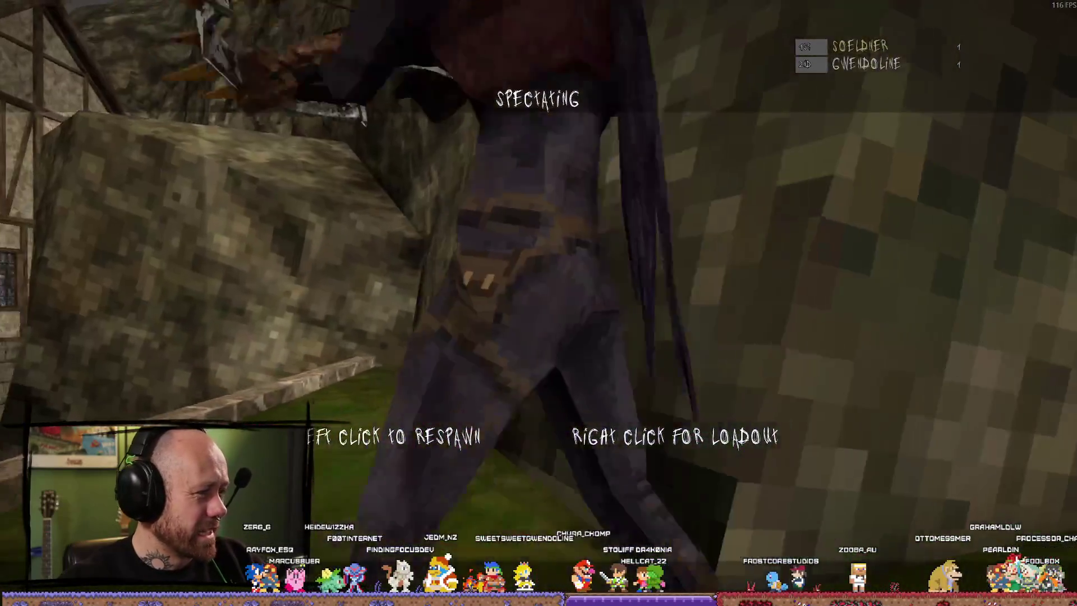
click(539, 303)
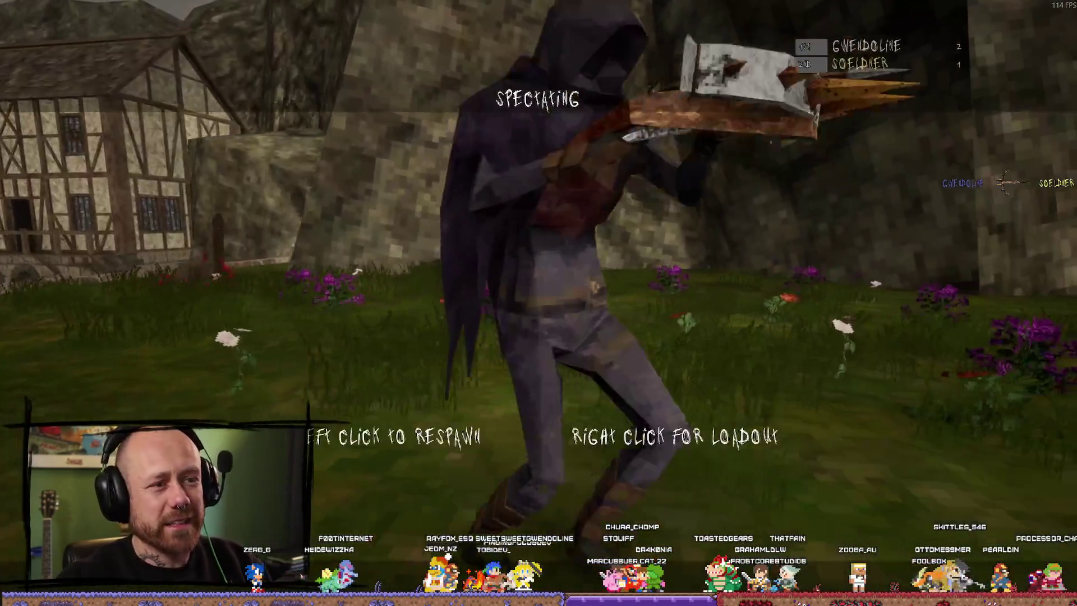
Step: Respawn, walk into the timber-framed building, and shoot the opponent from the window for a kill
click(539, 303)
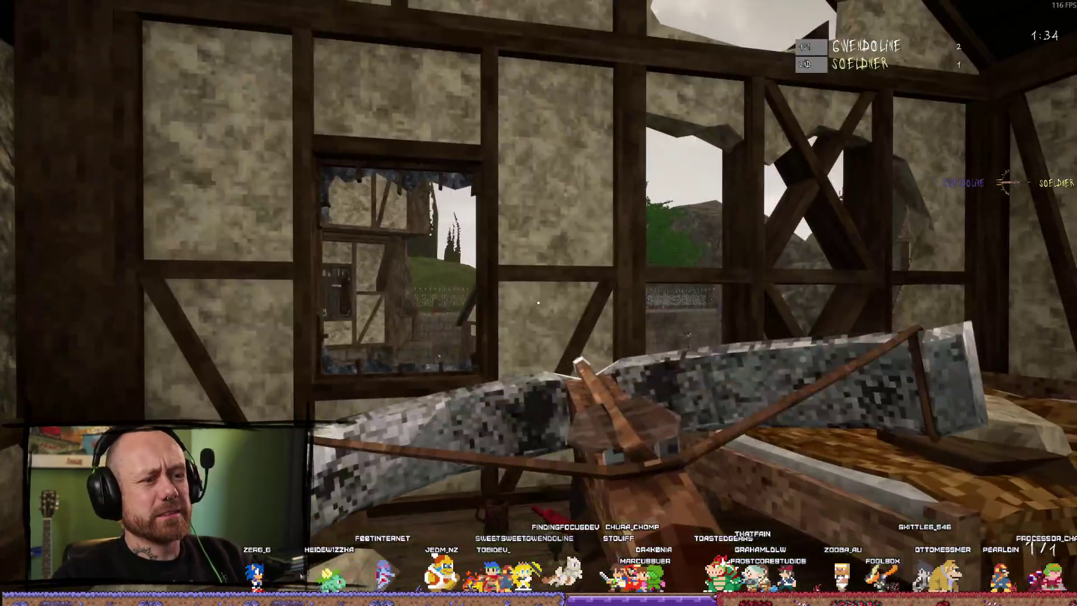
key(w)
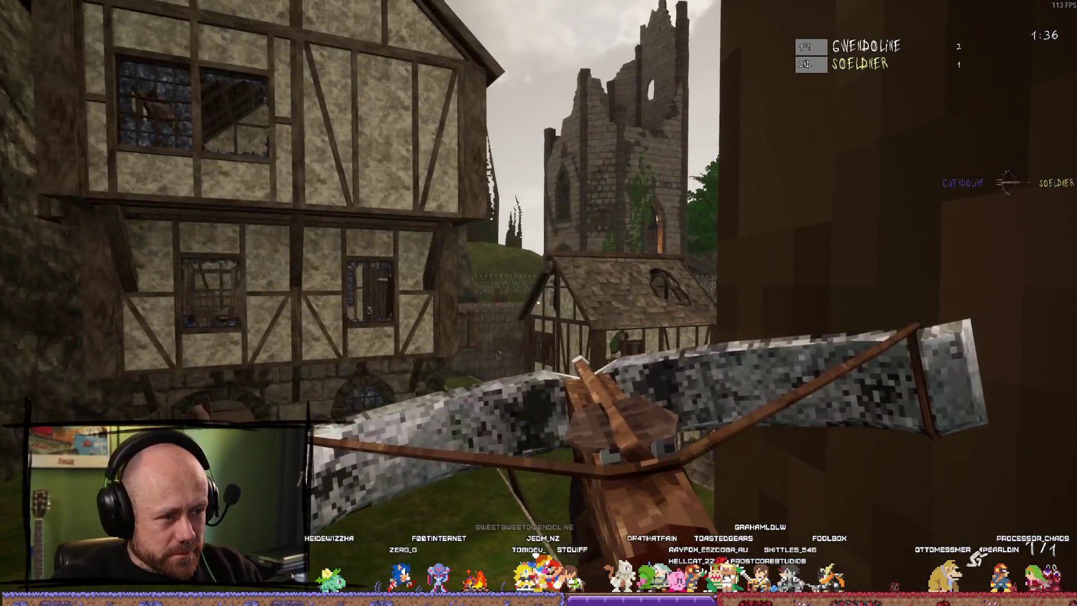
key(w)
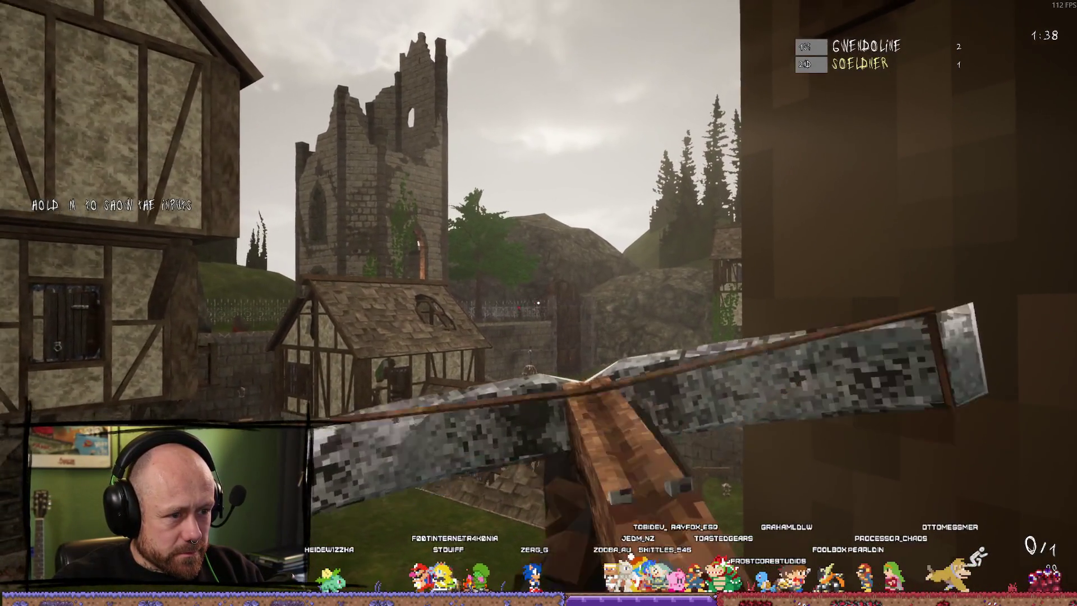
key(w)
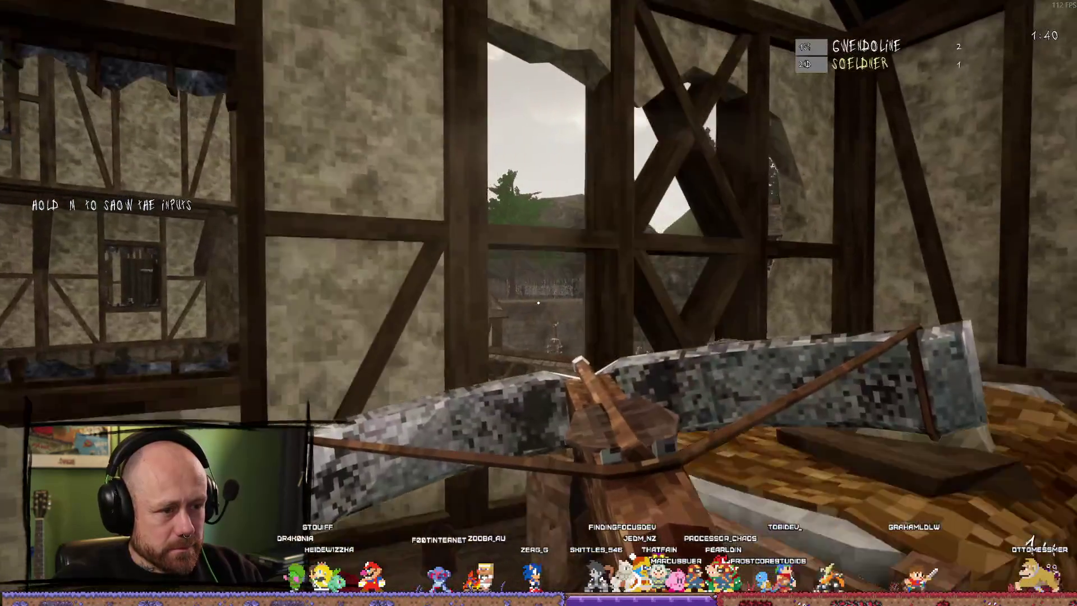
key(d)
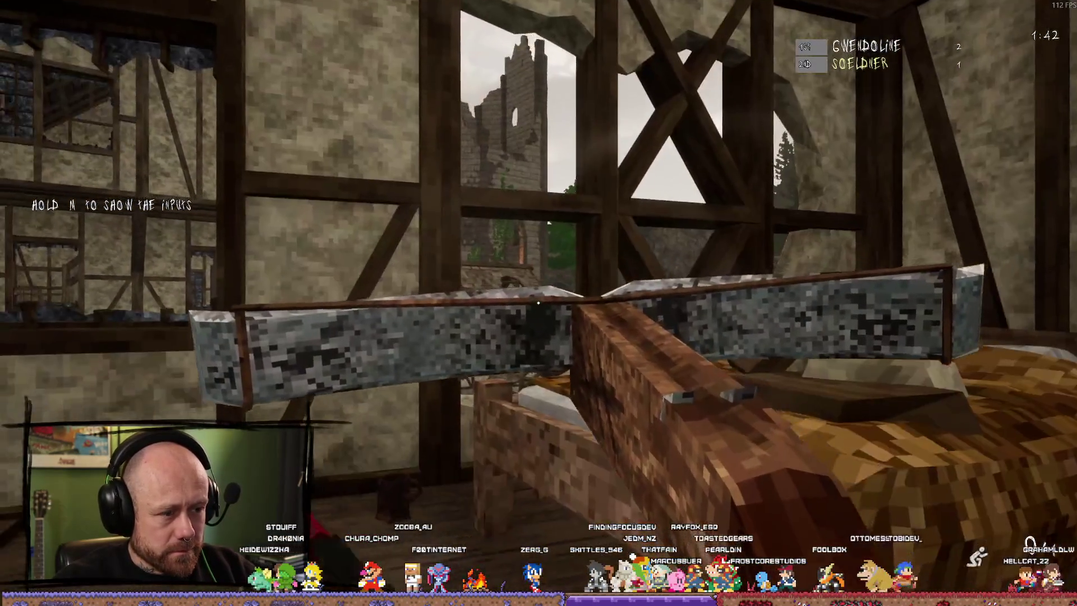
key(d)
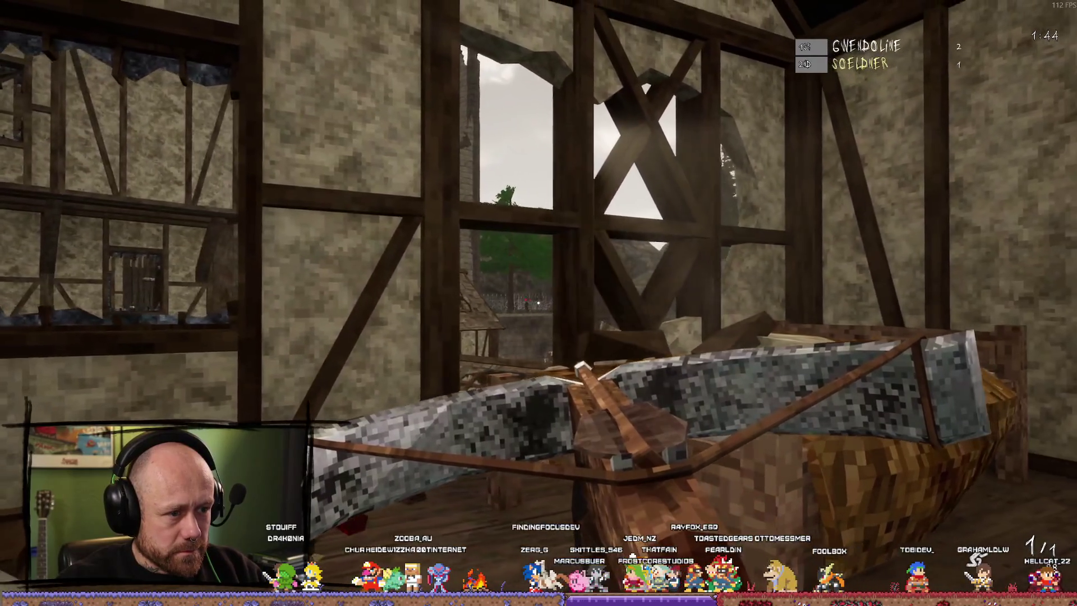
key(d)
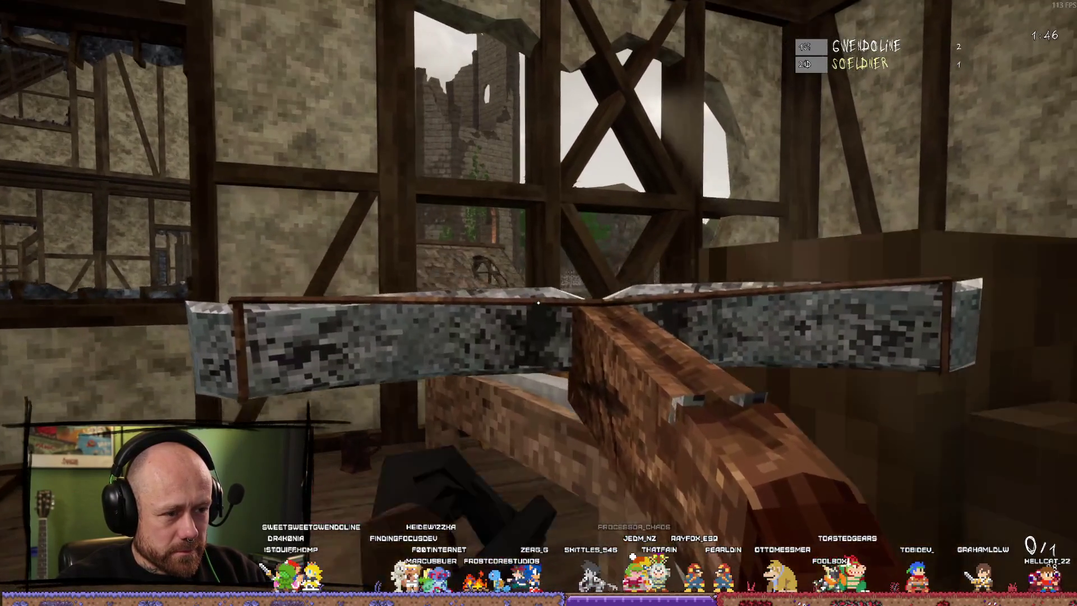
key(a)
key(w)
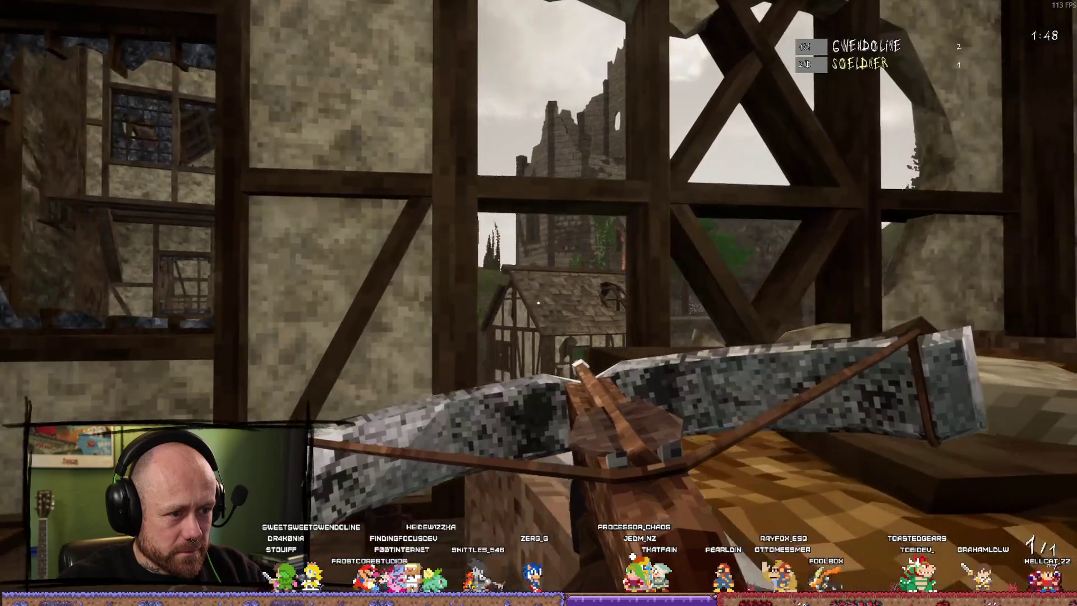
click(539, 303)
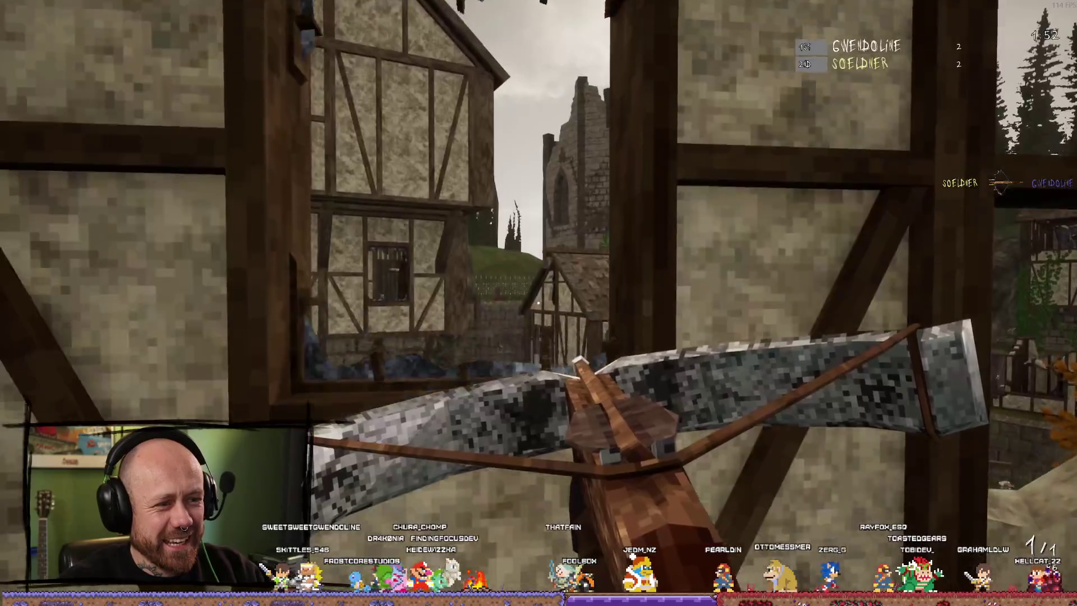
Step: Move out through the courtyard toward the ruined tower, score another kill, and respawn after dying
key(w)
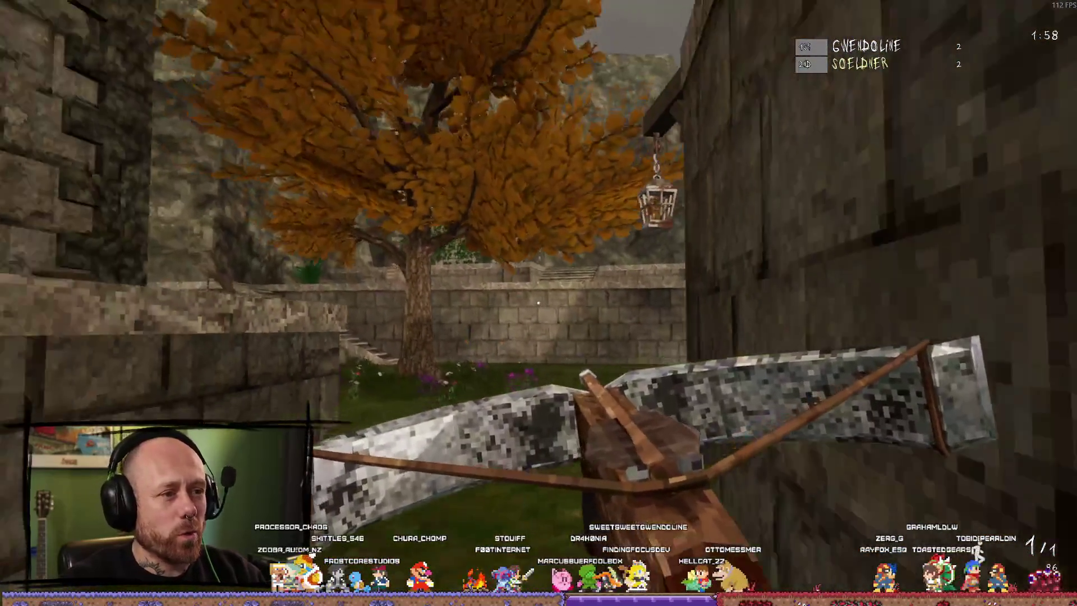
key(w)
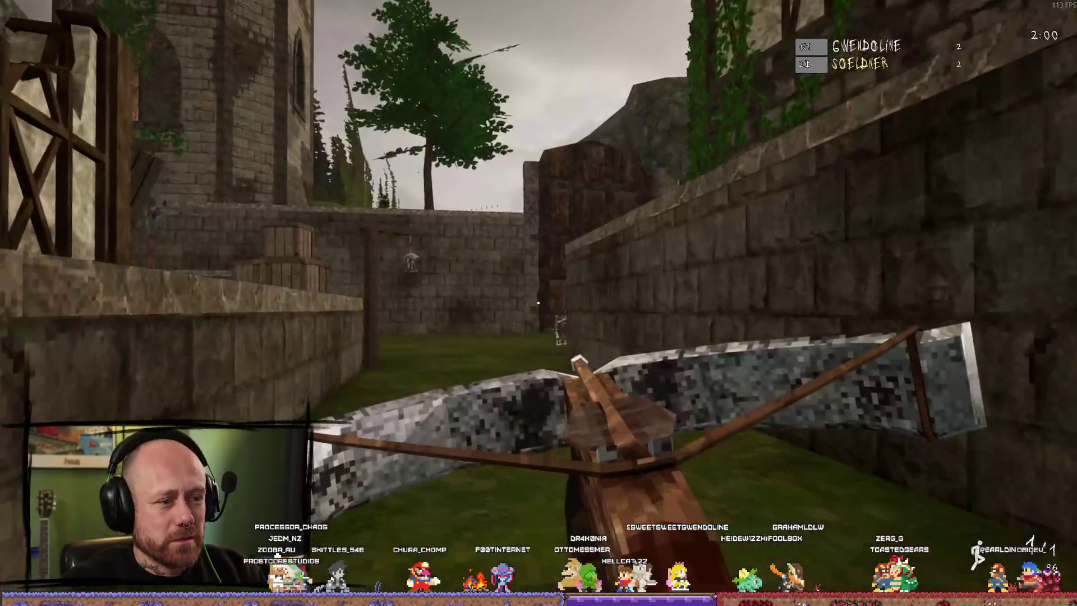
key(w)
key(w)
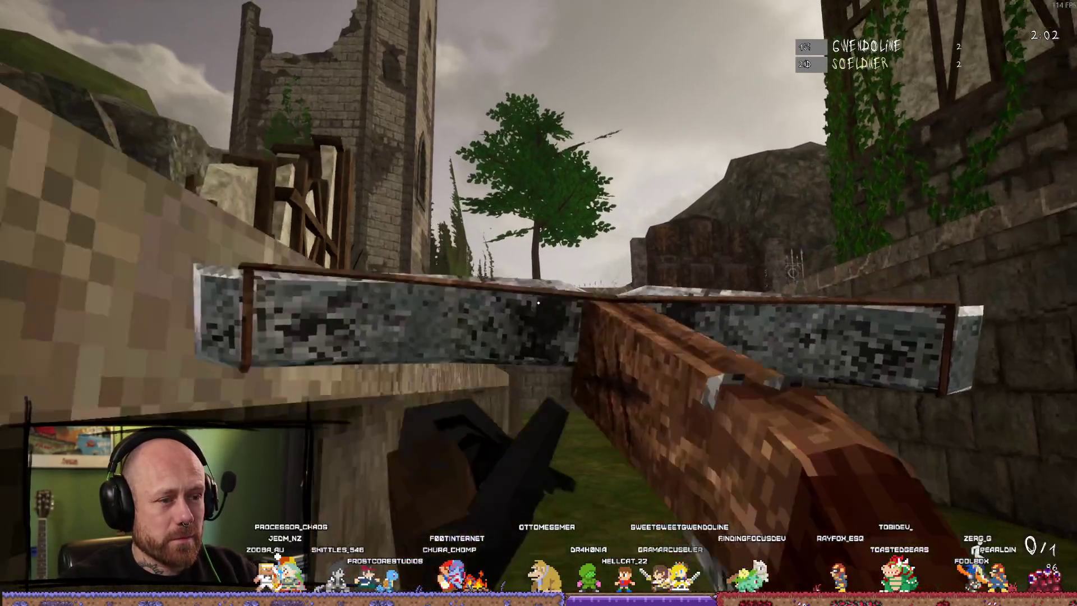
click(538, 303)
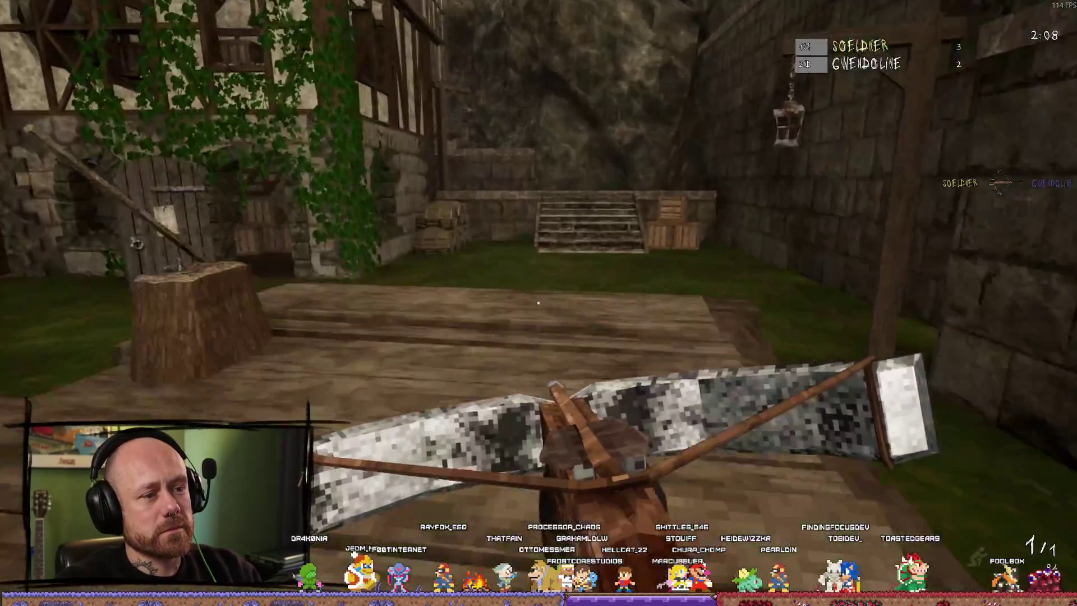
key(w)
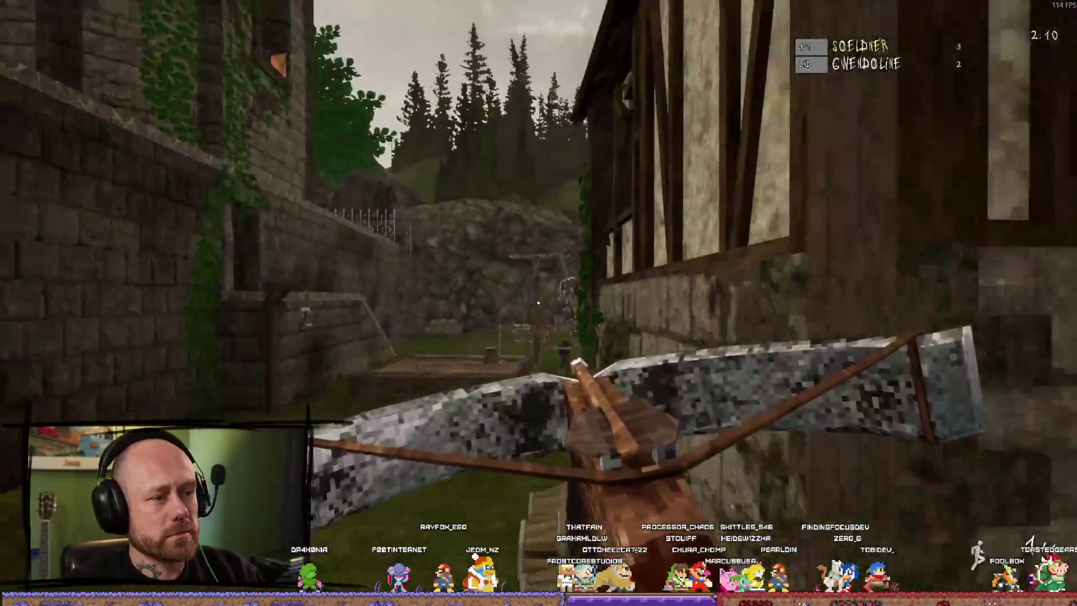
key(w)
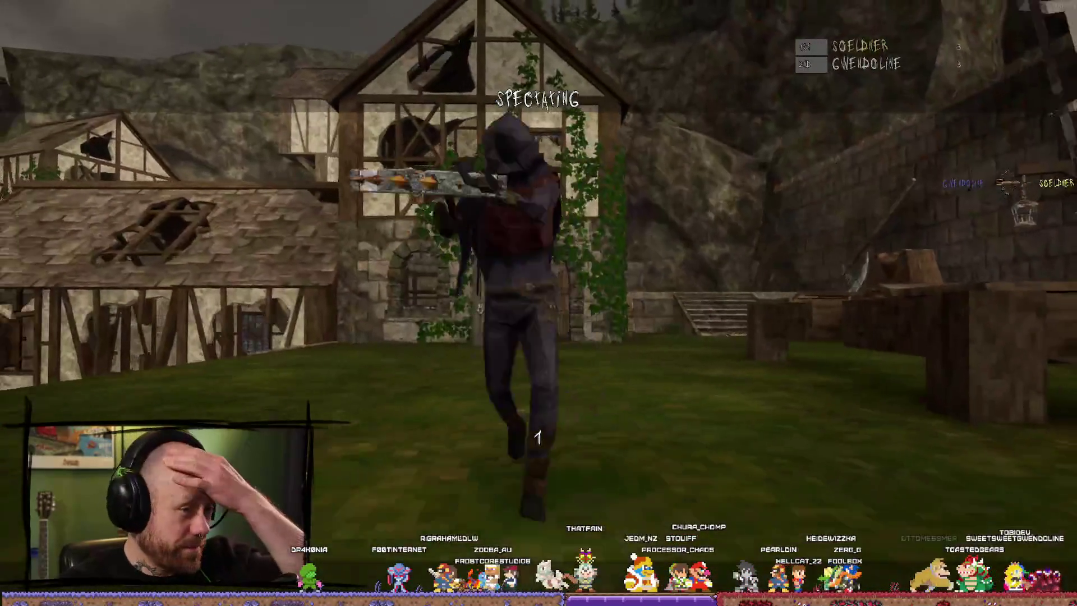
click(538, 303)
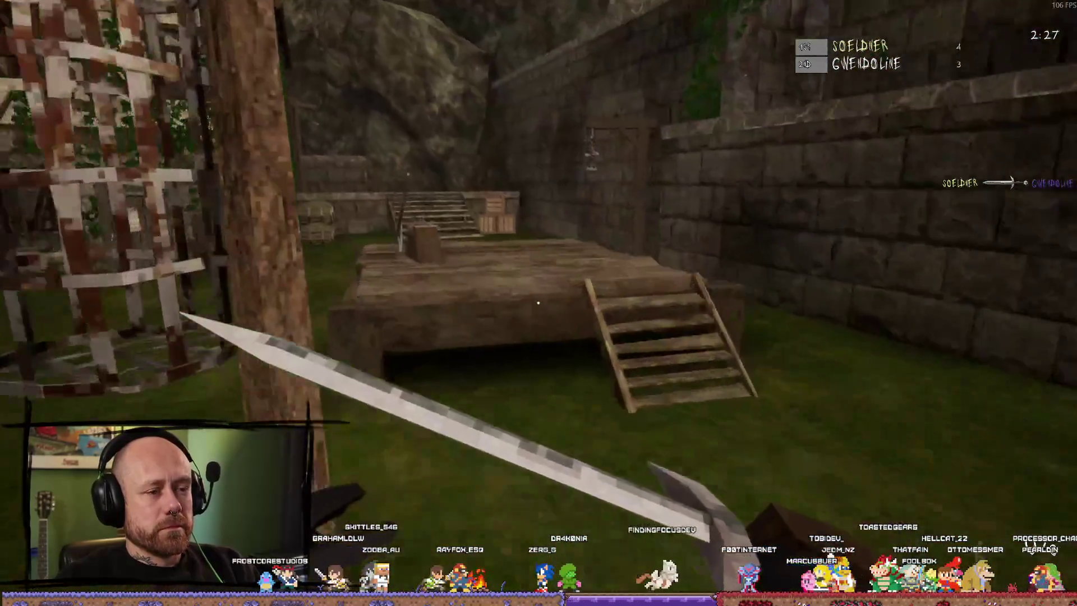
Step: Swap between sword and crossbow, attack the enemy, and respawn inside the timber building
key(2)
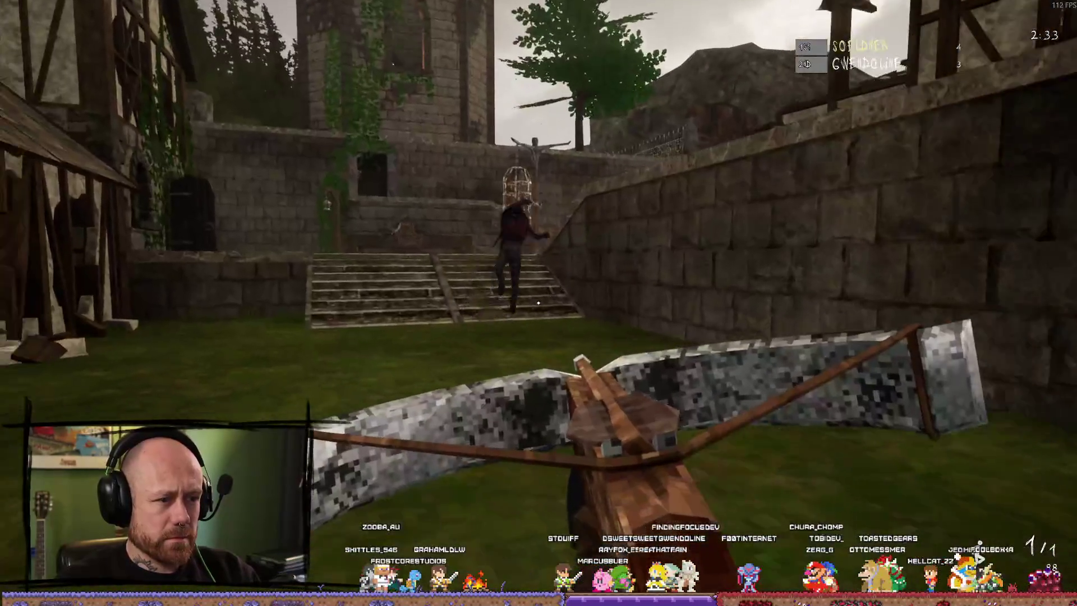
key(1)
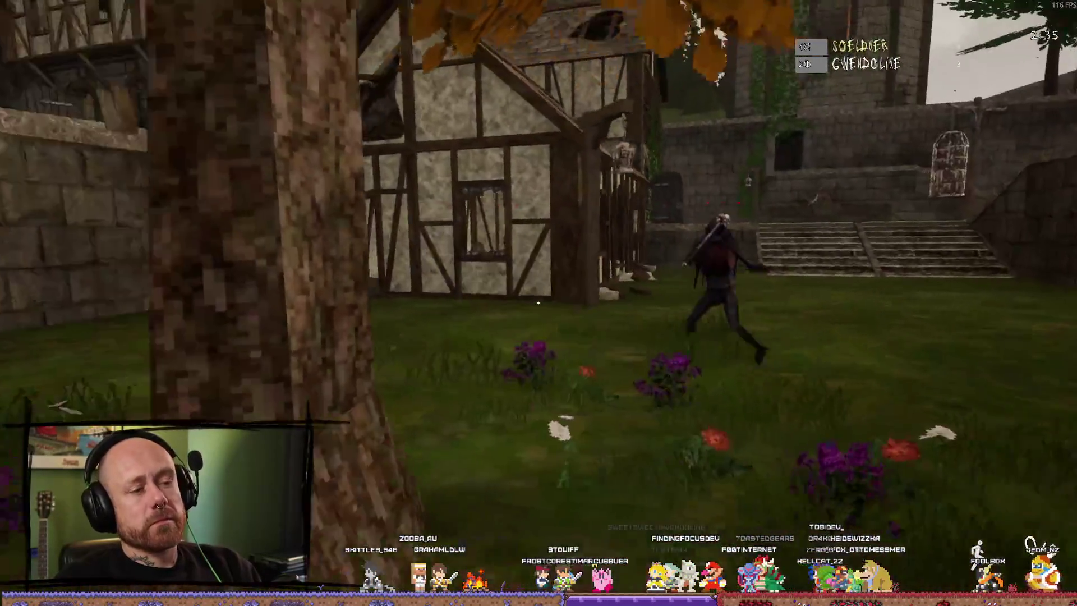
click(539, 303)
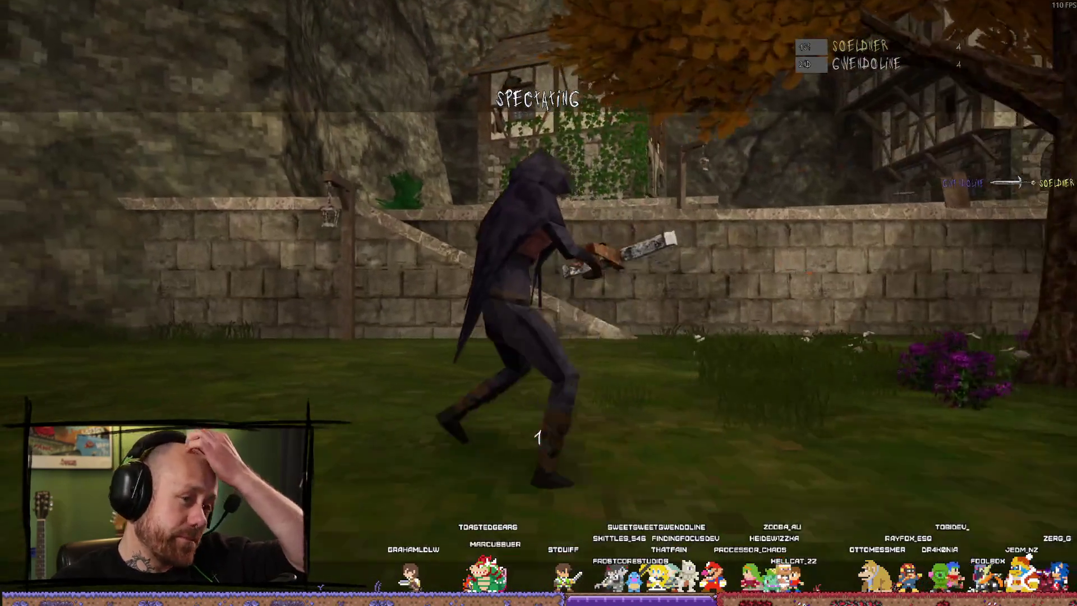
click(539, 303)
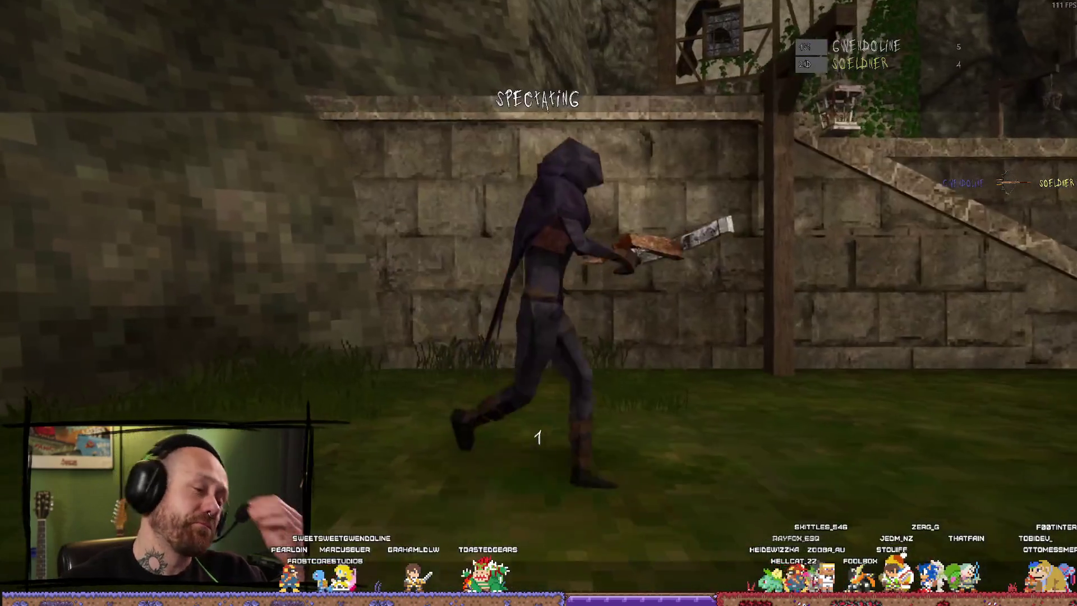
click(539, 303)
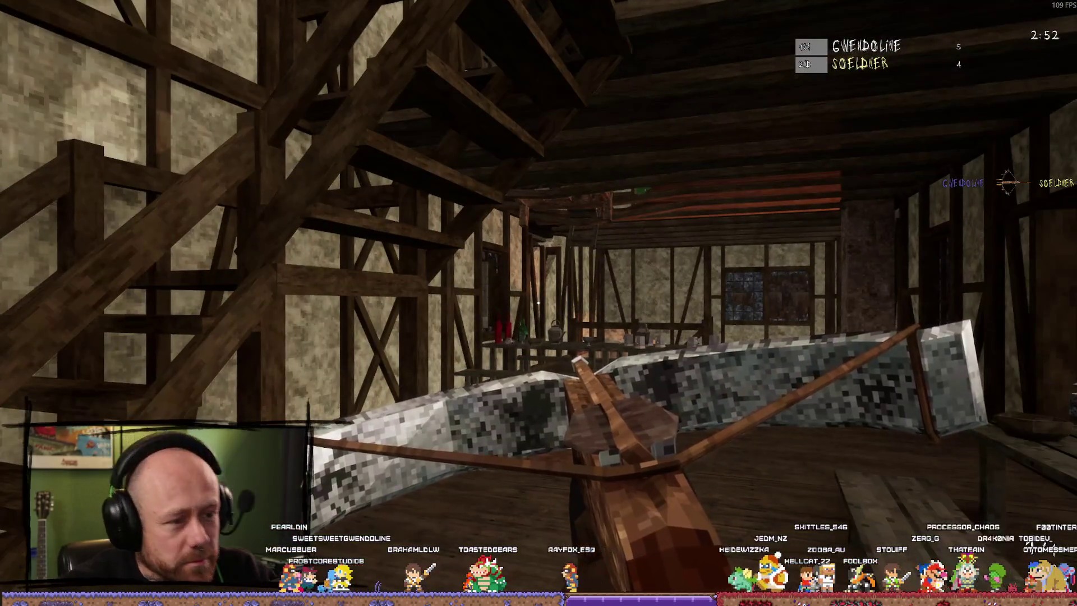
Step: Climb out the window, cross the grass courtyard to the stone wall and attack the hooded enemy
key(w)
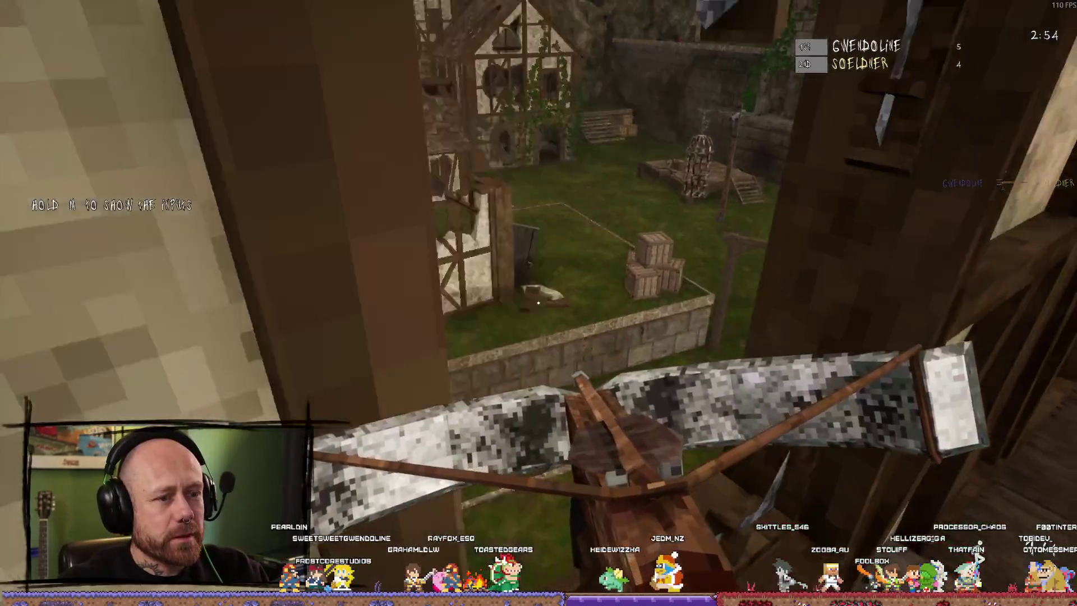
key(w)
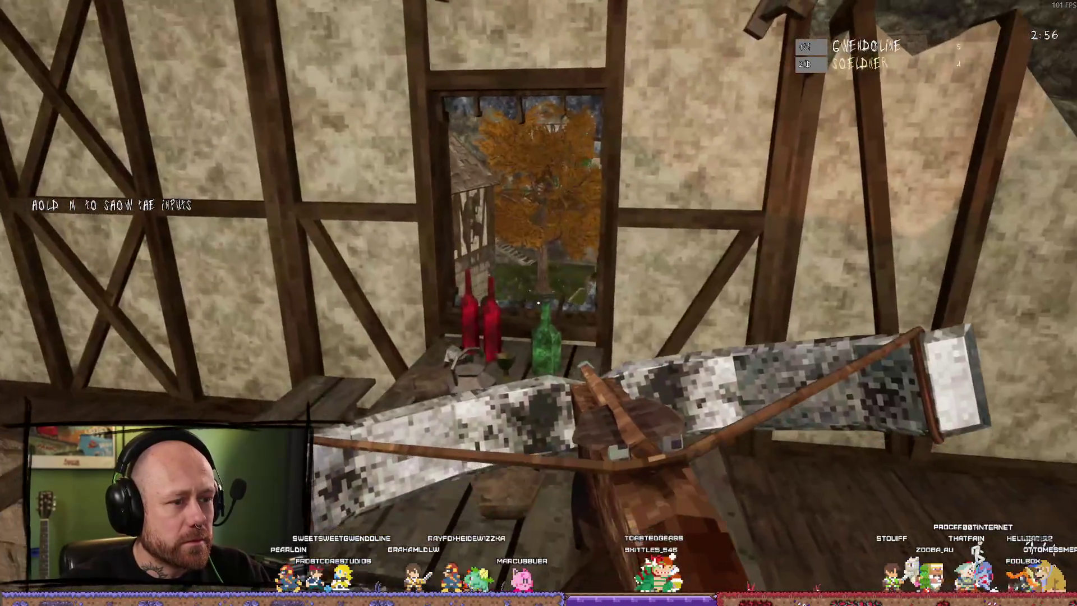
key(w)
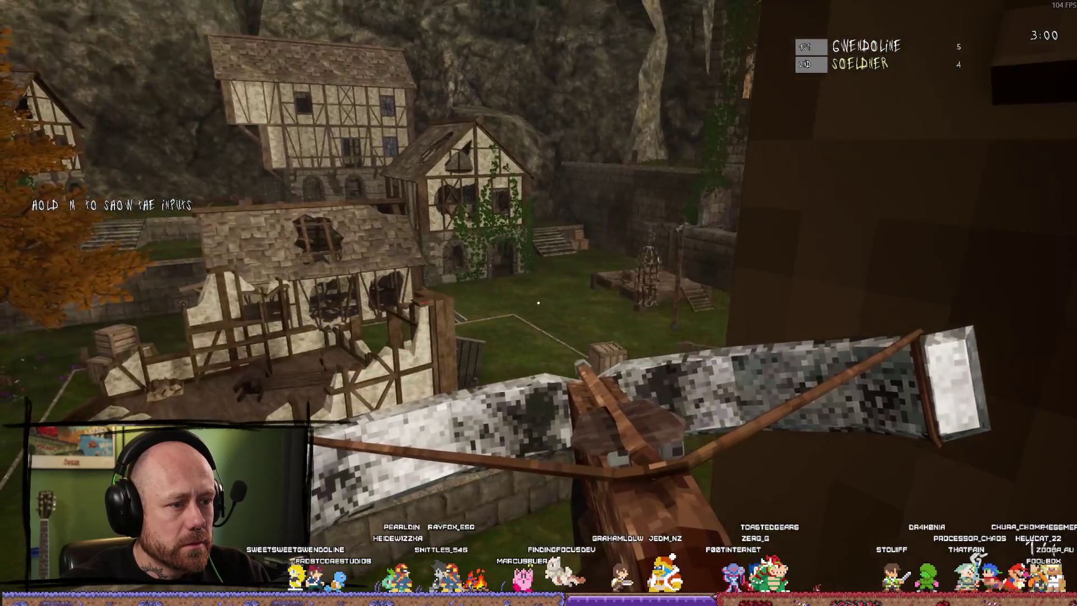
key(w)
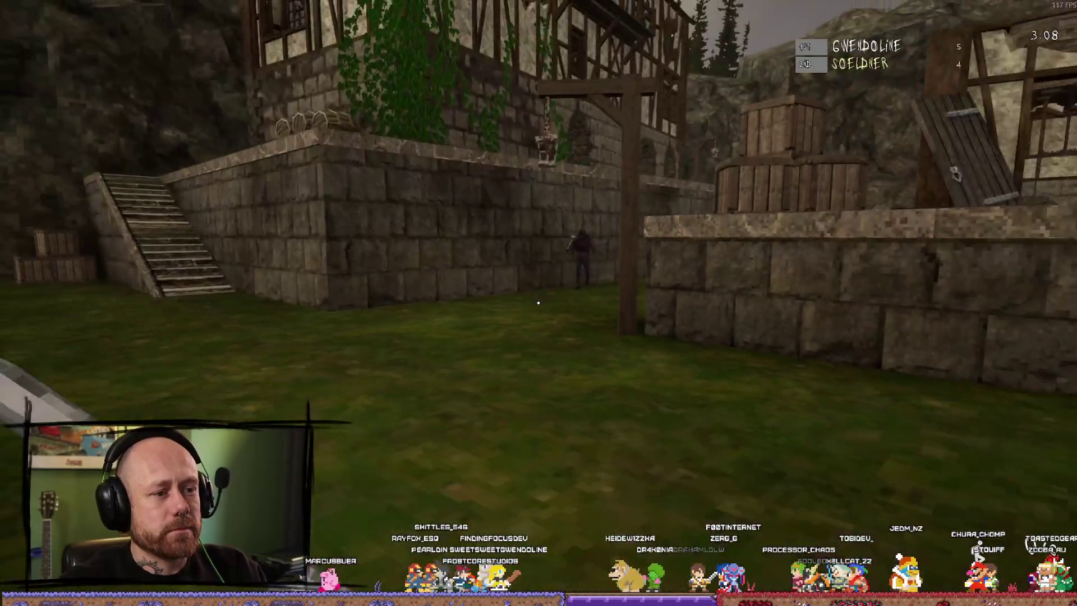
key(w)
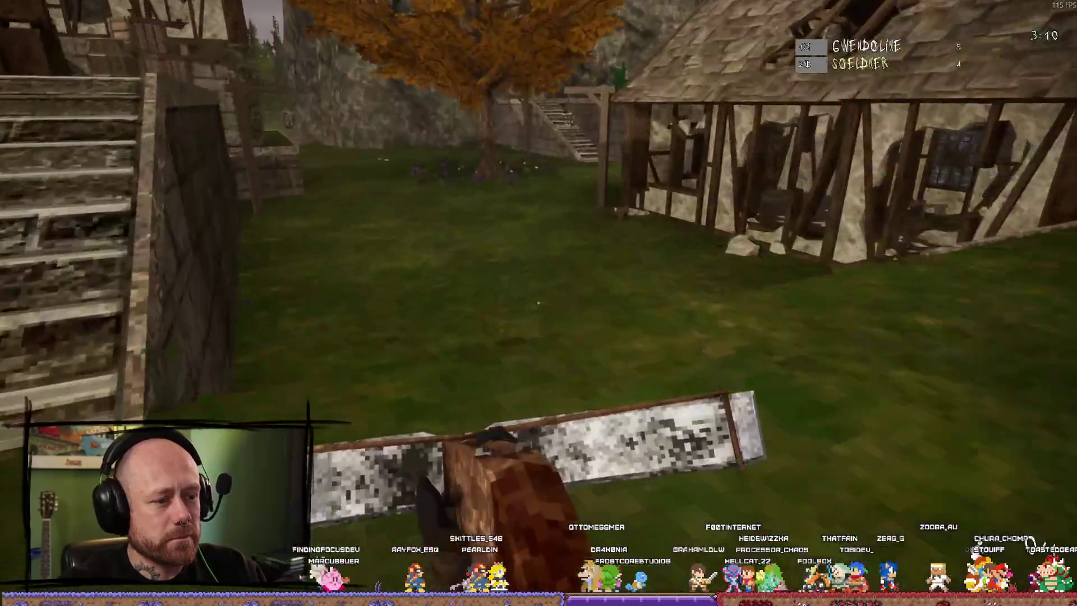
key(w)
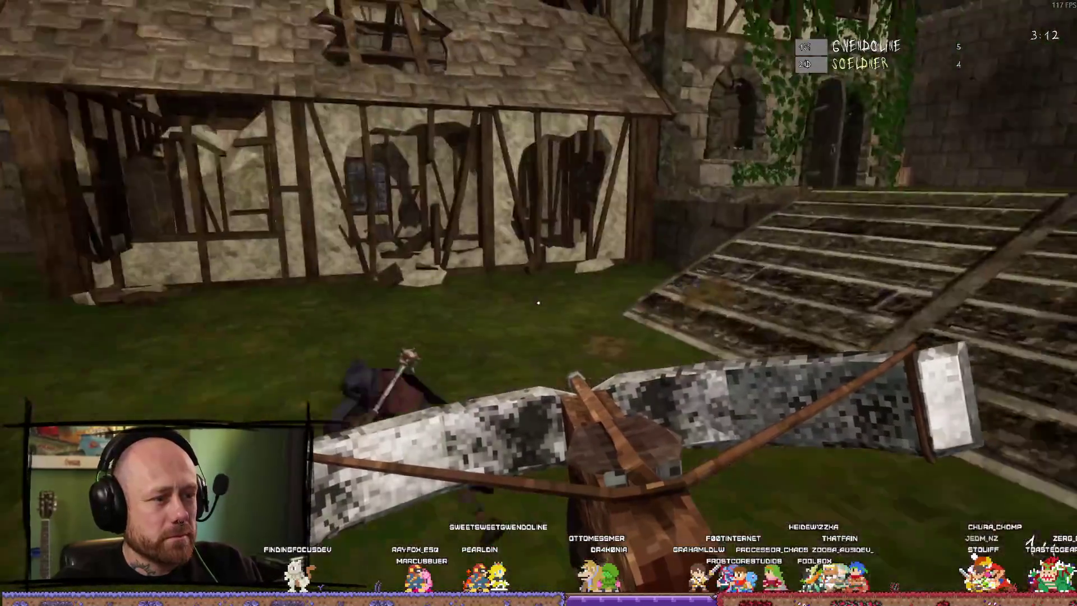
click(539, 303)
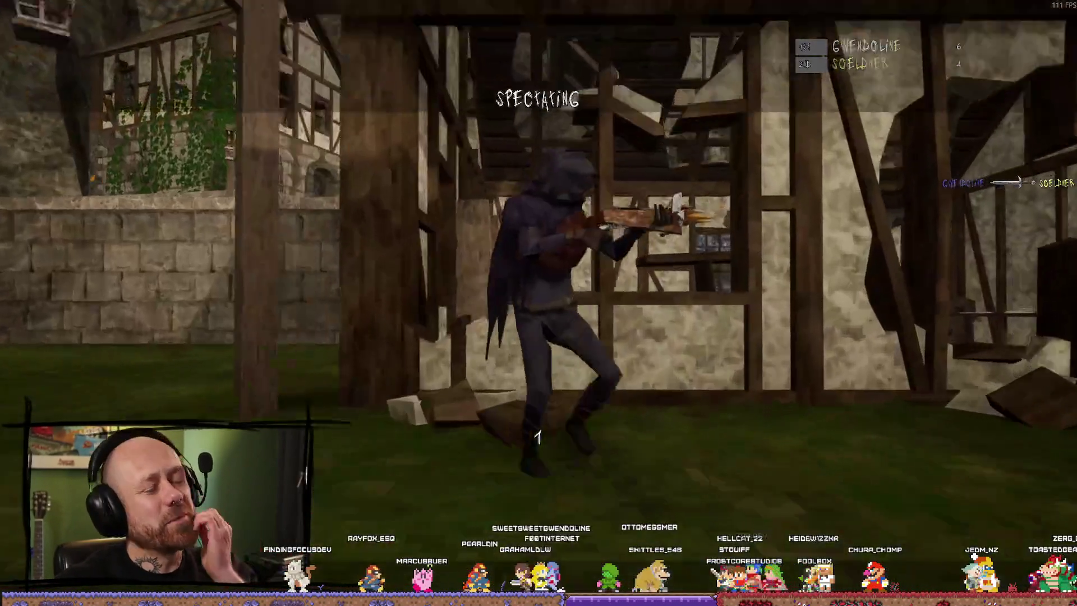
Step: Respawn with the crossbow and shoot the enemy from the spot above the village
click(539, 304)
key(w)
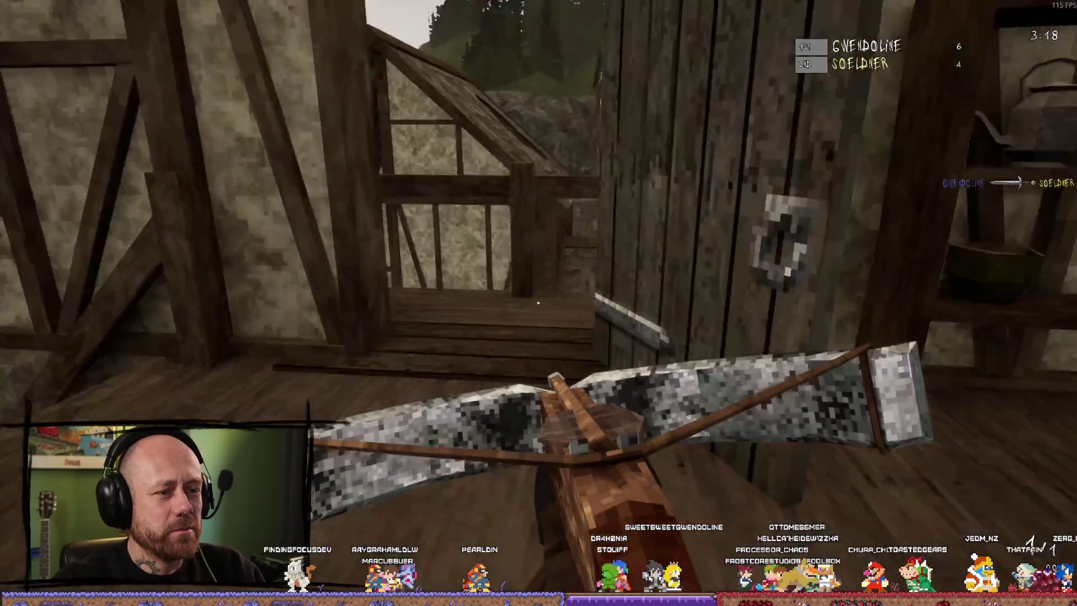
click(539, 303)
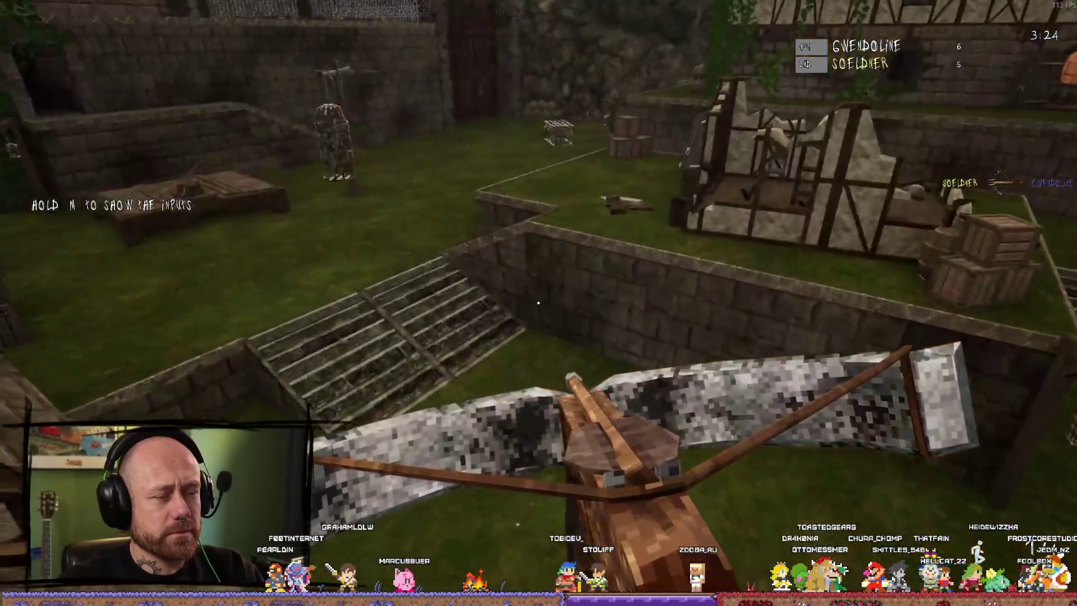
Step: Head down the stairs through the courtyard and timber house, out its window and back toward the village
key(w)
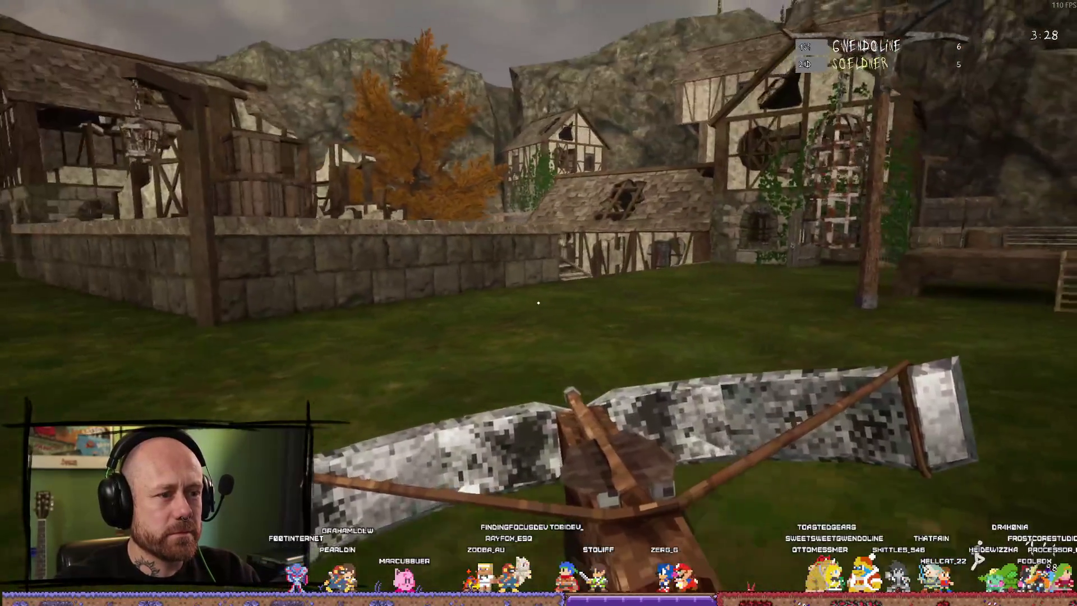
key(w)
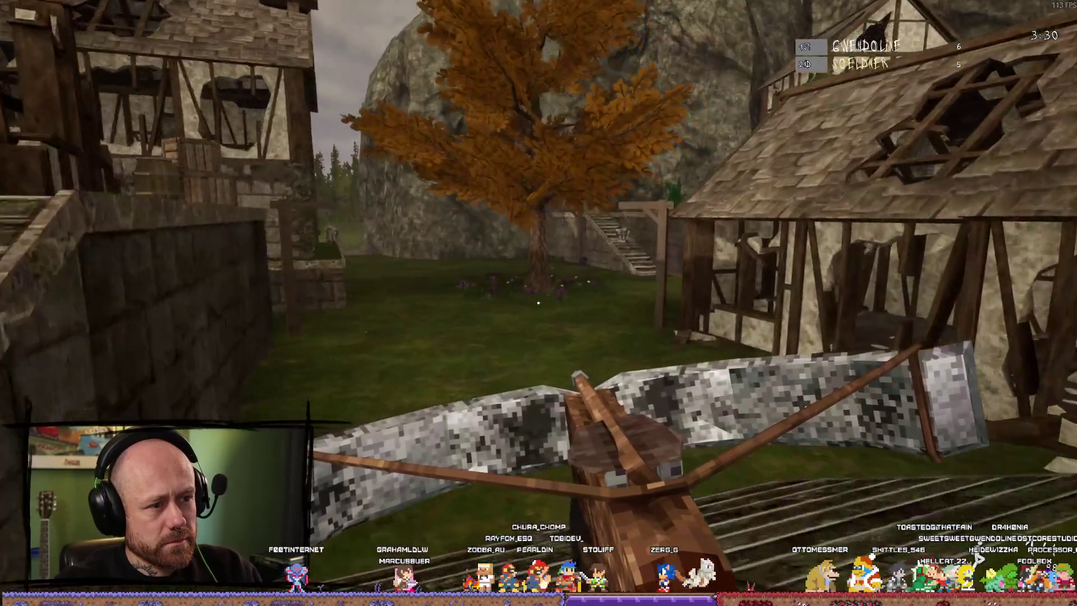
key(w)
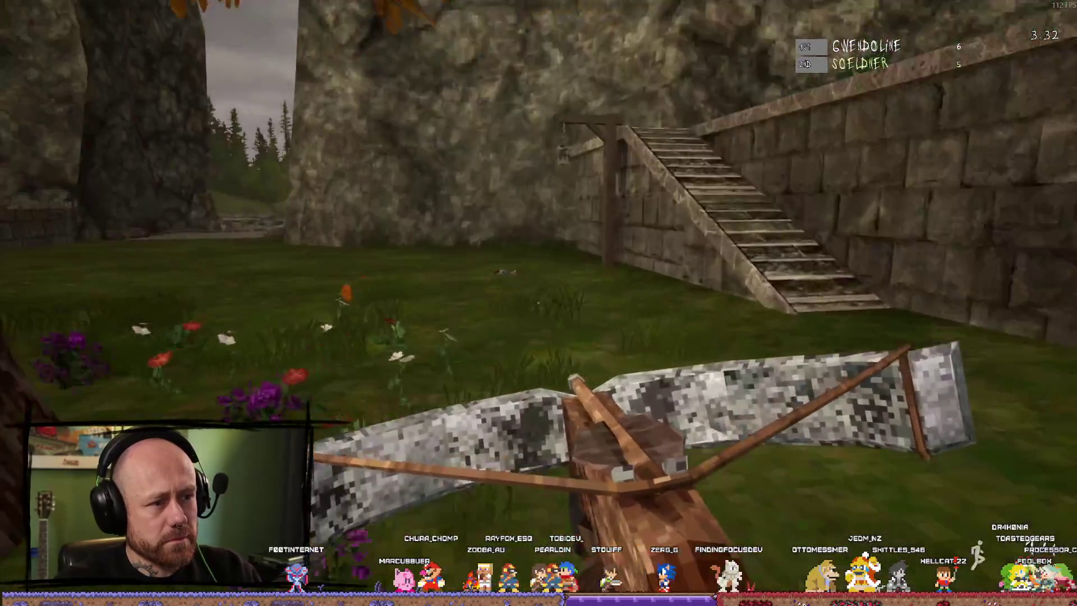
key(w)
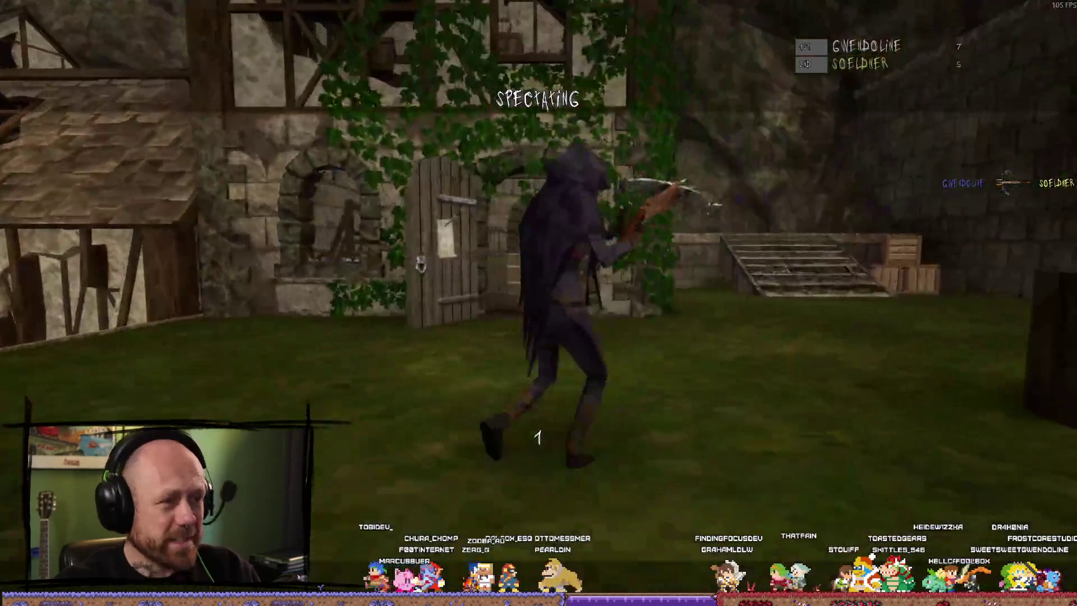
key(w)
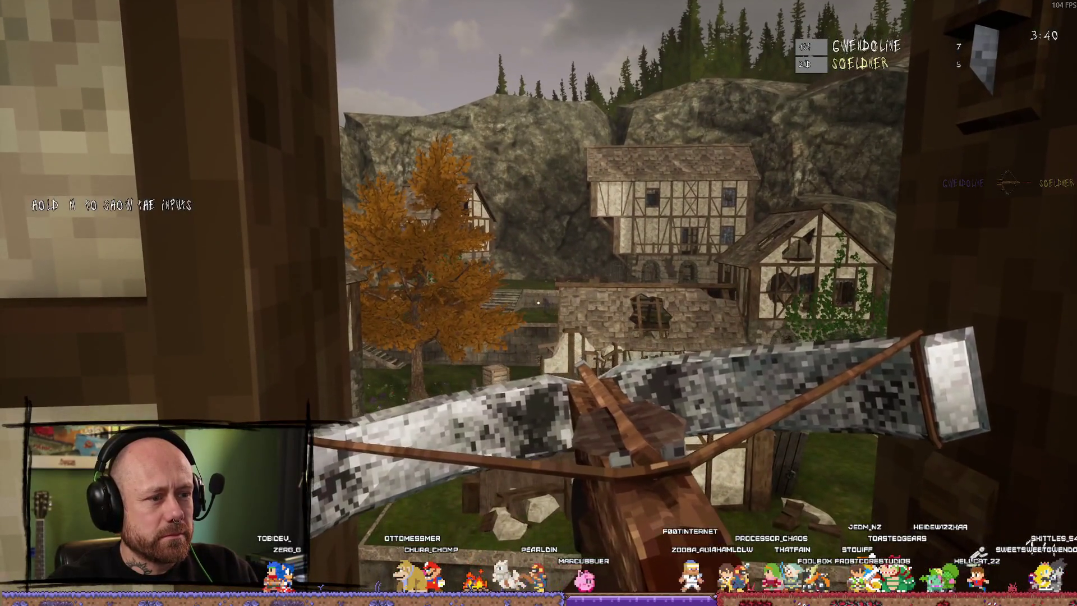
key(w)
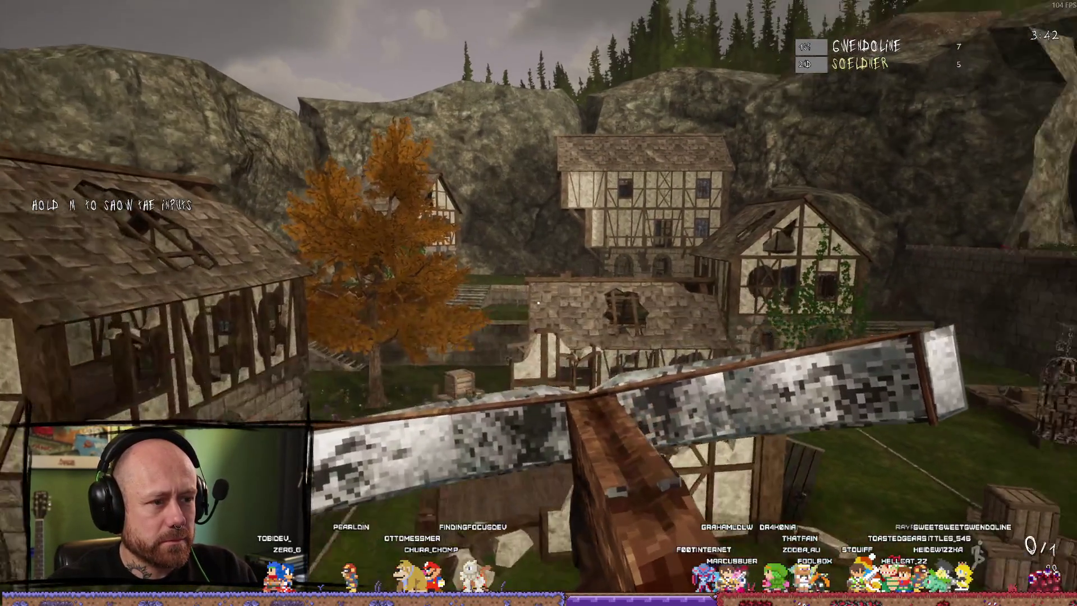
key(w)
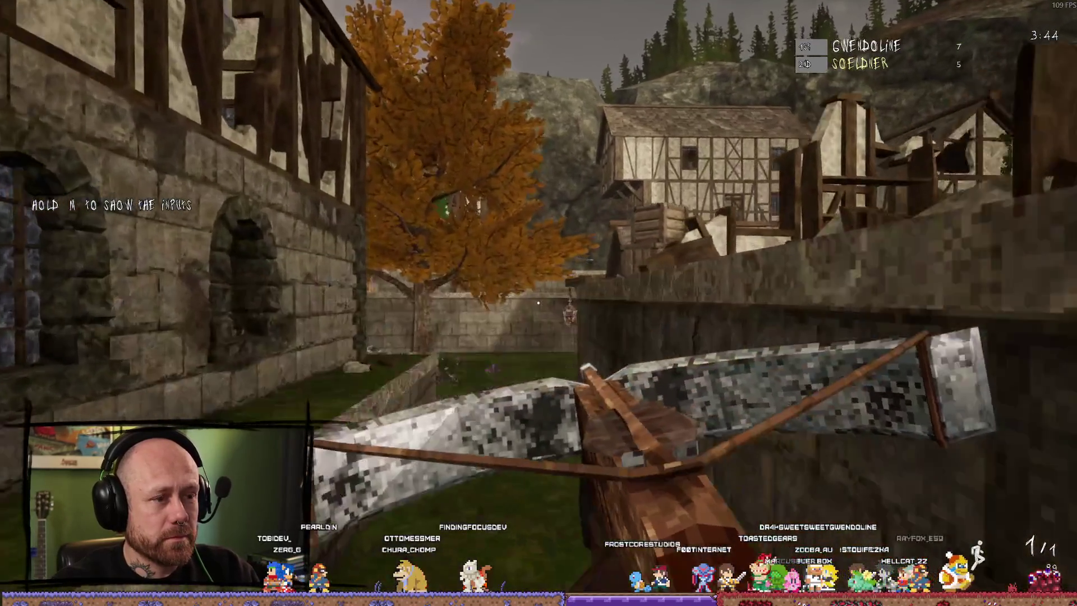
key(w)
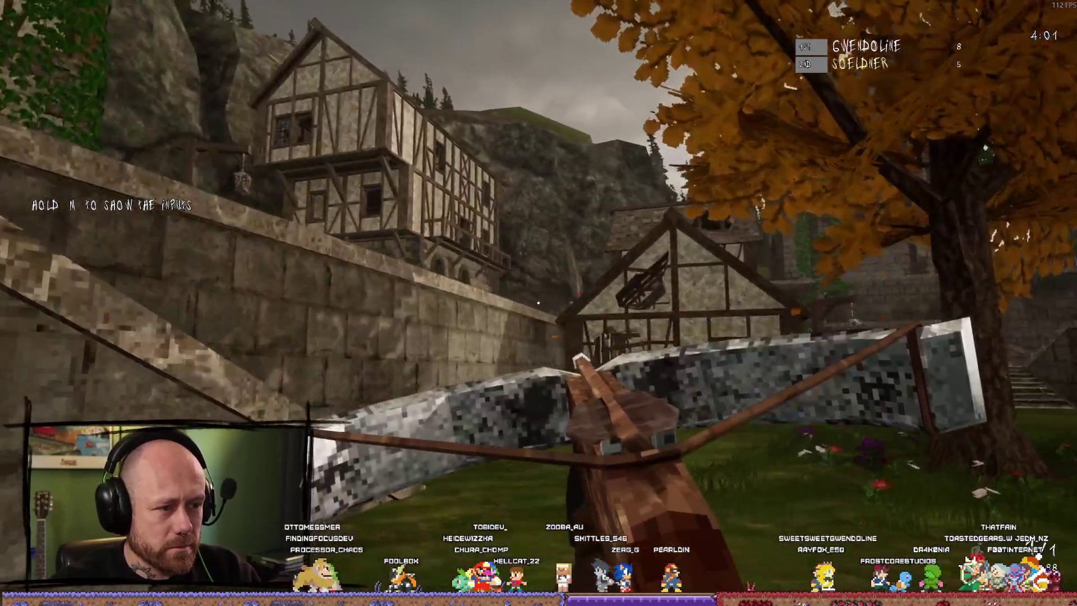
Step: Fire the crossbow at the opponent for the sixth kill
click(538, 303)
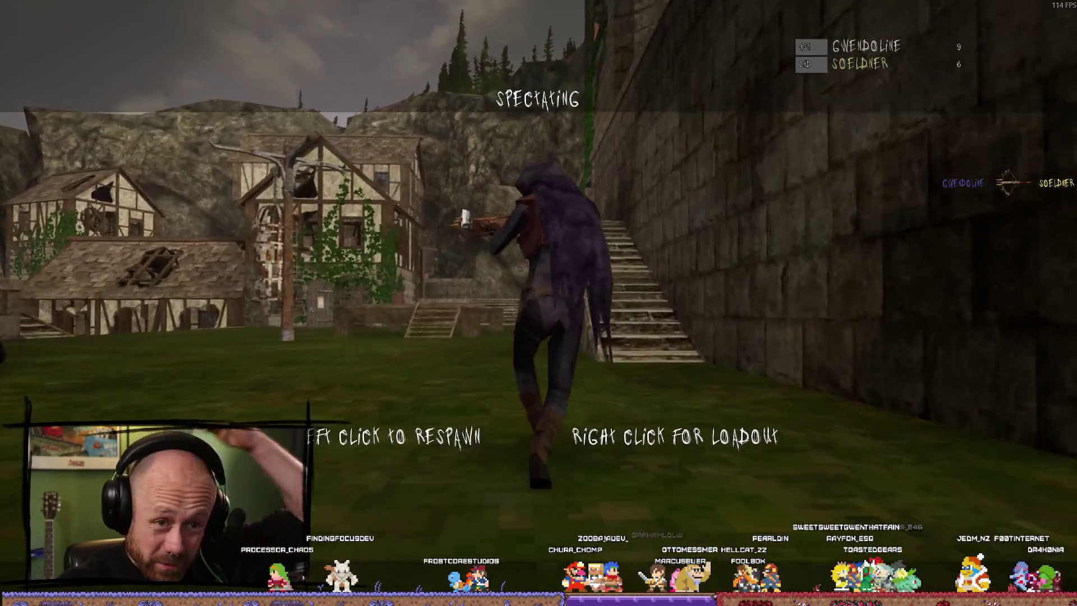
Step: Respawn holding the crossbow to rejoin the fight near the cage
click(539, 303)
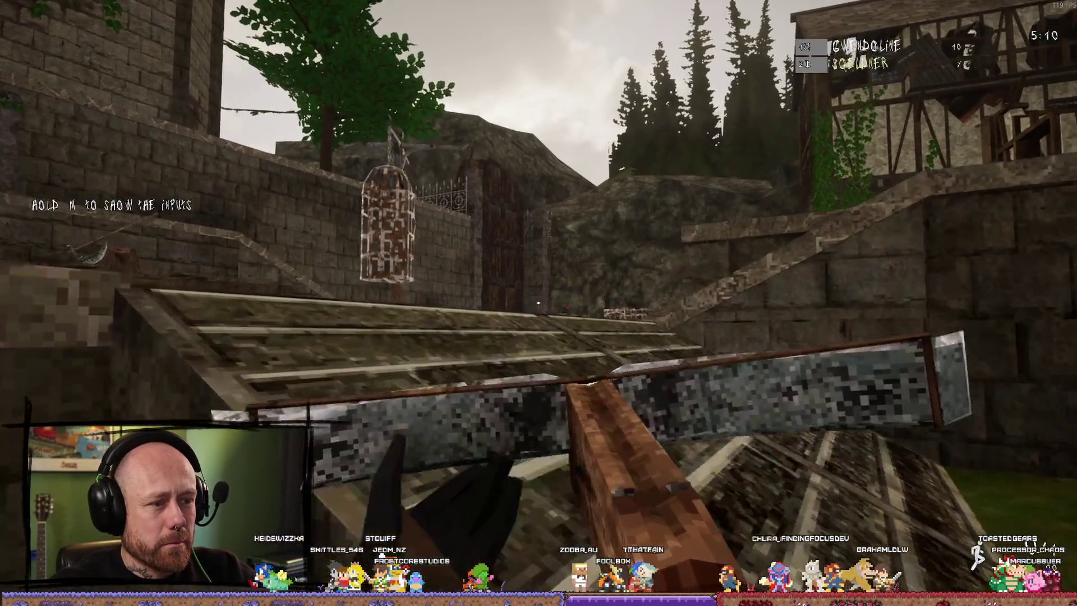
Step: Move past the cage and courtyard ledges to the stone wall and aim the crossbow
key(w)
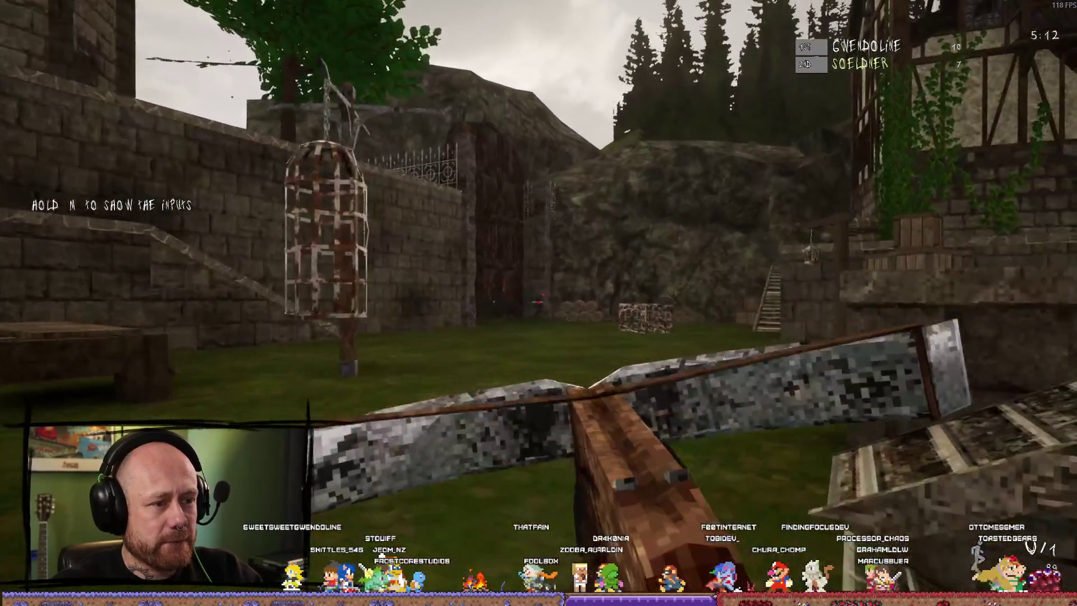
key(w)
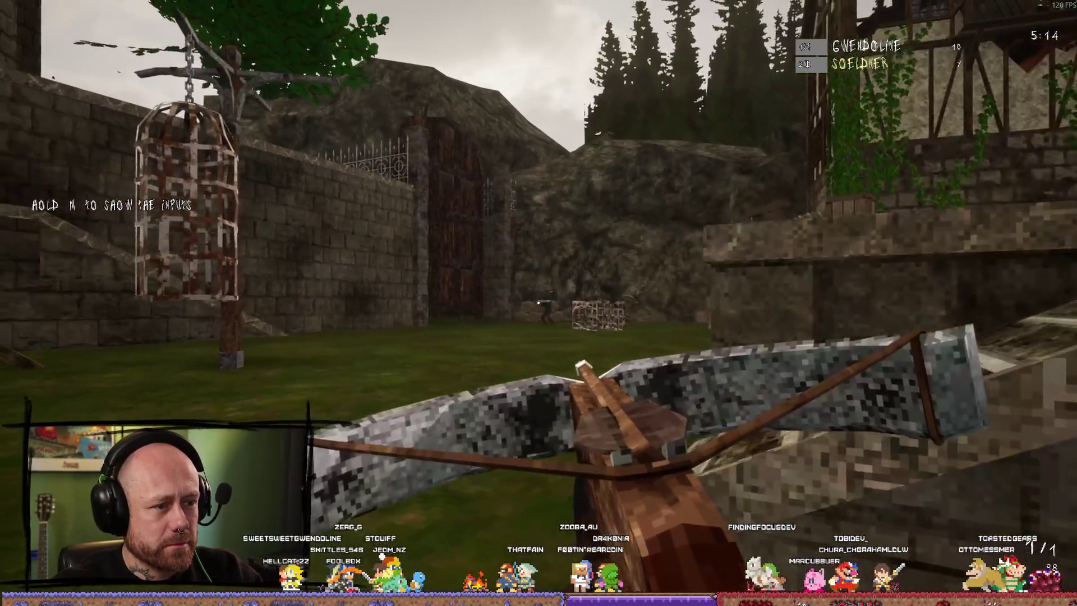
key(w)
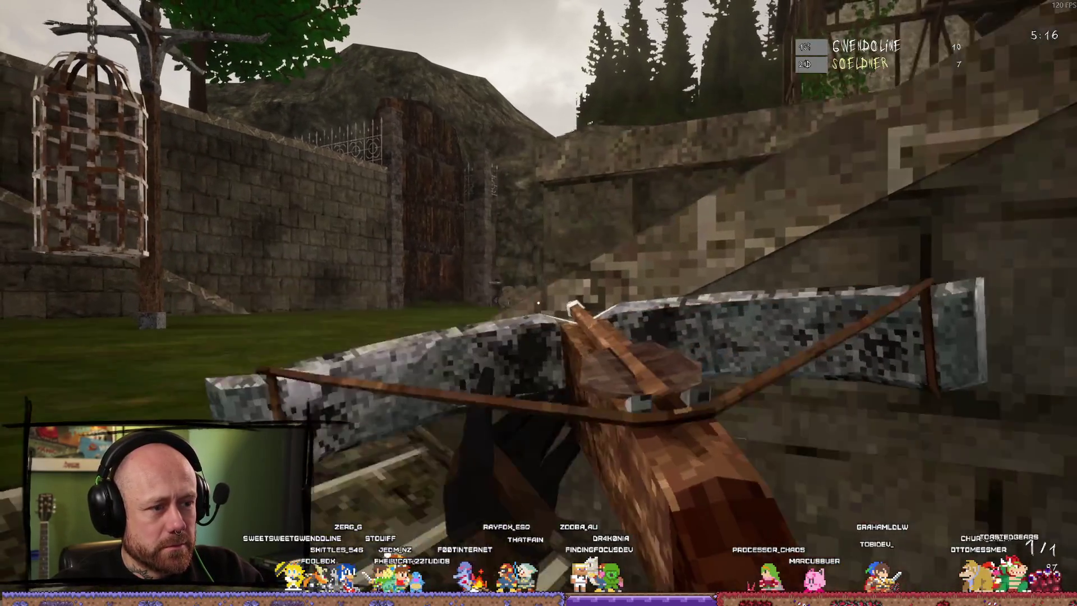
key(w)
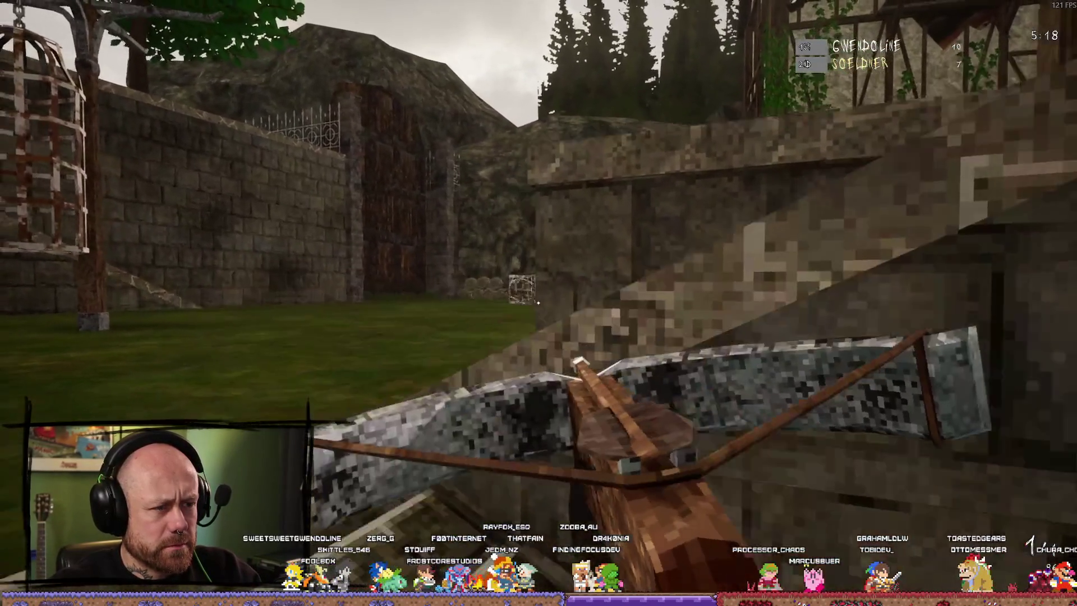
key(s)
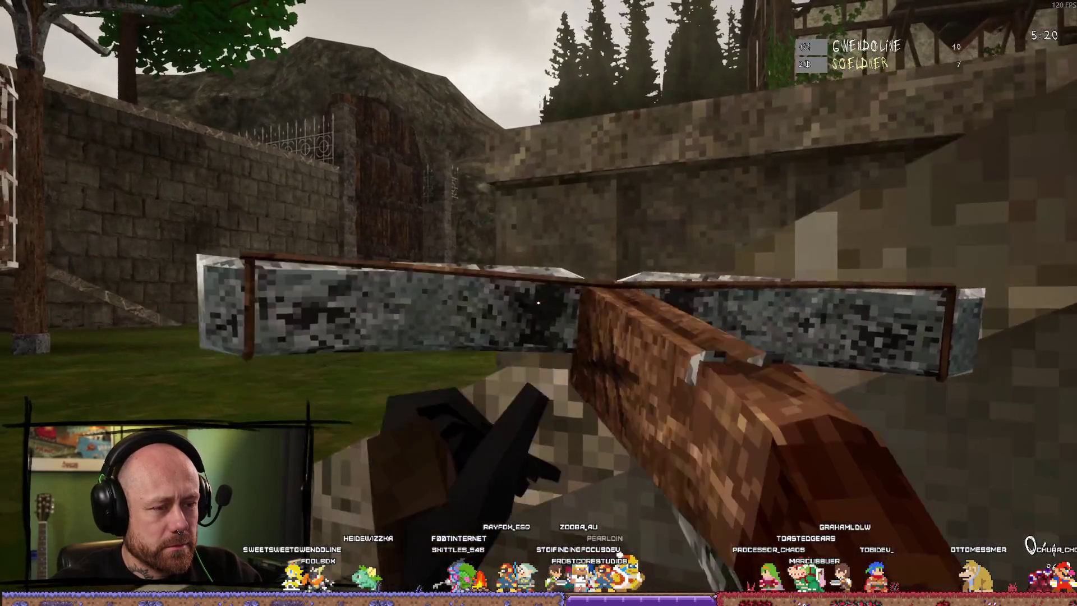
key(w)
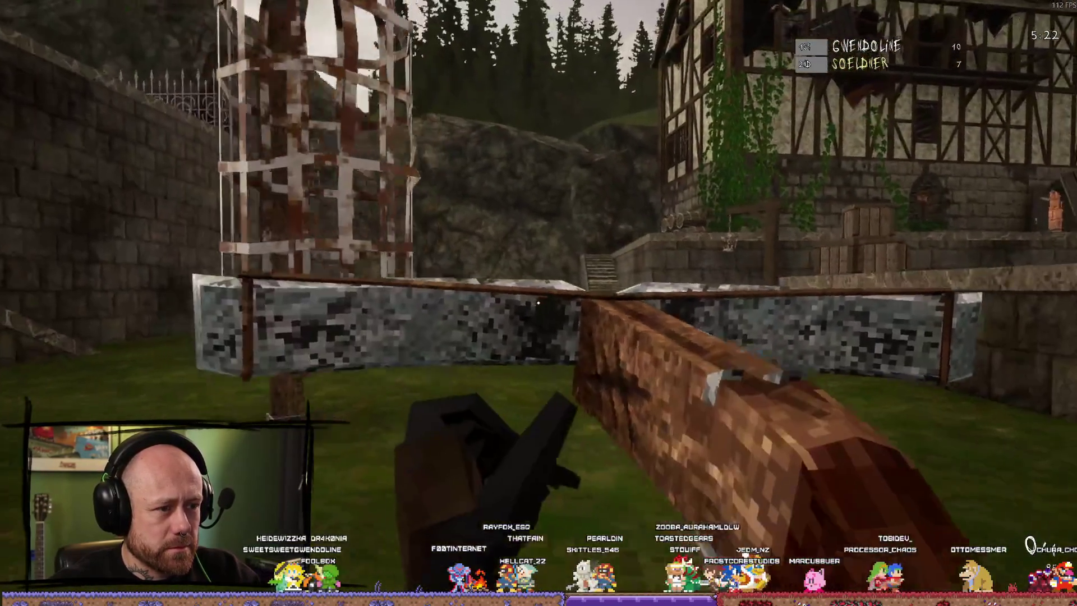
key(w)
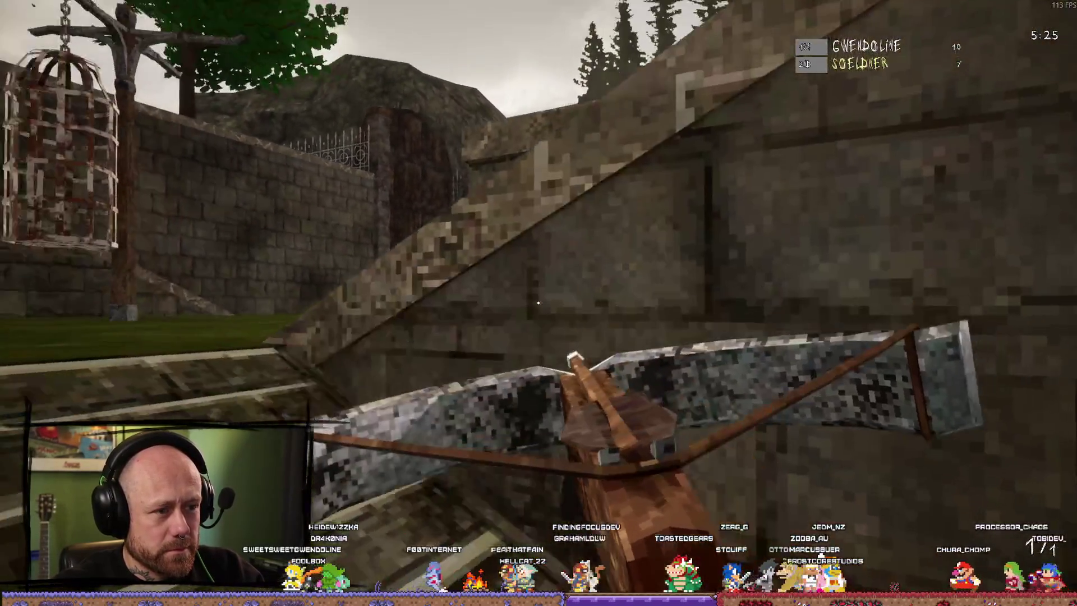
key(w)
right_click(539, 303)
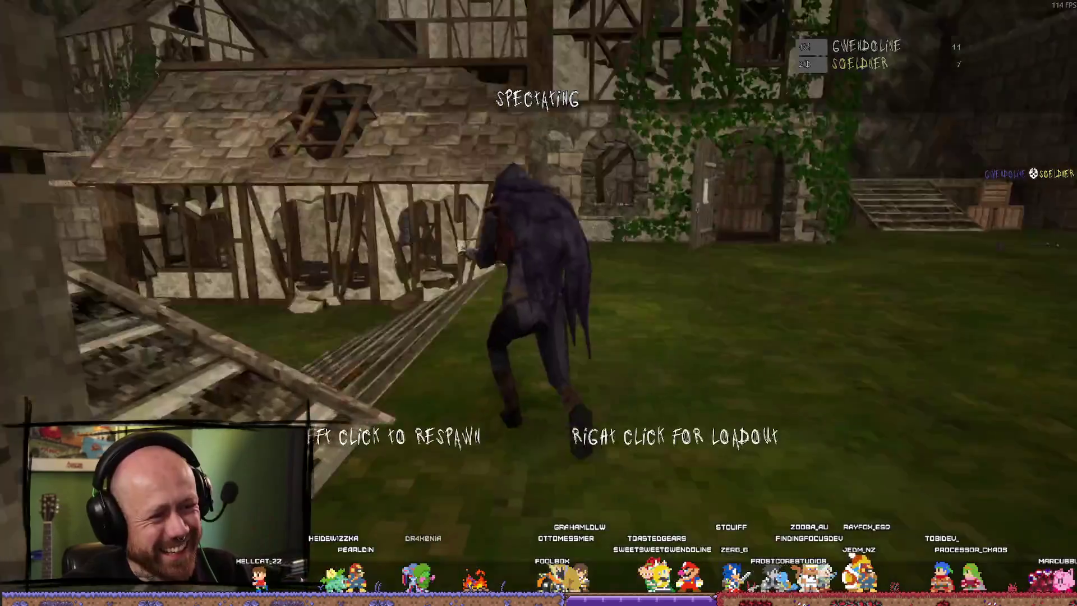
Step: Respawn, run into the canyon, then leave the game and bring the Blender window forward
click(538, 303)
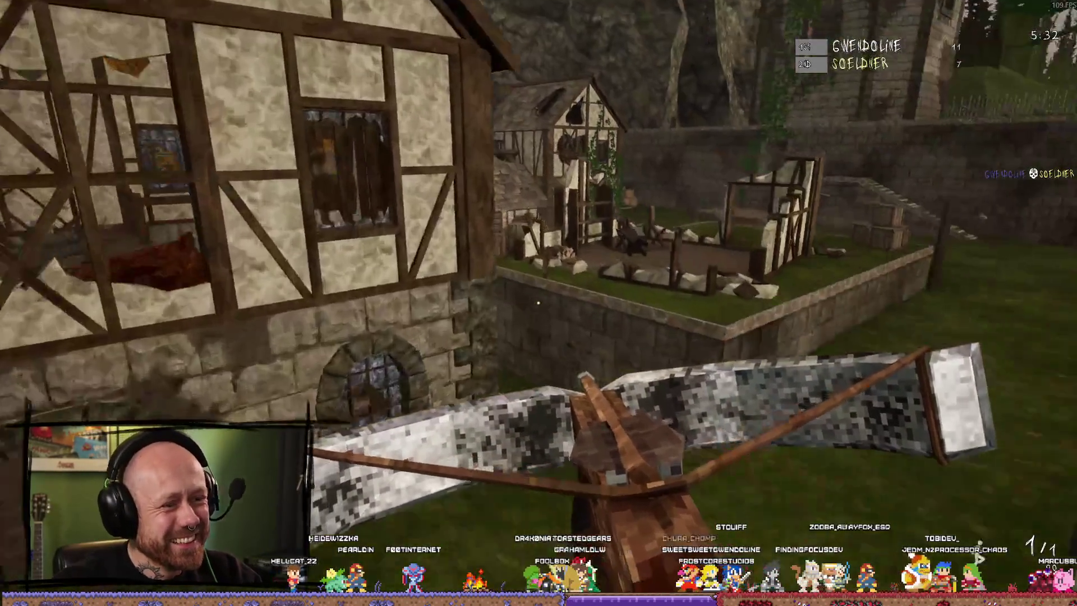
key(w)
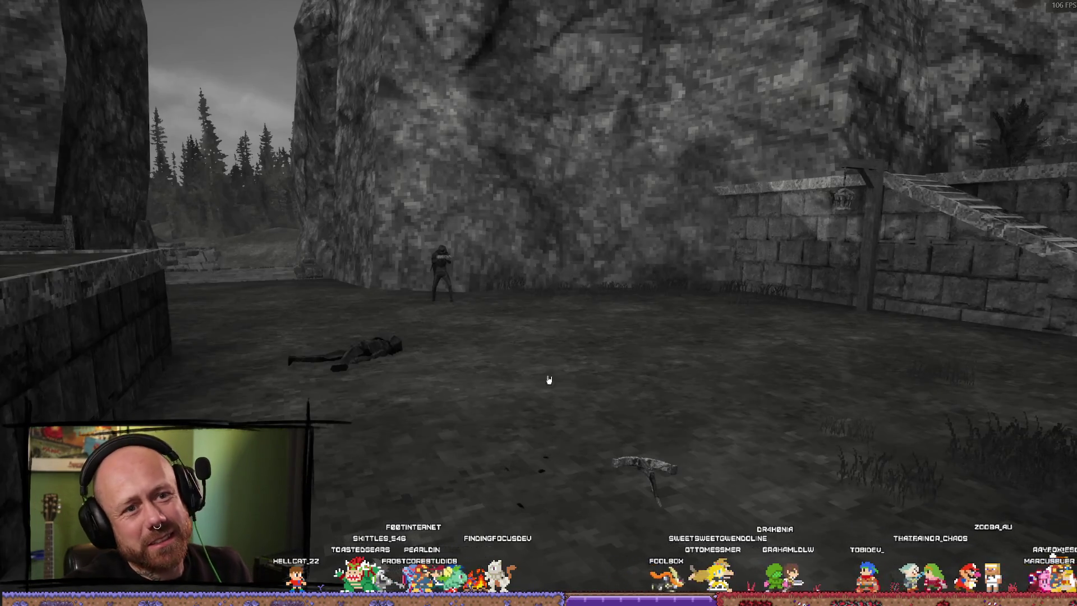
key(alt+Tab)
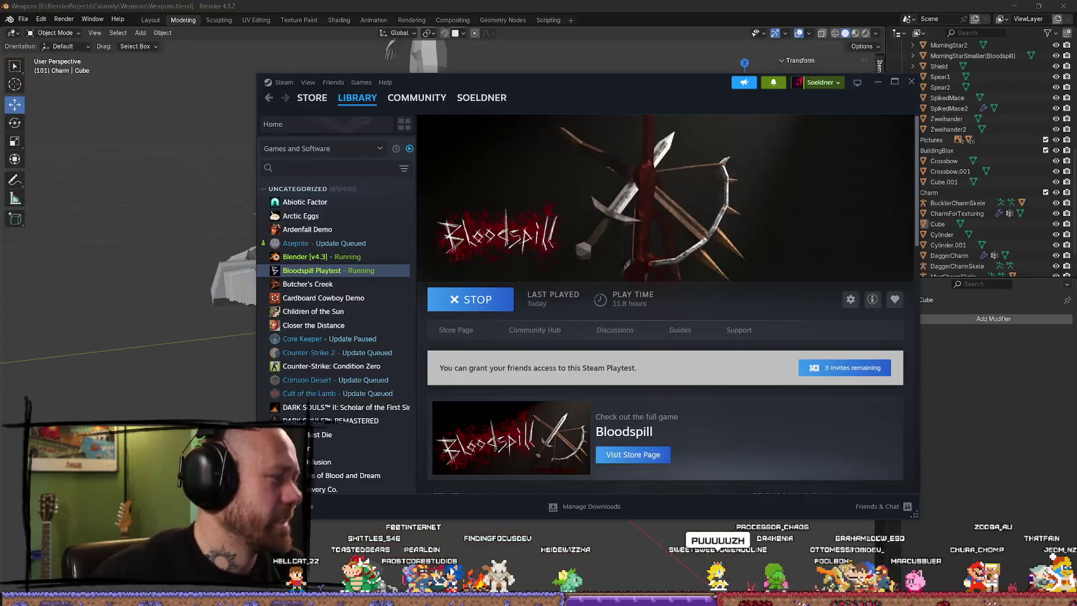
click(878, 82)
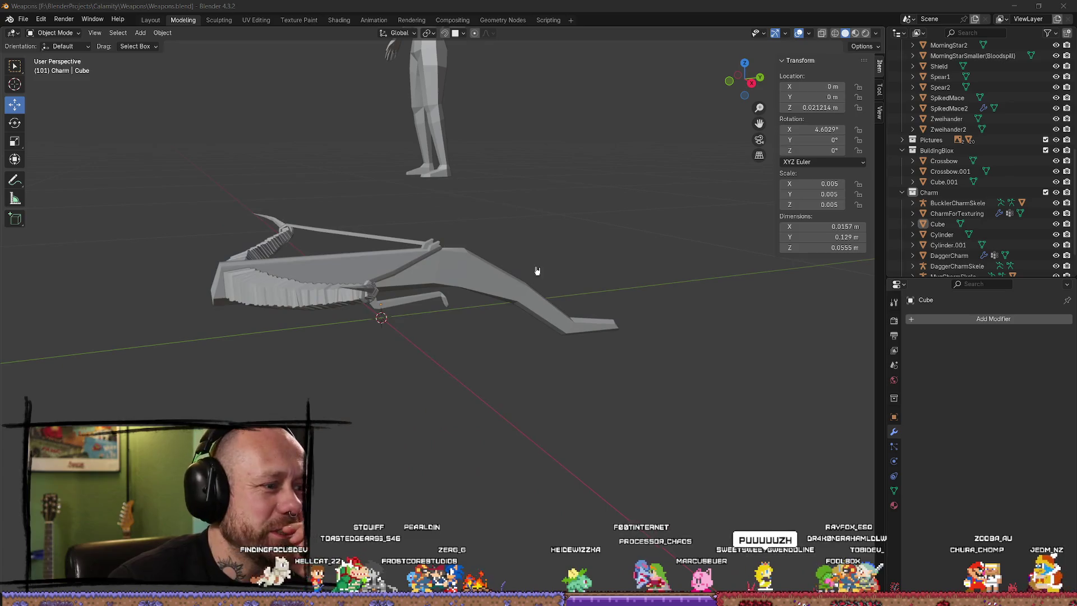
Step: Select the Crossbow.001 stock beside the reference figure and enter Edit Mode on its mesh
mouse_move(374, 149)
middle_down()
mouse_move(348, 216)
mouse_move(421, 258)
middle_up()
click(489, 296)
mouse_move(490, 278)
middle_down()
mouse_move(398, 145)
mouse_move(529, 335)
middle_up()
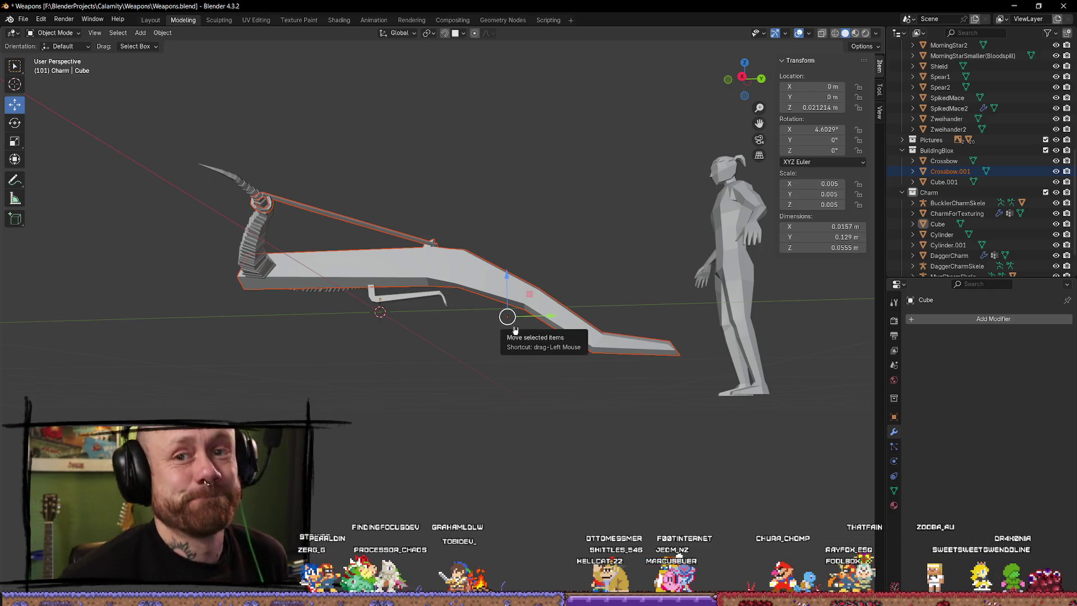
mouse_move(665, 267)
middle_down()
mouse_move(534, 354)
mouse_move(580, 312)
mouse_move(543, 277)
mouse_move(553, 289)
middle_up()
click(543, 277)
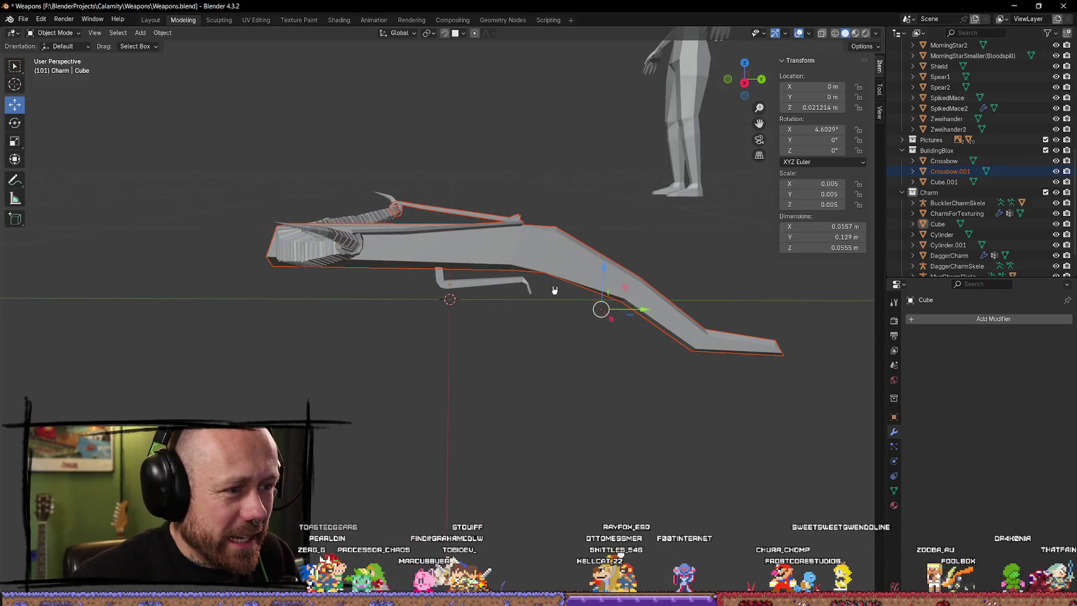
key(Tab)
middle_drag(662, 392, 660, 338)
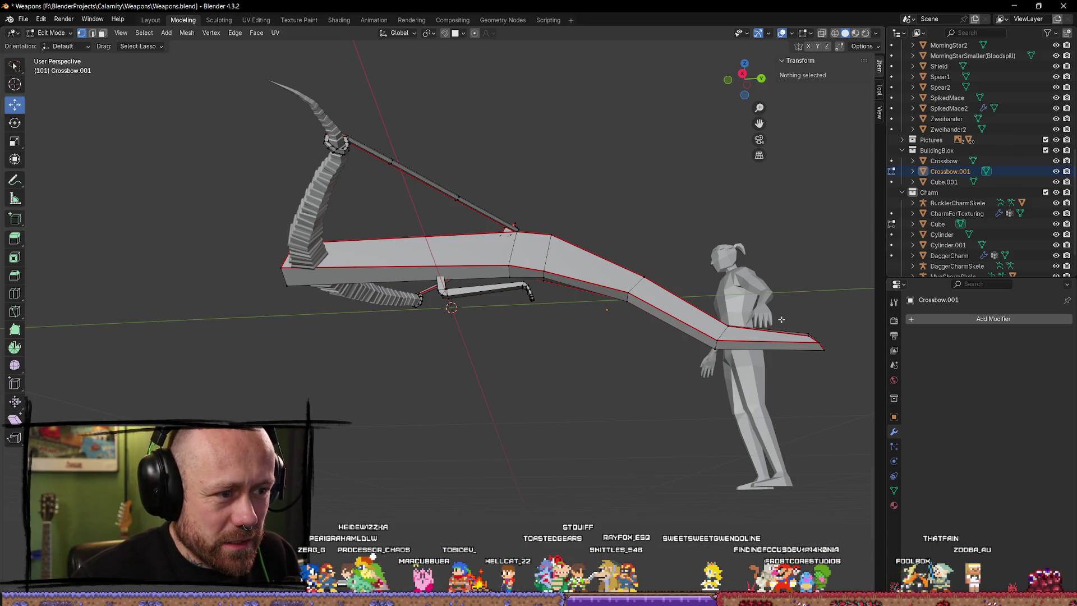
Step: In Right Ortho with X-ray, lasso the stock's end segment and raise it along Z
middle_drag(779, 320, 741, 337)
click(744, 74)
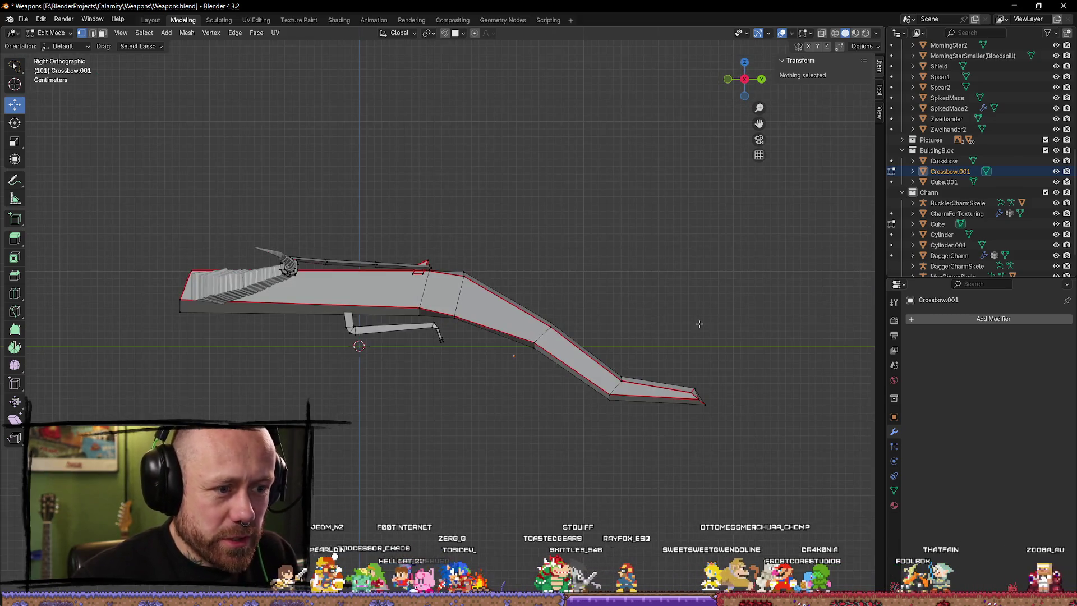
key(z)
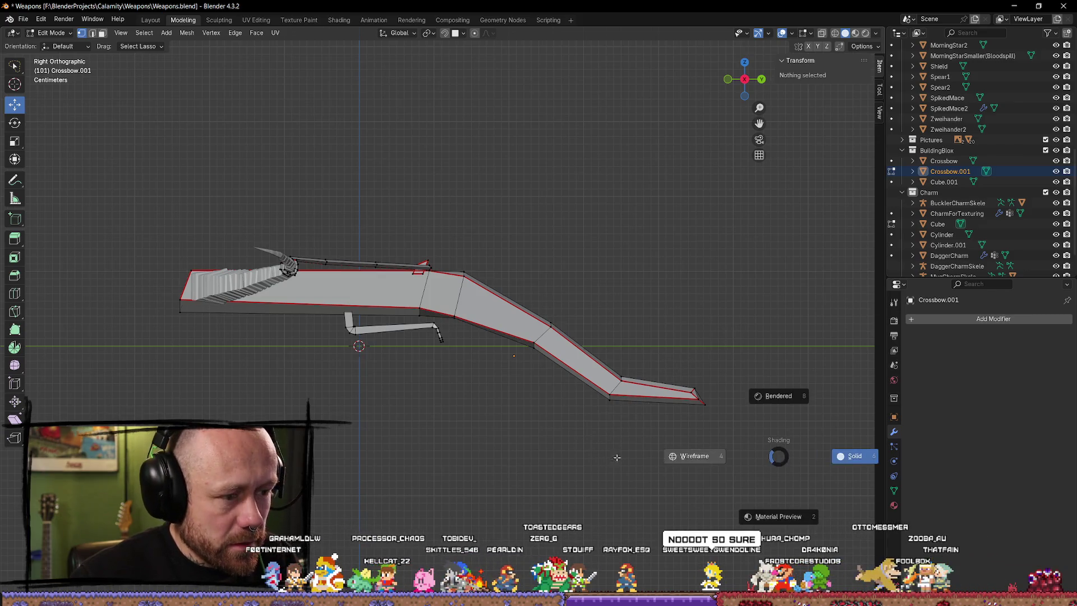
click(721, 337)
drag(774, 330, 555, 488)
key(g)
key(z)
click(661, 324)
Step: Raise the joint vertices of the rear bend with vertical moves
click(543, 336)
key(g)
key(z)
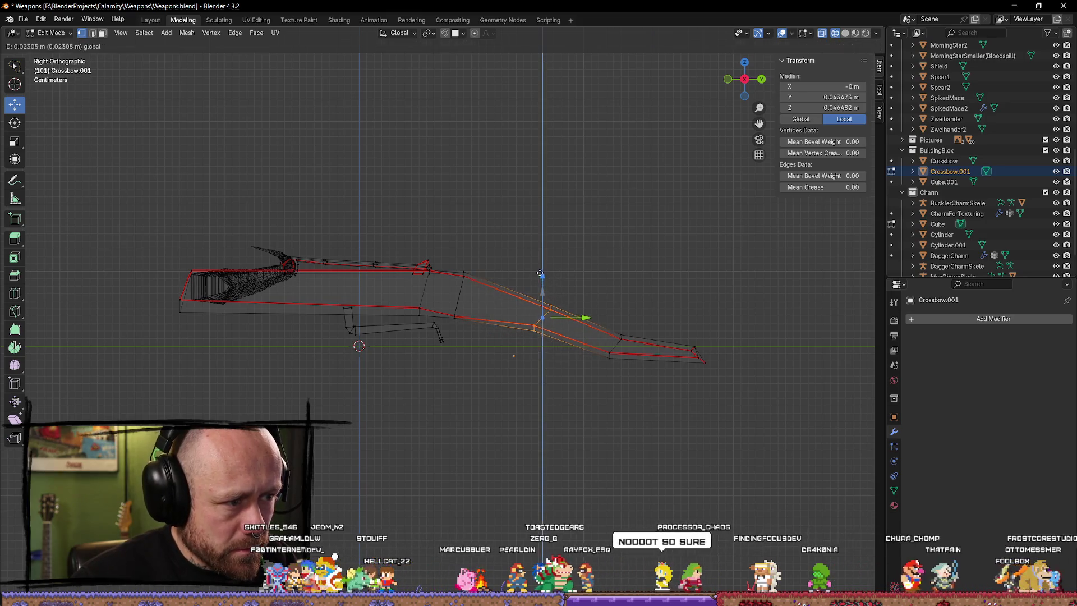
click(542, 312)
key(g)
key(z)
click(525, 275)
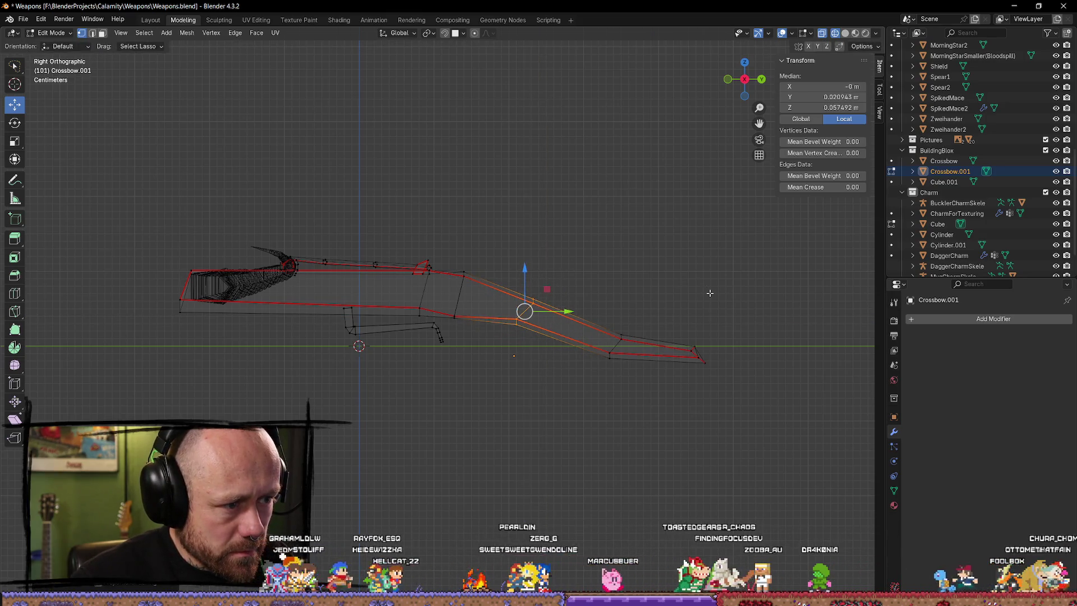
Step: Pull the end segment in toward the joint and lift the joint vertex higher
drag(724, 299, 556, 345)
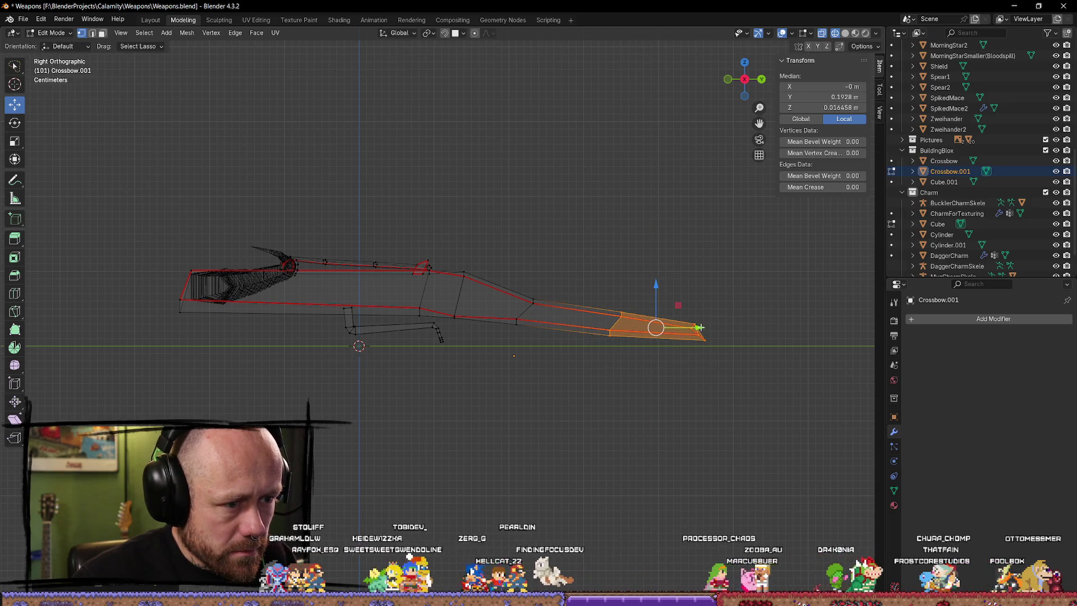
key(g)
click(632, 274)
click(524, 312)
key(g)
key(z)
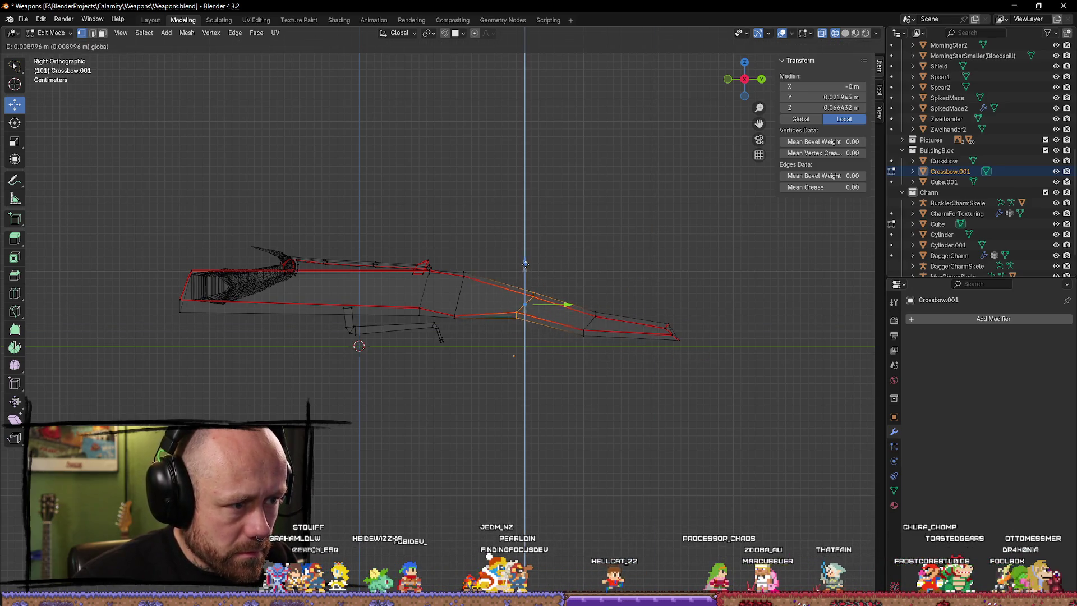
click(563, 299)
Step: Fine-tune the joint vertex along Y and Z for a shallower bend, then finish editing
key(g)
key(y)
click(564, 299)
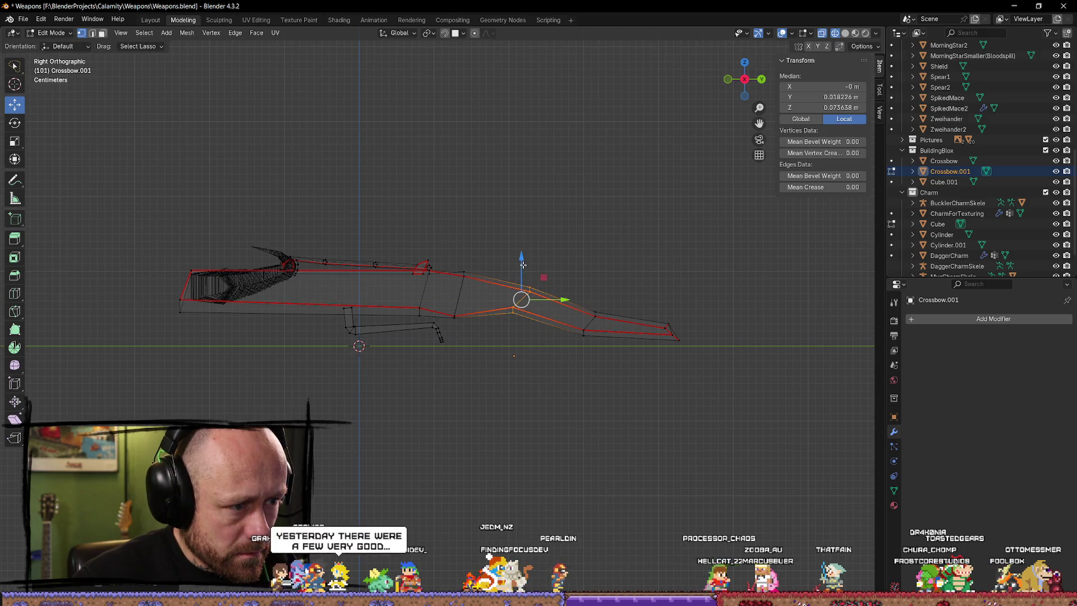
key(g)
key(z)
click(561, 302)
drag(716, 305, 721, 303)
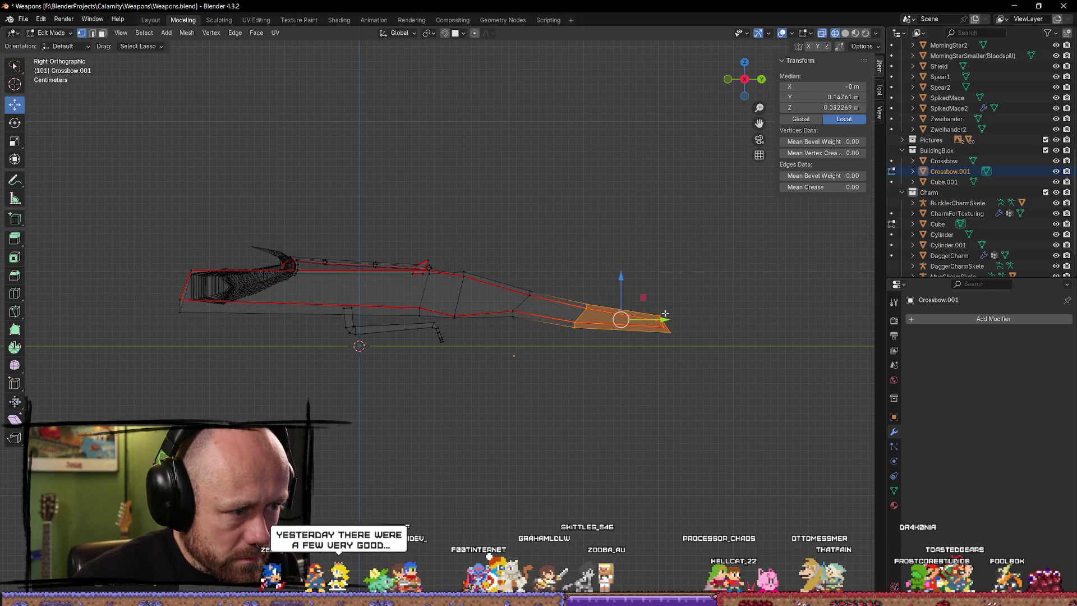
key(Tab)
Step: Review the reshaped stock in solid shading, toggling local view and orbiting around the crossbow
middle_drag(674, 320, 641, 407)
key(KP_Divide)
mouse_move(500, 373)
middle_down()
mouse_move(456, 307)
mouse_move(430, 356)
middle_up()
key(KP_Divide)
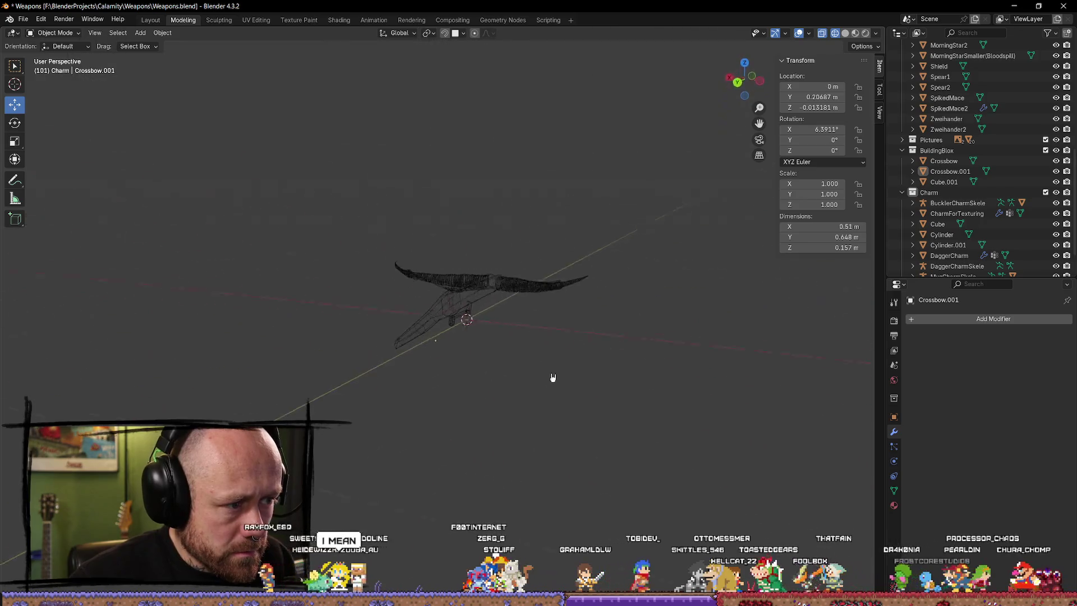
mouse_move(548, 380)
middle_down()
mouse_move(517, 366)
mouse_move(722, 123)
middle_up()
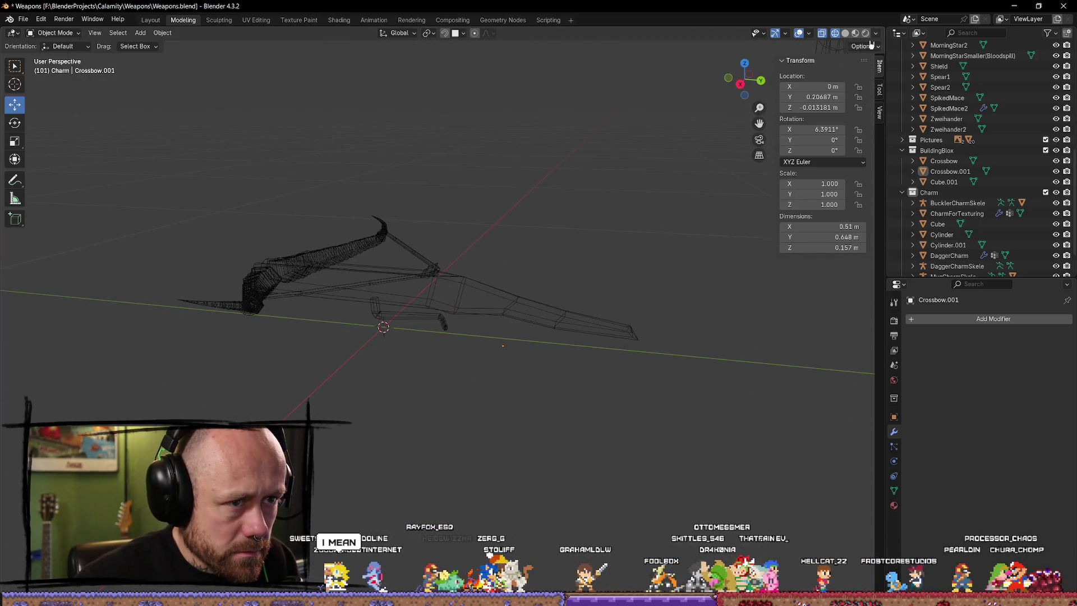
click(845, 33)
key(KP_Divide)
mouse_move(558, 292)
middle_down()
mouse_move(530, 300)
mouse_move(679, 390)
mouse_move(645, 339)
mouse_move(699, 329)
mouse_move(553, 316)
middle_up()
click(760, 79)
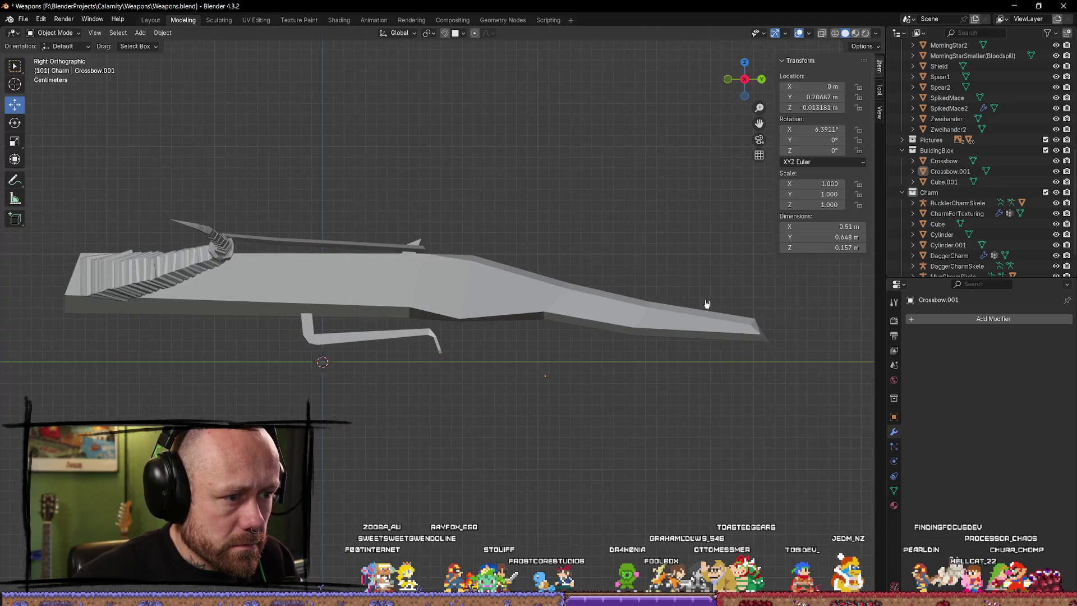
Step: Re-enter Edit Mode in wireframe and line up a right-side ortho view on the stock tip
key(Tab)
middle_drag(703, 301, 713, 320)
middle_drag(775, 374, 575, 336)
key(shift+z)
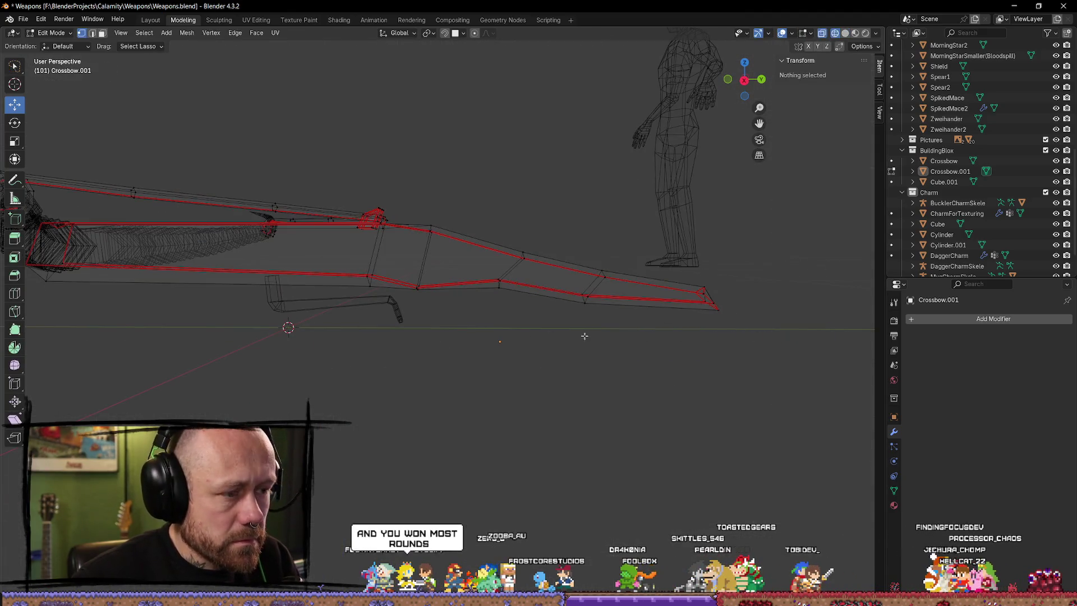
click(707, 299)
click(743, 79)
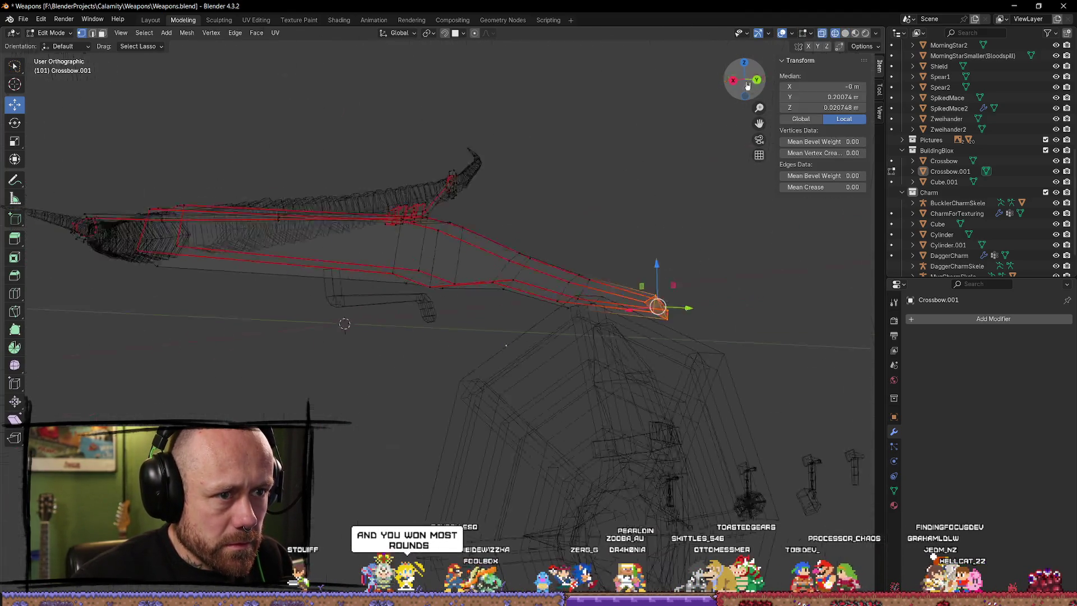
click(744, 80)
scroll(572, 265, down, 2)
Step: Box-select the stock tip vertices and nudge them down and back, then leave editing
click(572, 265)
mouse_move(572, 265)
mouse_down()
mouse_move(598, 345)
mouse_move(593, 336)
mouse_up()
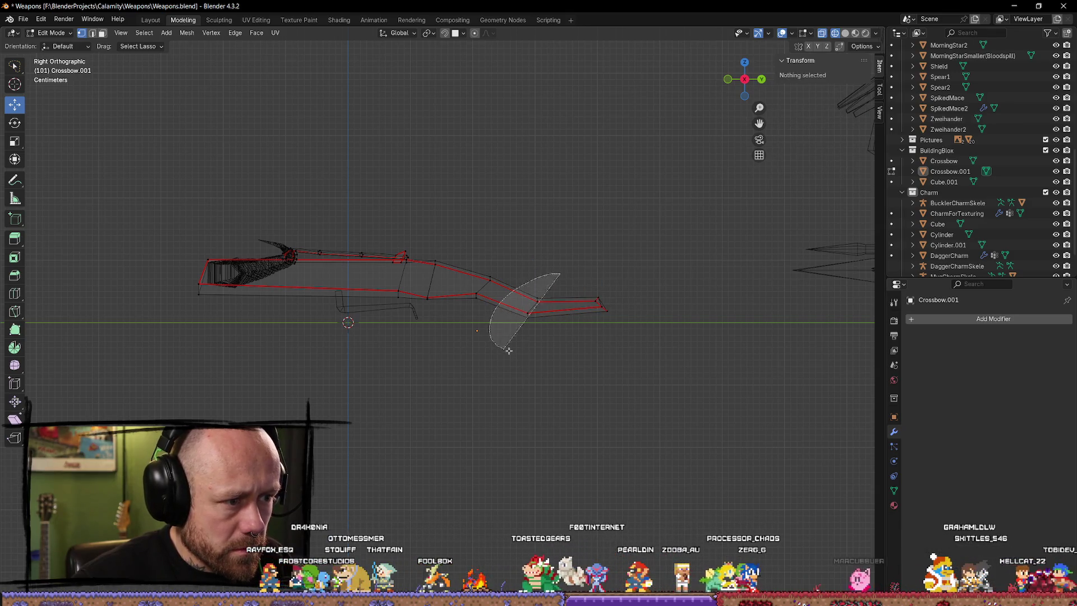
drag(547, 278, 579, 316)
key(g)
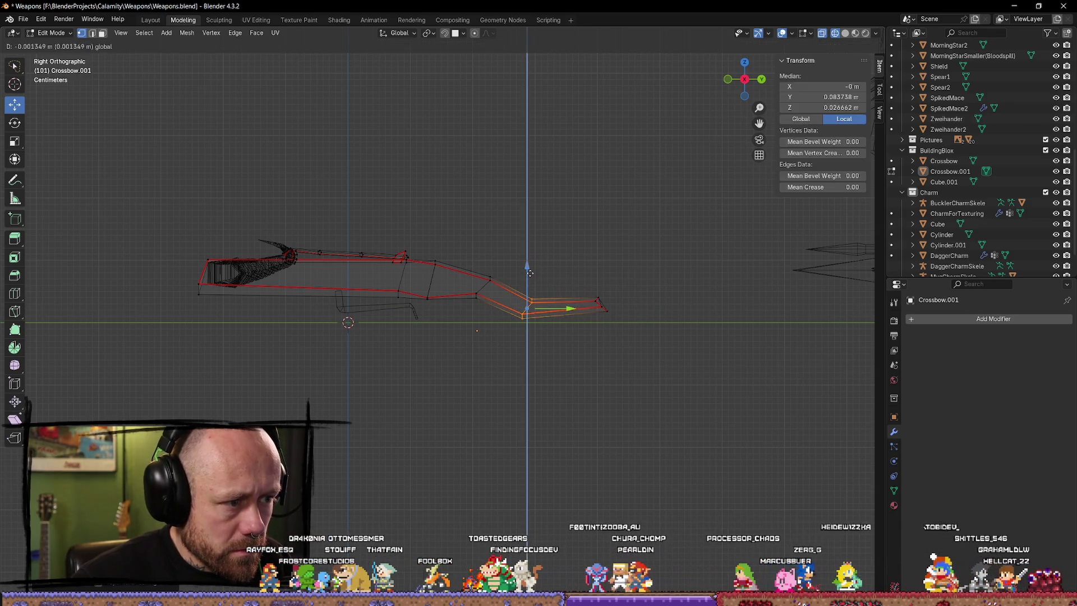
click(554, 302)
key(Tab)
middle_drag(608, 377, 609, 392)
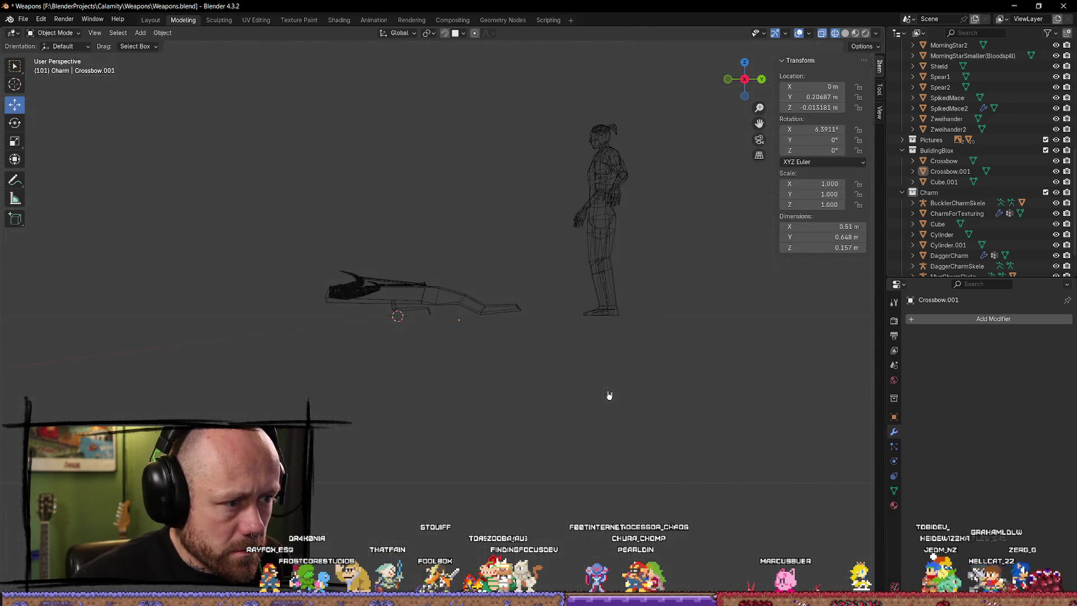
Step: Nudge one stock vertex vertically with G Z, deselect everything and exit editing
mouse_move(578, 435)
middle_down()
mouse_move(331, 443)
mouse_move(502, 344)
mouse_move(645, 353)
mouse_move(488, 329)
mouse_move(464, 289)
mouse_move(501, 328)
mouse_move(484, 278)
mouse_move(472, 278)
mouse_move(462, 288)
mouse_move(510, 410)
mouse_move(545, 419)
middle_up()
scroll(501, 344, up, 3)
key(Tab)
click(413, 285)
key(g)
key(z)
click(474, 248)
key(alt+a)
key(Tab)
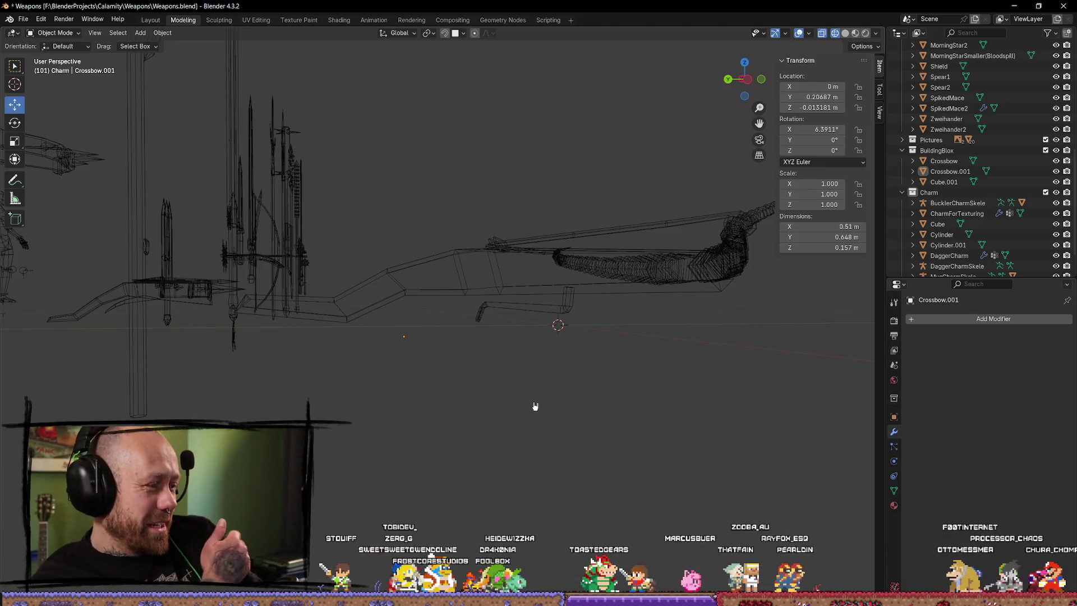
Step: Inspect the crossbow in solid shading from several angles and isolate it in local view
key(Tab)
mouse_move(535, 407)
middle_down()
mouse_move(554, 336)
mouse_move(565, 350)
mouse_move(664, 344)
mouse_move(645, 351)
middle_up()
scroll(644, 351, down, 3)
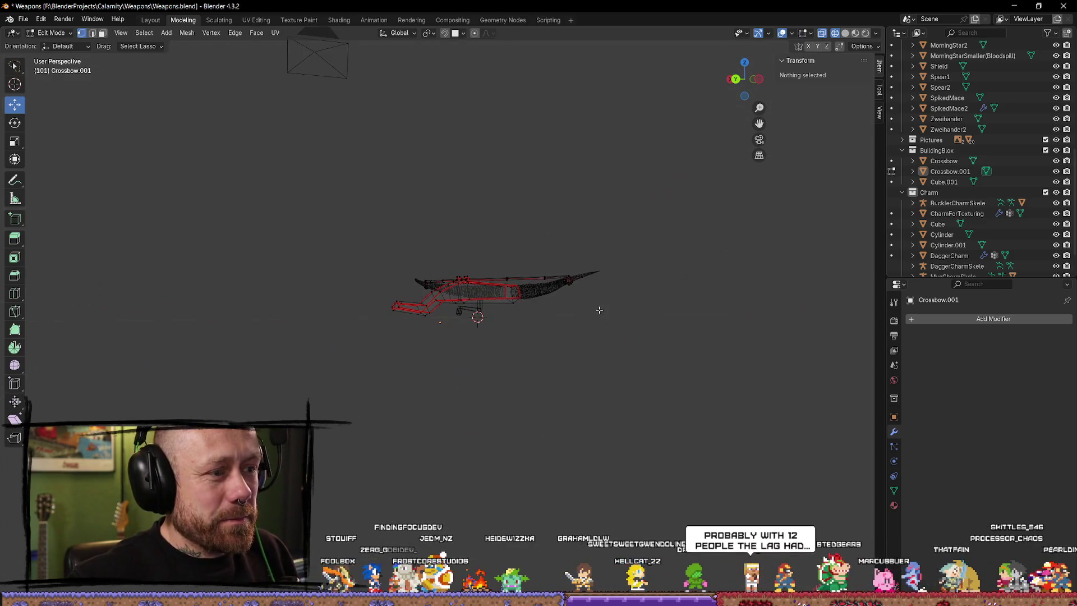
click(845, 32)
middle_drag(692, 207, 498, 252)
scroll(496, 400, up, 3)
key(Tab)
mouse_move(496, 400)
middle_down()
mouse_move(541, 354)
mouse_move(572, 291)
mouse_move(580, 336)
mouse_move(659, 380)
mouse_move(548, 377)
mouse_move(506, 358)
mouse_move(457, 289)
mouse_move(410, 409)
mouse_move(427, 360)
mouse_move(450, 382)
mouse_move(539, 403)
mouse_move(438, 387)
mouse_move(556, 396)
mouse_move(582, 428)
mouse_move(642, 413)
mouse_move(608, 454)
mouse_move(489, 376)
mouse_move(437, 413)
mouse_move(348, 368)
middle_up()
key(Tab)
key(Tab)
scroll(427, 360, down, 2)
scroll(398, 300, up, 4)
key(KP_Divide)
mouse_move(488, 332)
middle_down()
mouse_move(620, 345)
mouse_move(559, 295)
mouse_move(579, 252)
mouse_move(527, 317)
mouse_move(538, 303)
mouse_move(520, 315)
mouse_move(422, 272)
middle_up()
key(Tab)
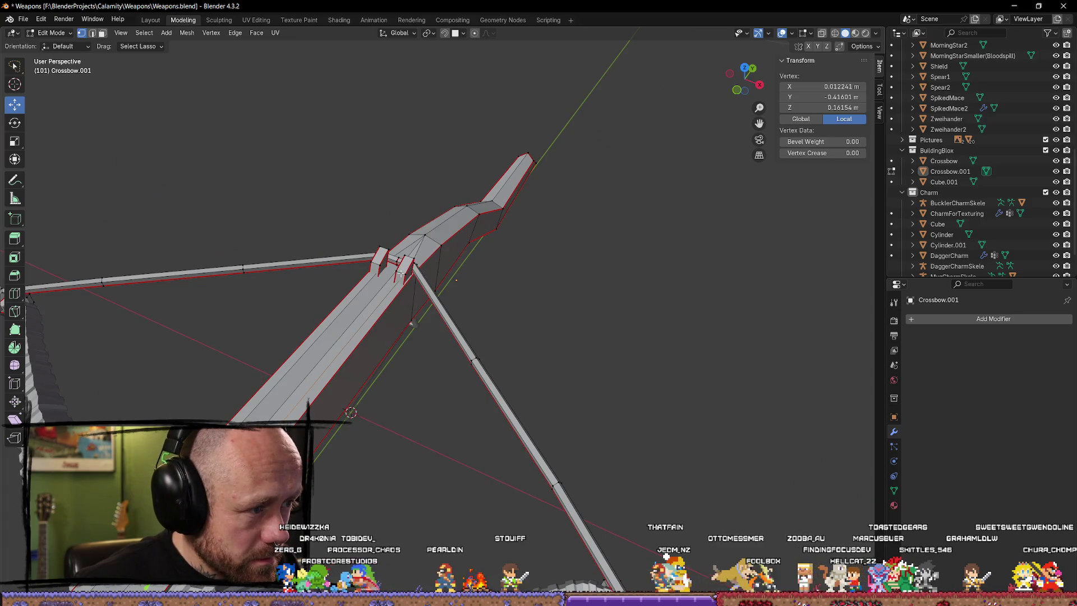
Step: Separate the latch blocks at the stock joint into their own object, Crossbow.002
drag(371, 250, 379, 283)
key(p)
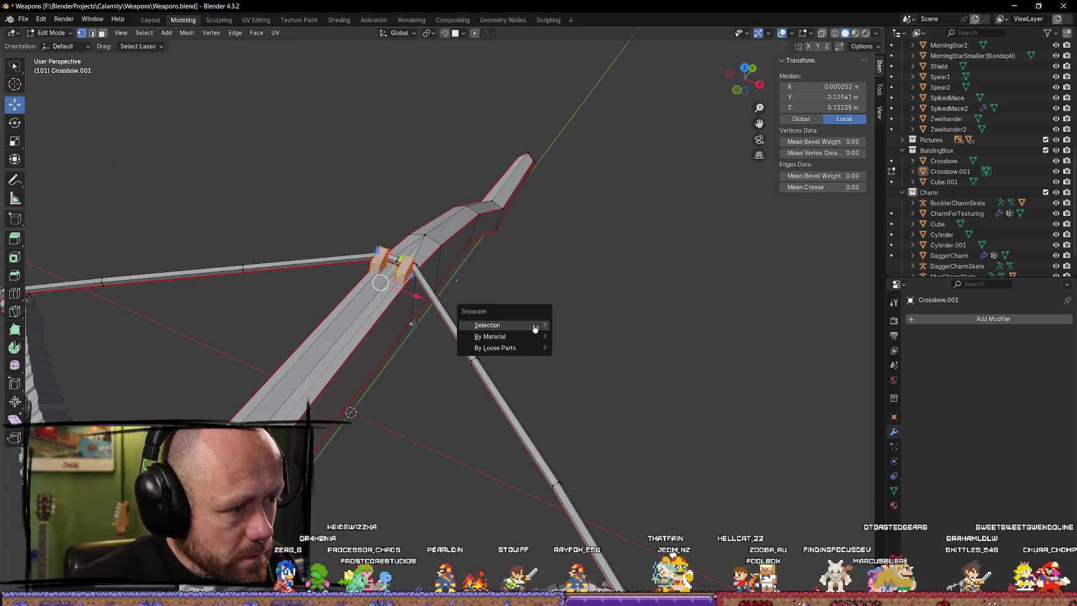
click(525, 324)
key(Tab)
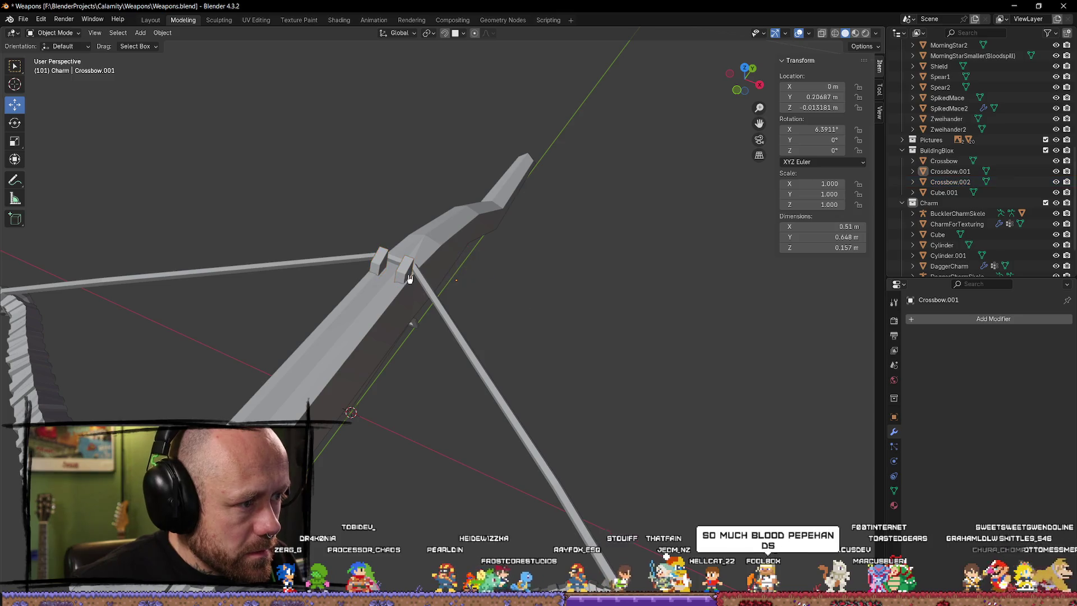
Step: Slide Crossbow.002 away along X, clear the selection and bring up the Add menu
click(409, 280)
scroll(530, 344, down, 3)
drag(488, 294, 820, 379)
scroll(658, 373, down, 3)
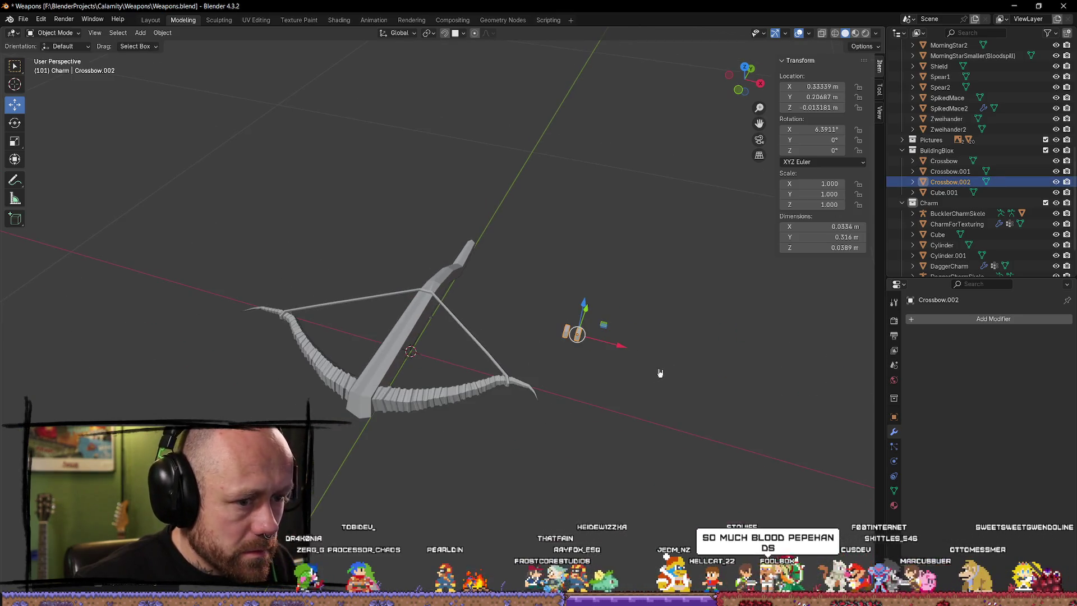
middle_drag(682, 368, 480, 293)
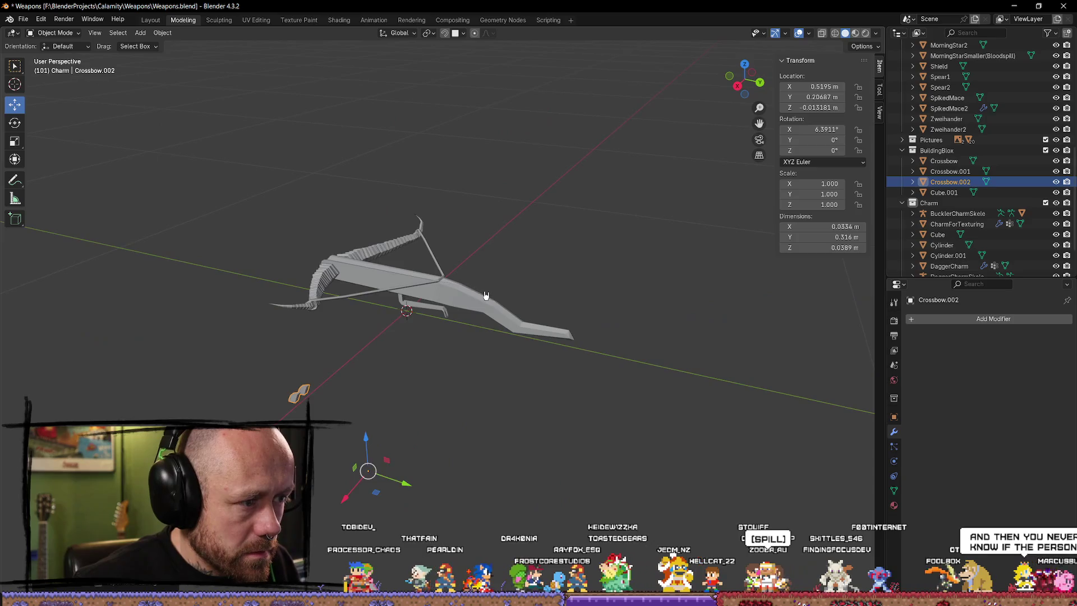
click(481, 295)
scroll(556, 303, up, 2)
middle_drag(557, 302, 529, 312)
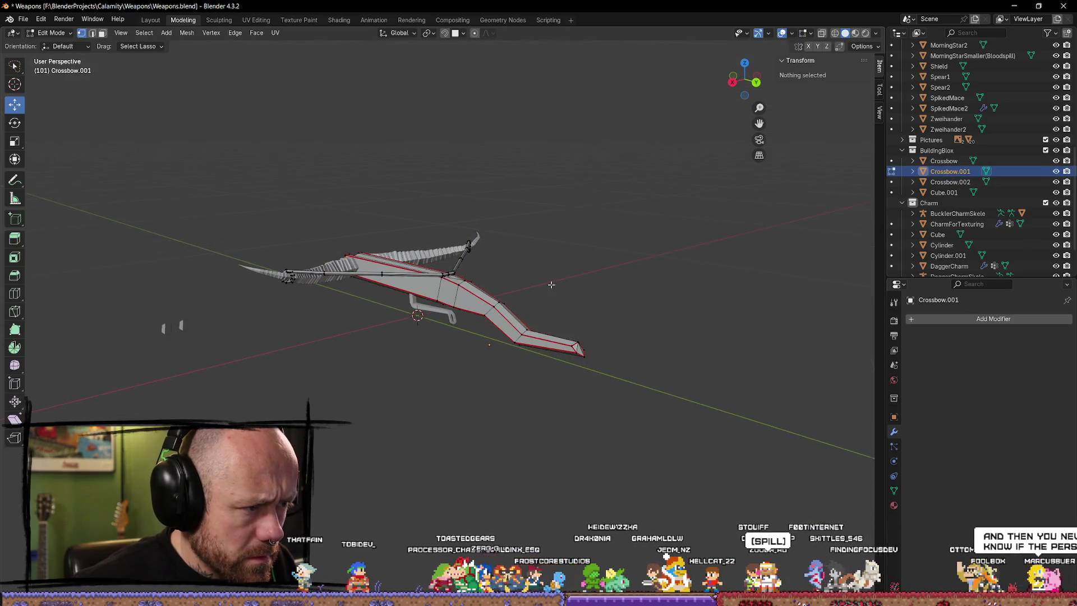
click(599, 426)
key(shift+a)
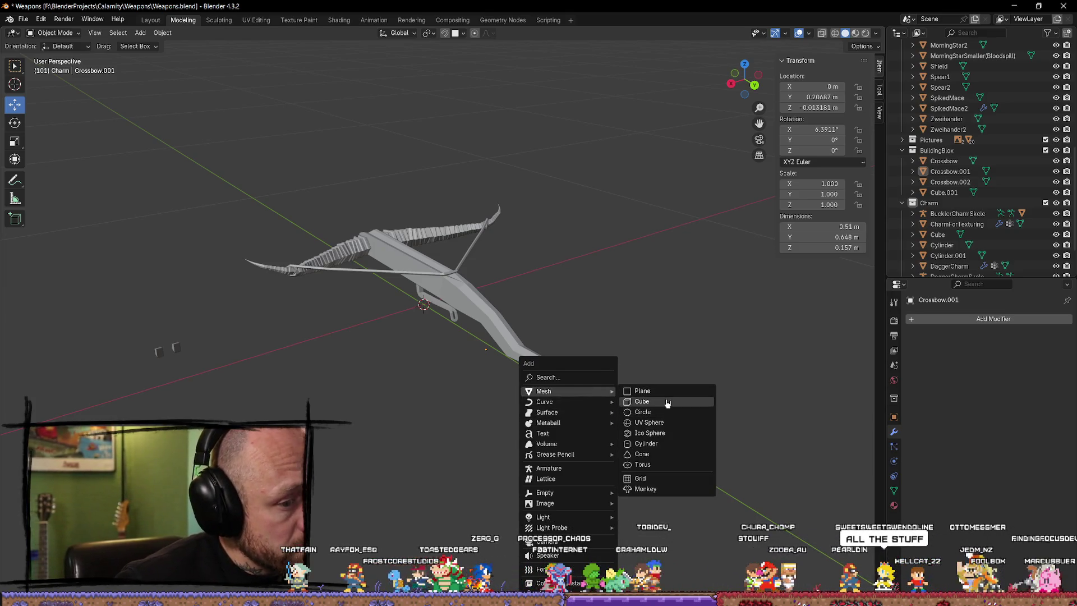
Step: Add a new cube at the origin and scale it down twice
click(648, 401)
key(s)
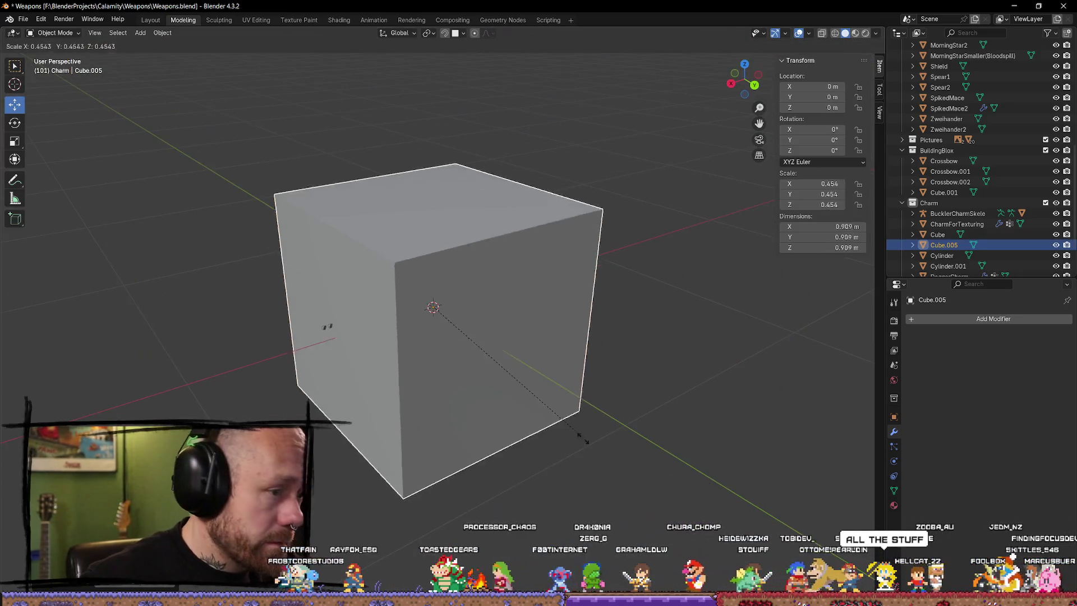
click(457, 328)
scroll(457, 329, up, 2)
scroll(524, 337, up, 2)
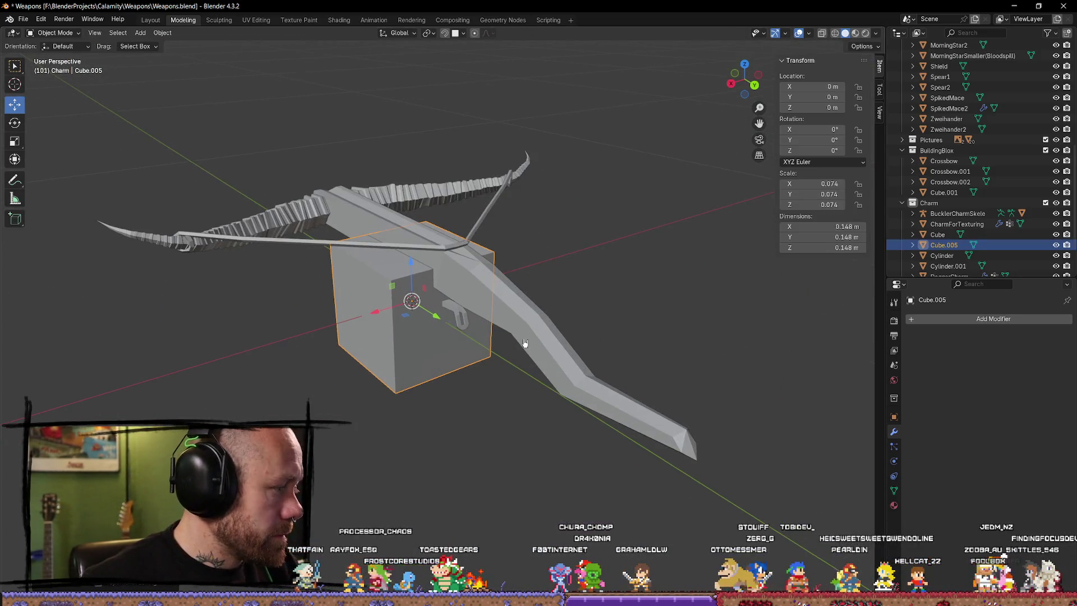
scroll(558, 348, up, 2)
key(s)
click(532, 344)
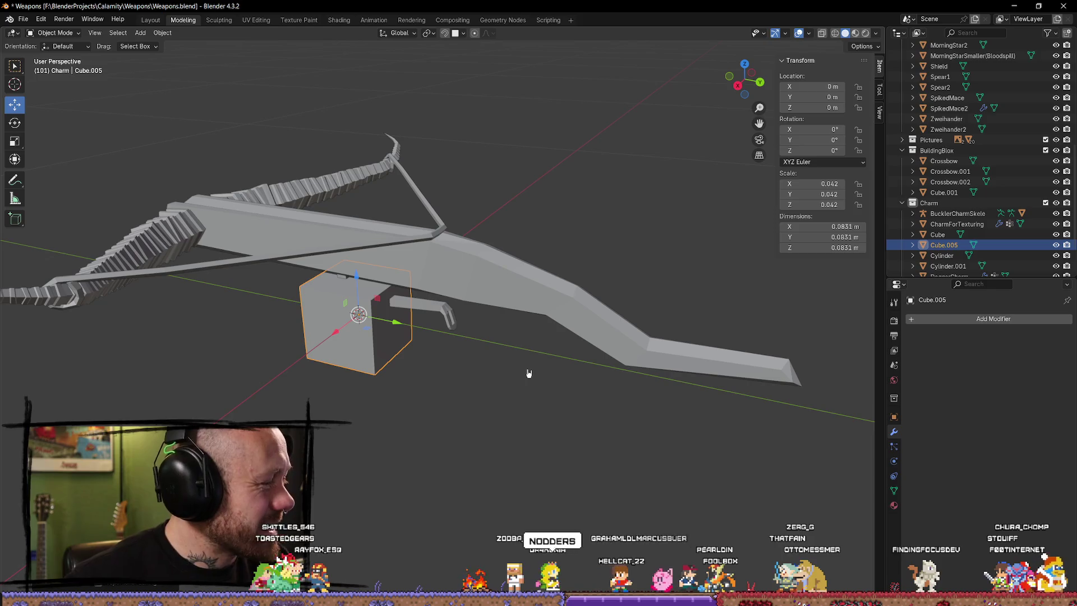
Step: Raise Cube.005 above the stock, shrink it to a tiny block and slide it along Y to the string
middle_drag(597, 204, 573, 174)
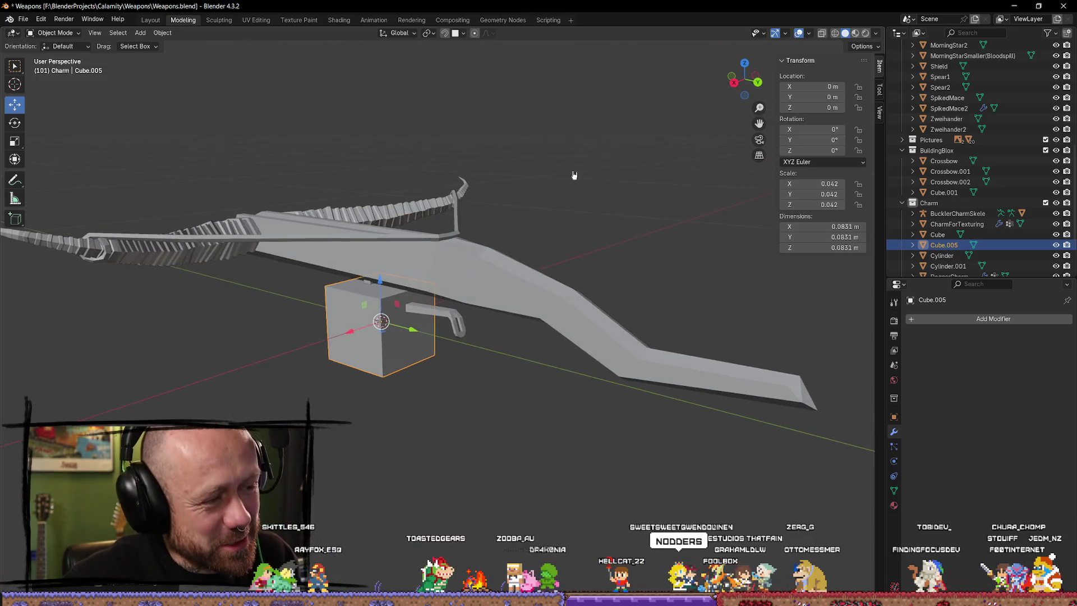
middle_drag(578, 271, 409, 280)
drag(354, 286, 352, 180)
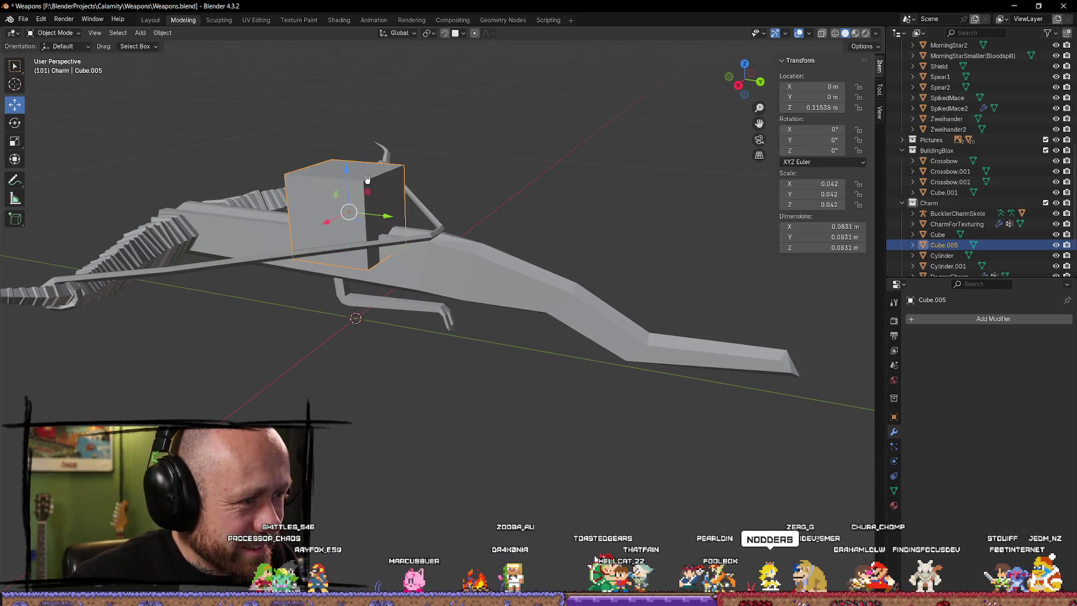
key(s)
click(404, 225)
drag(386, 227, 480, 240)
scroll(483, 241, up, 2)
middle_drag(488, 242, 550, 322)
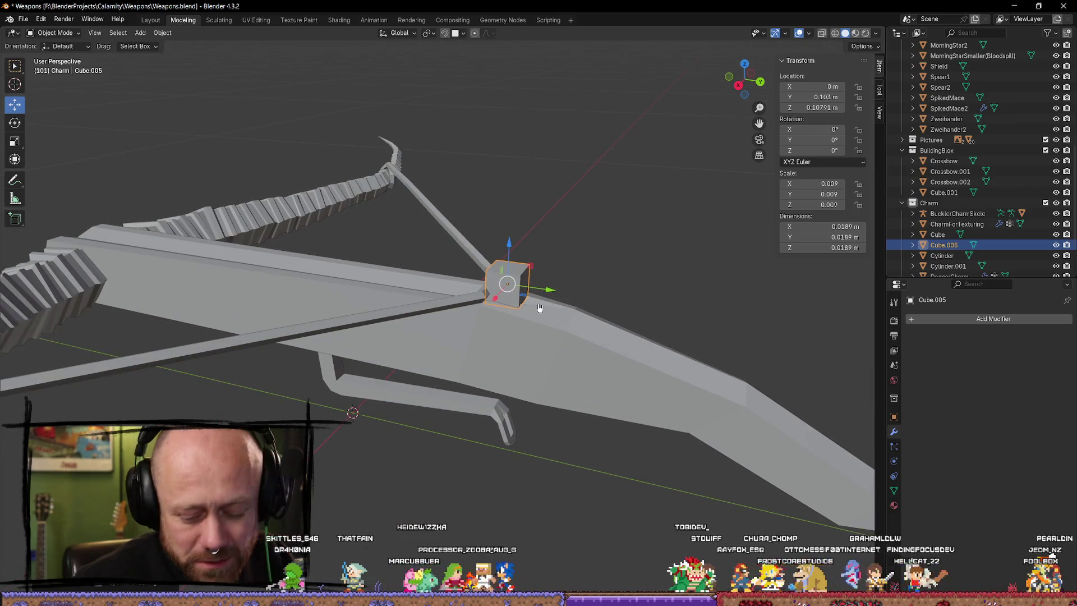
Step: Flatten Cube.005 vertically into a thin plate above the stock
key(KP_Decimal)
scroll(601, 342, down, 3)
scroll(600, 346, up, 2)
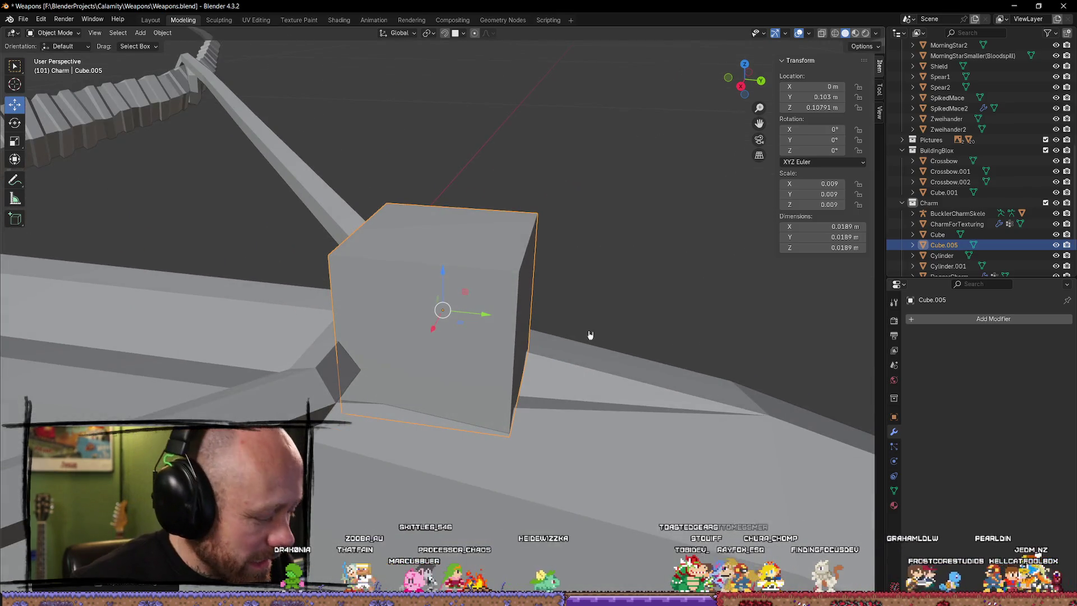
key(s)
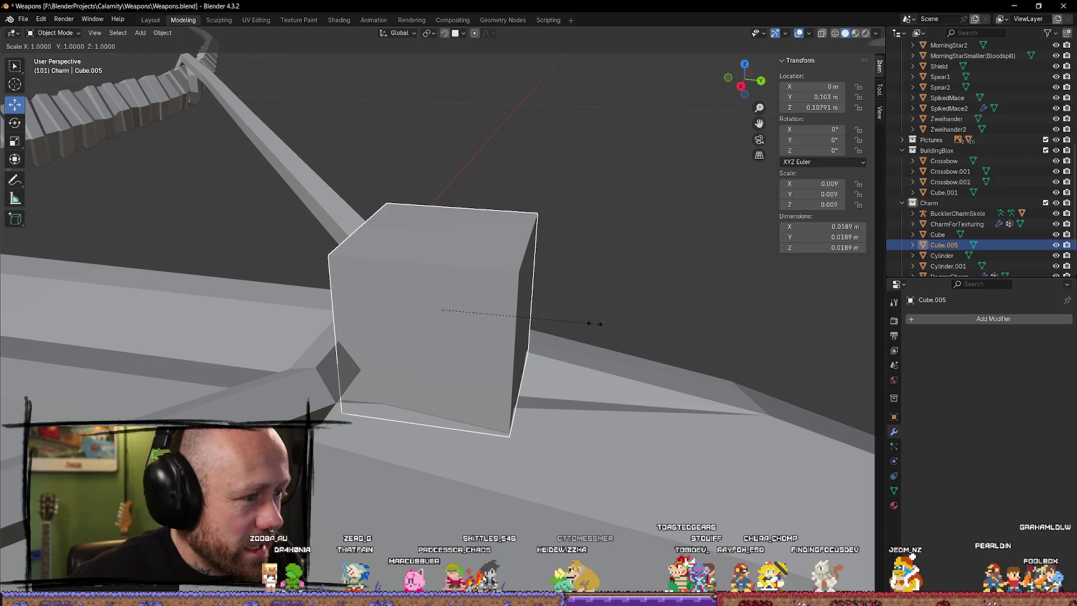
key(y)
key(x)
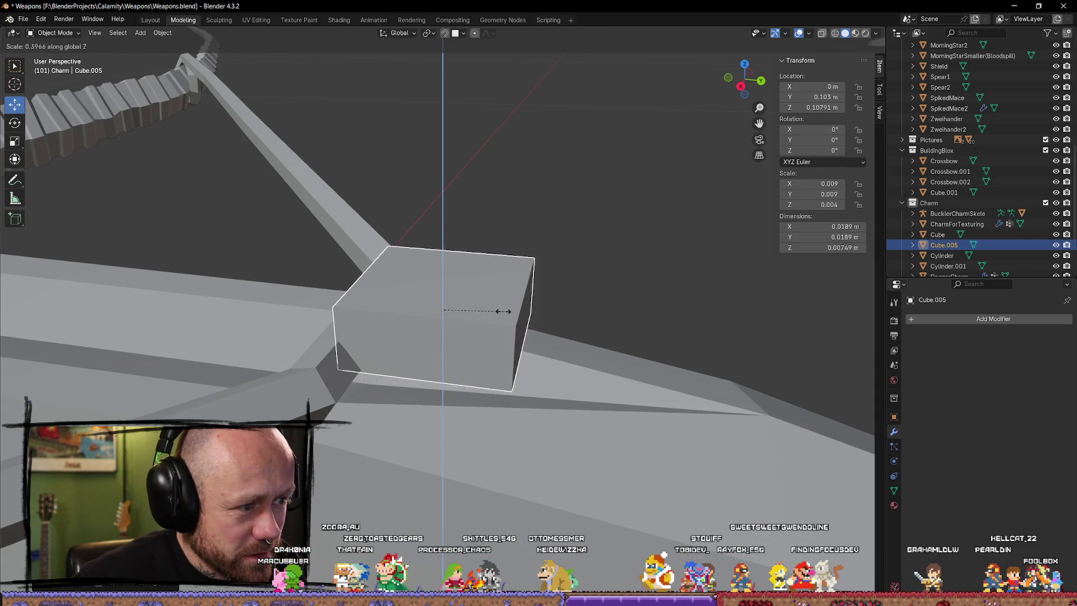
click(503, 312)
scroll(506, 346, down, 2)
middle_drag(506, 347, 568, 354)
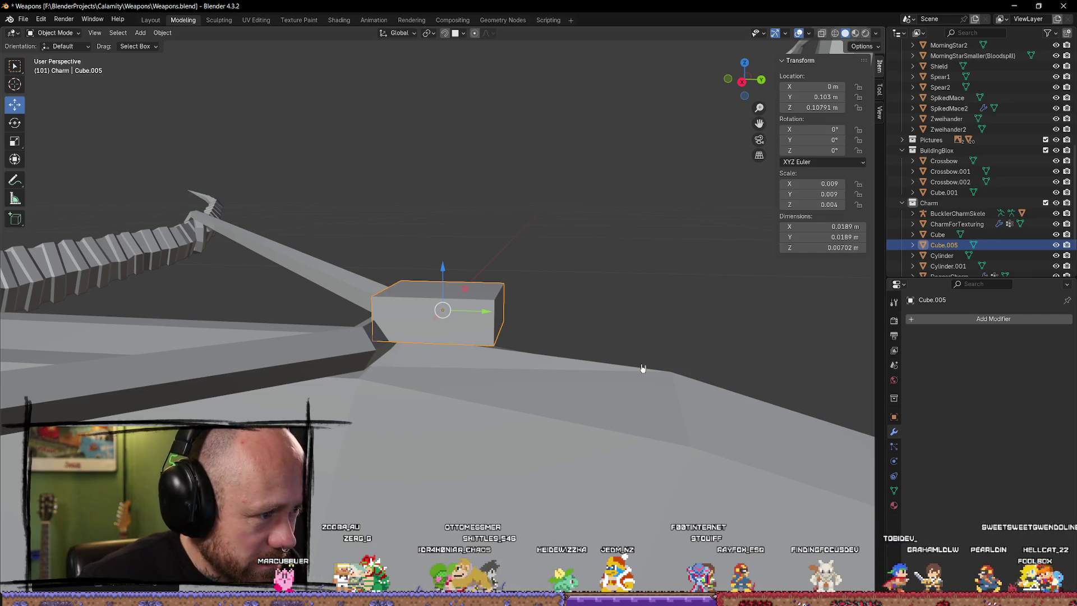
mouse_move(536, 317)
middle_down()
mouse_move(333, 368)
mouse_move(472, 333)
middle_up()
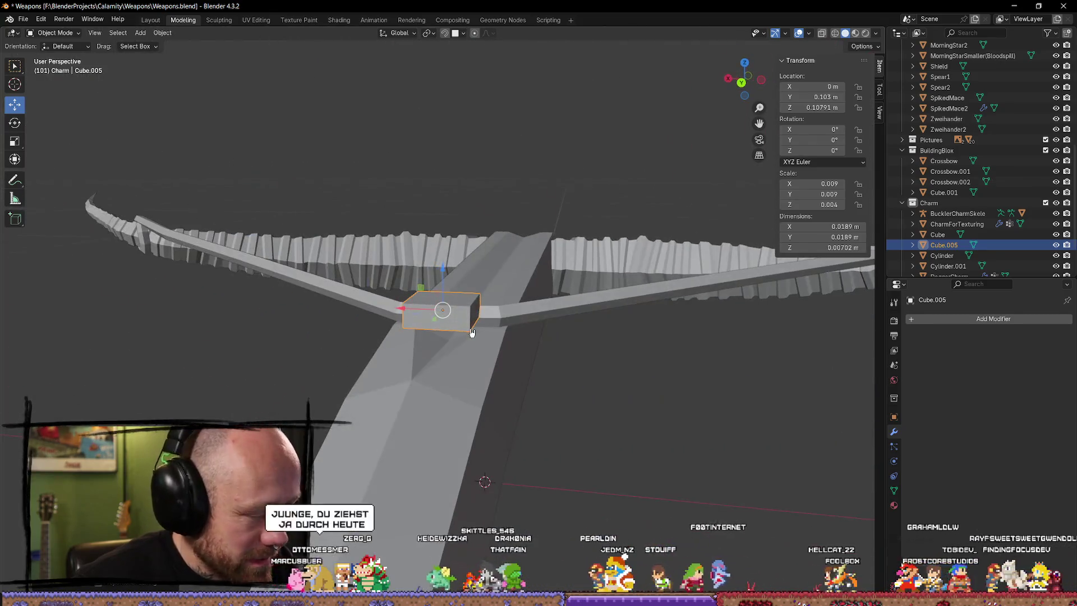
key(x)
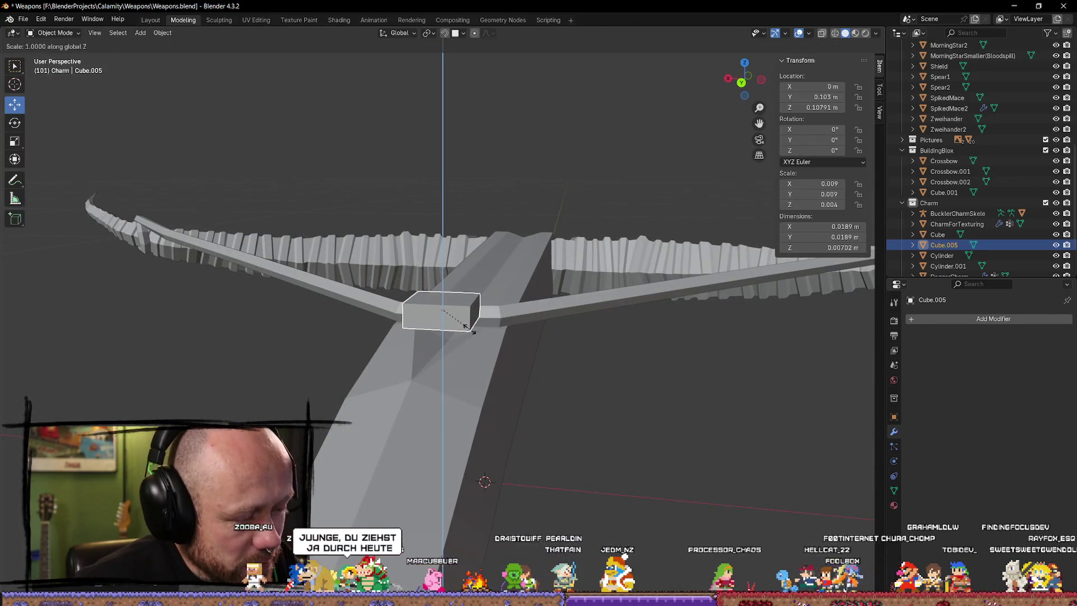
key(Escape)
Step: Lower the plate onto the stock and slide it along Y over the string
key(g)
key(z)
middle_drag(452, 320, 440, 264)
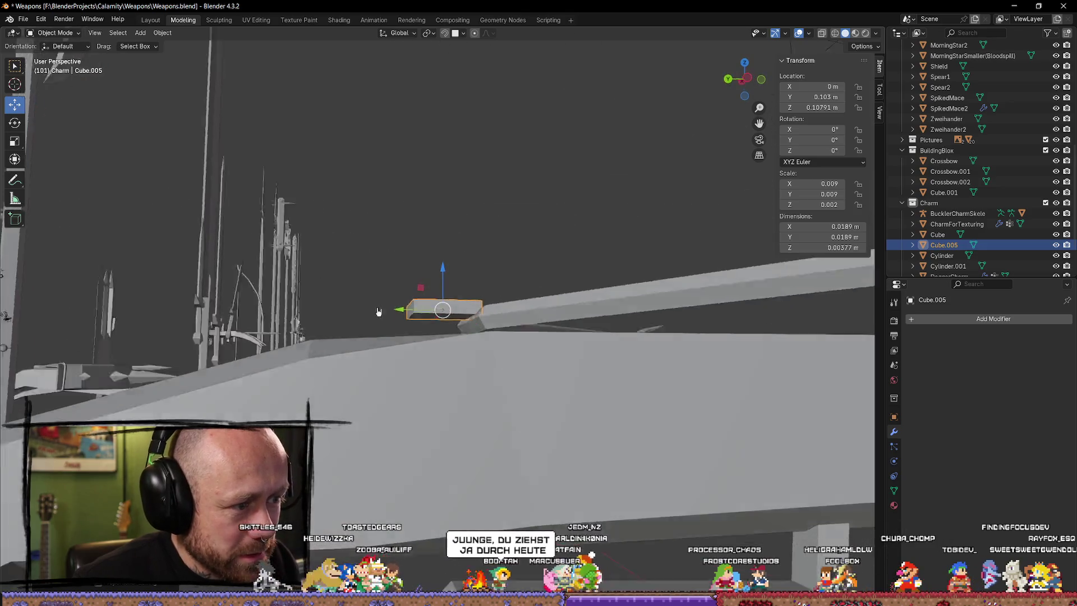
click(442, 264)
key(g)
key(y)
click(461, 290)
middle_drag(432, 309, 641, 315)
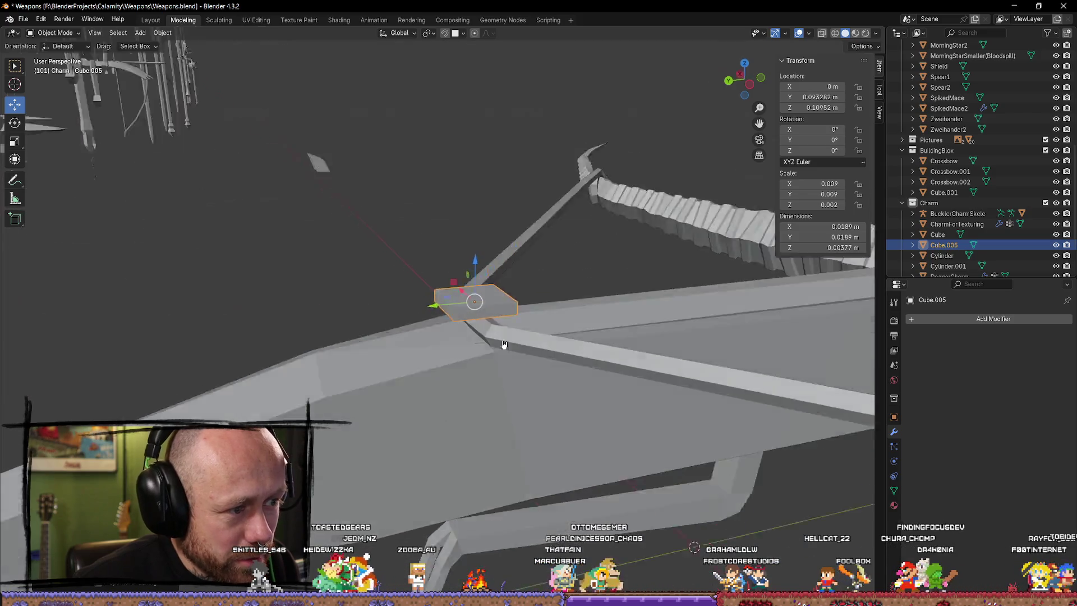
drag(427, 274, 427, 271)
mouse_move(427, 271)
middle_down()
mouse_move(414, 309)
mouse_move(436, 311)
middle_up()
key(alt+a)
click(414, 309)
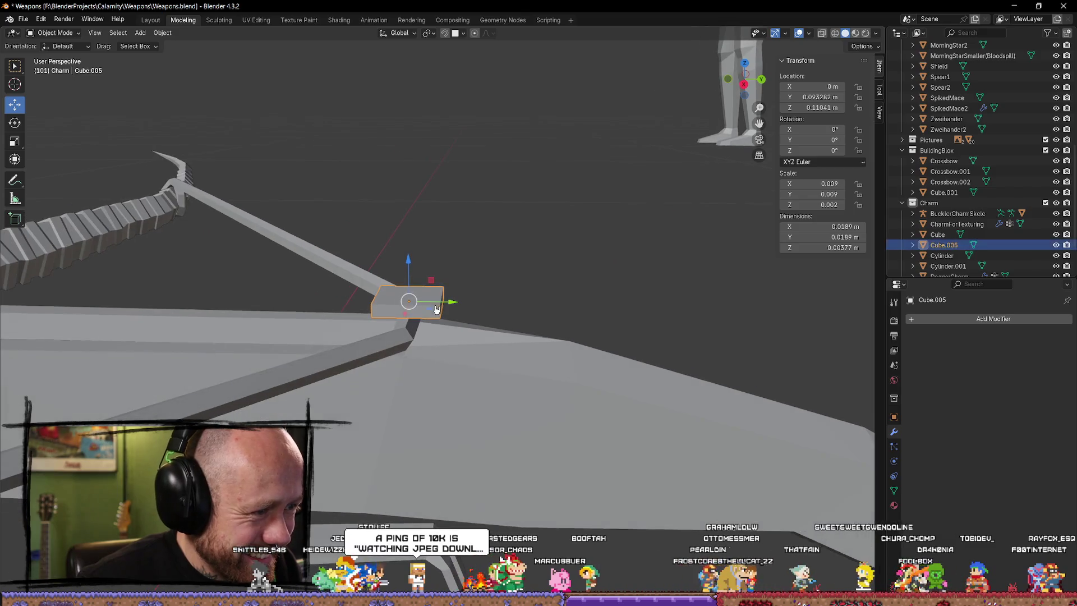
drag(455, 304, 469, 304)
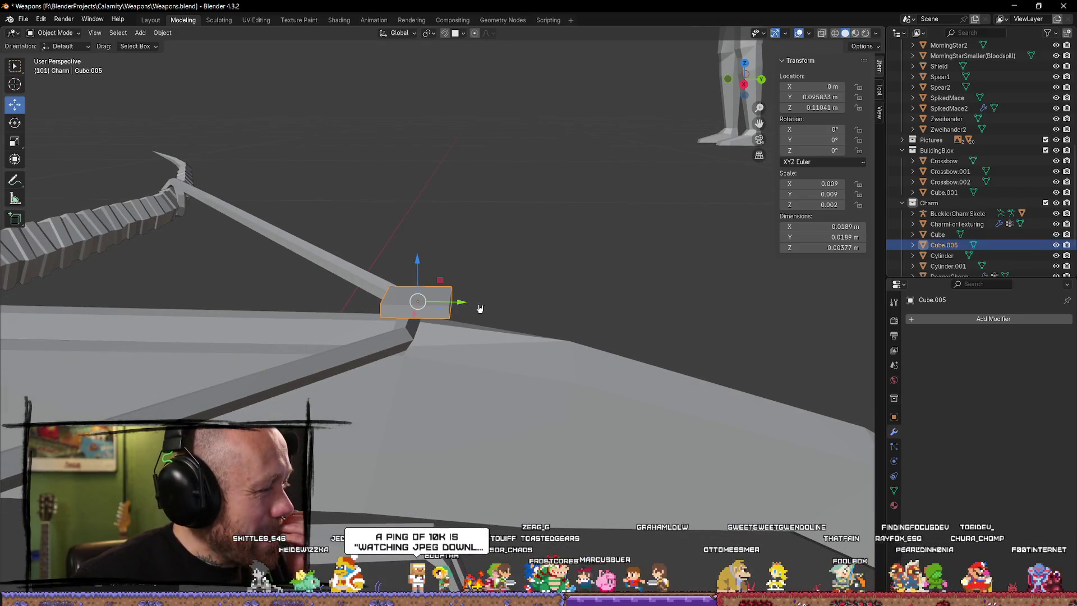
middle_drag(480, 307, 524, 390)
Step: Narrow the plate along X and seat it at its final height on the stock
key(s)
key(y)
key(x)
click(508, 376)
mouse_move(493, 368)
middle_down()
mouse_move(756, 354)
mouse_move(578, 365)
mouse_move(468, 289)
middle_up()
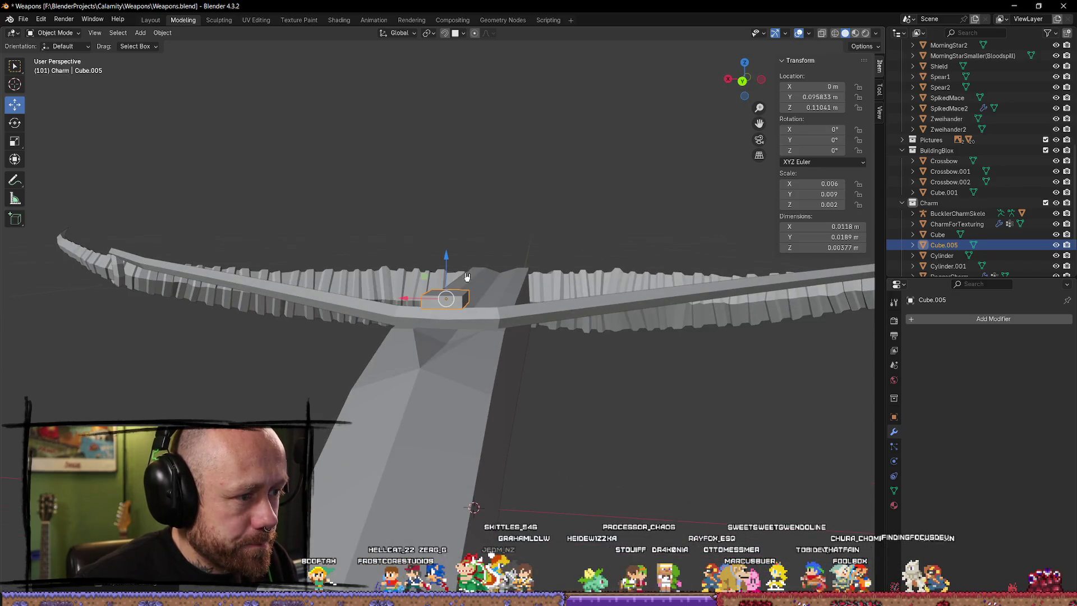
drag(464, 261, 463, 265)
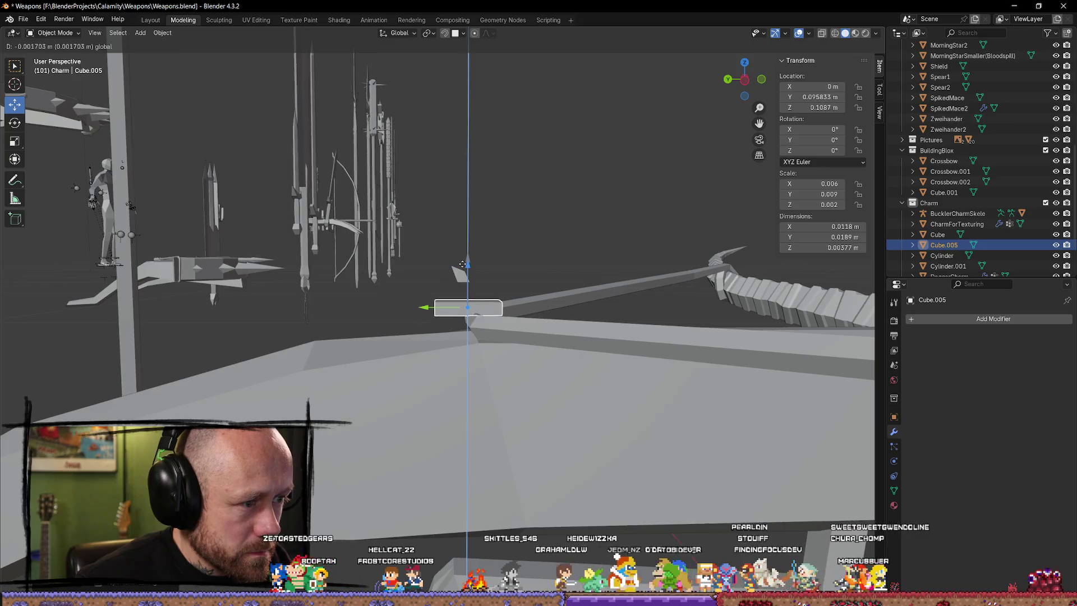
click(464, 264)
mouse_move(464, 263)
middle_down()
mouse_move(464, 354)
mouse_move(558, 365)
middle_up()
click(558, 366)
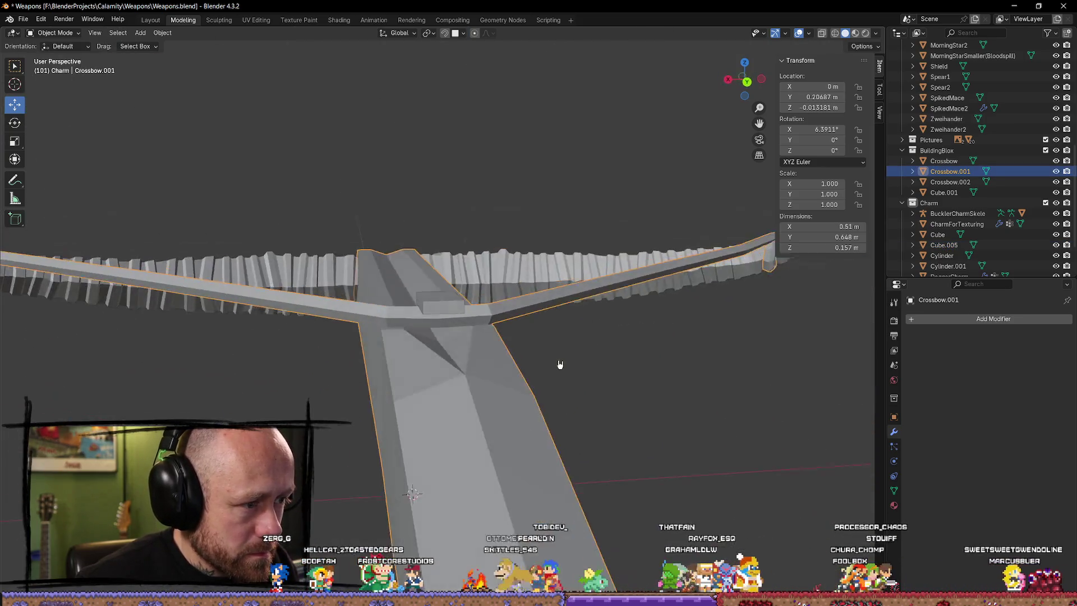
click(442, 310)
mouse_move(441, 311)
middle_down()
mouse_move(520, 344)
mouse_move(438, 311)
mouse_move(146, 145)
middle_up()
Step: Enter Edit Mode on the plate with face select and pick its end face
key(Tab)
key(3)
click(445, 308)
mouse_move(320, 292)
middle_down()
mouse_move(566, 296)
mouse_move(601, 315)
middle_up()
middle_drag(348, 291, 227, 228)
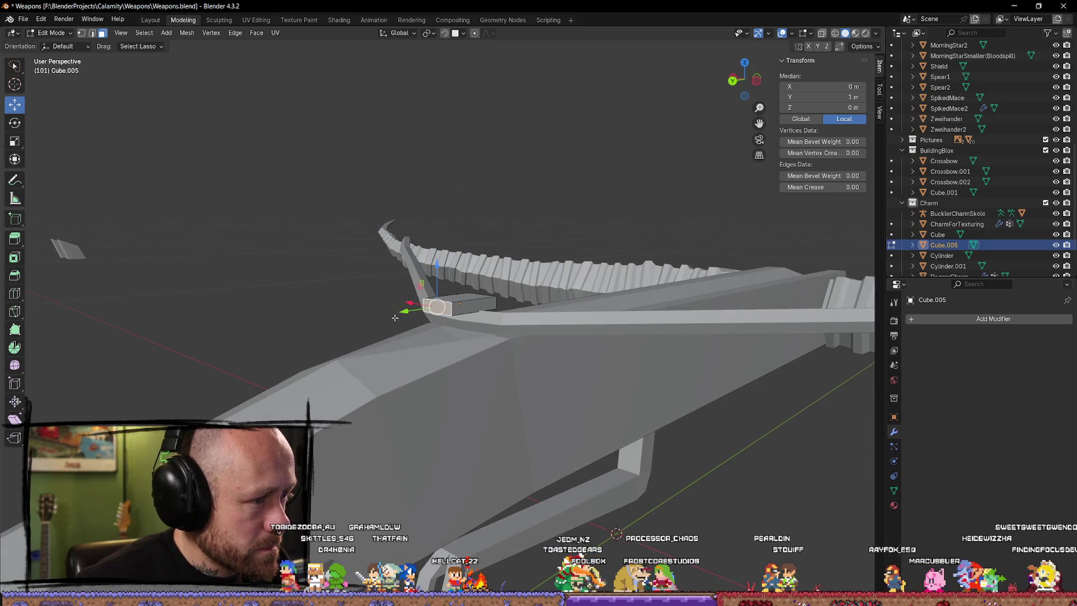
Step: Pull the end face out along the stock and rotate it downward in left view
middle_drag(445, 346, 430, 330)
key(g)
key(y)
click(438, 336)
drag(420, 262, 494, 344)
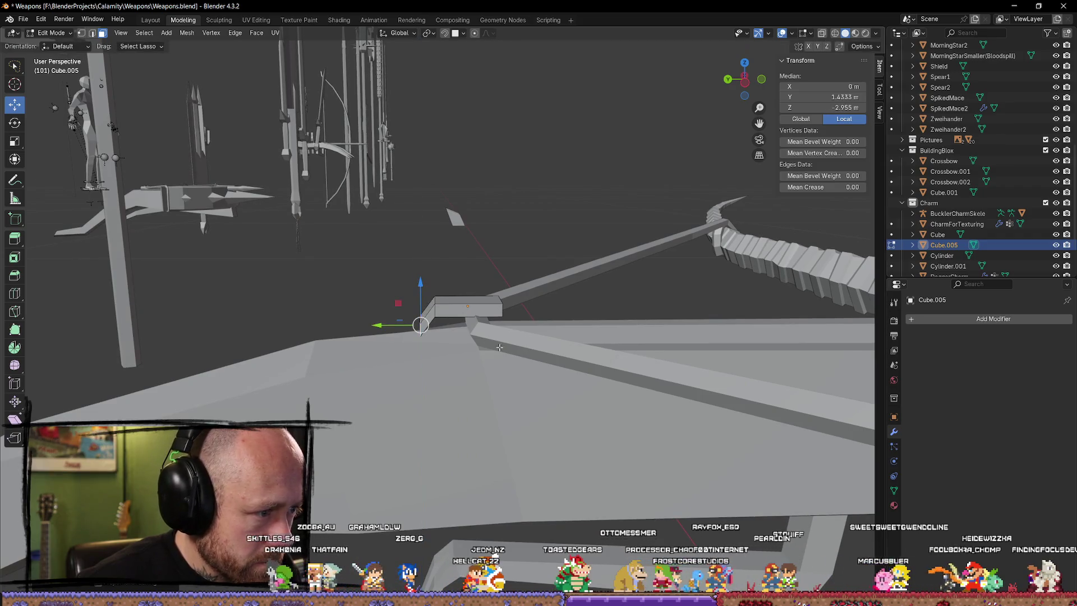
click(742, 88)
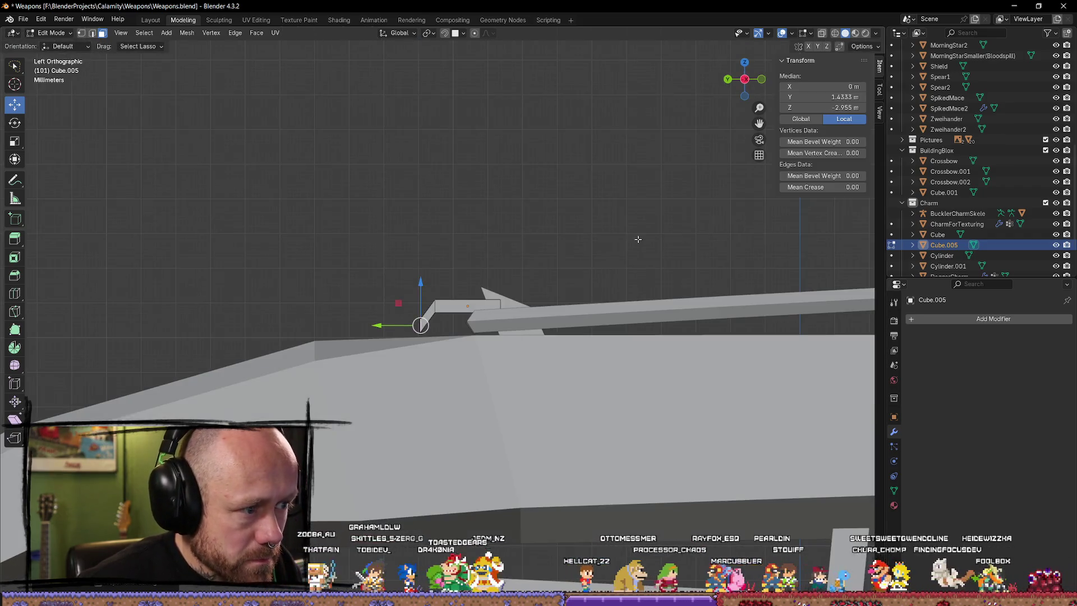
key(r)
click(445, 187)
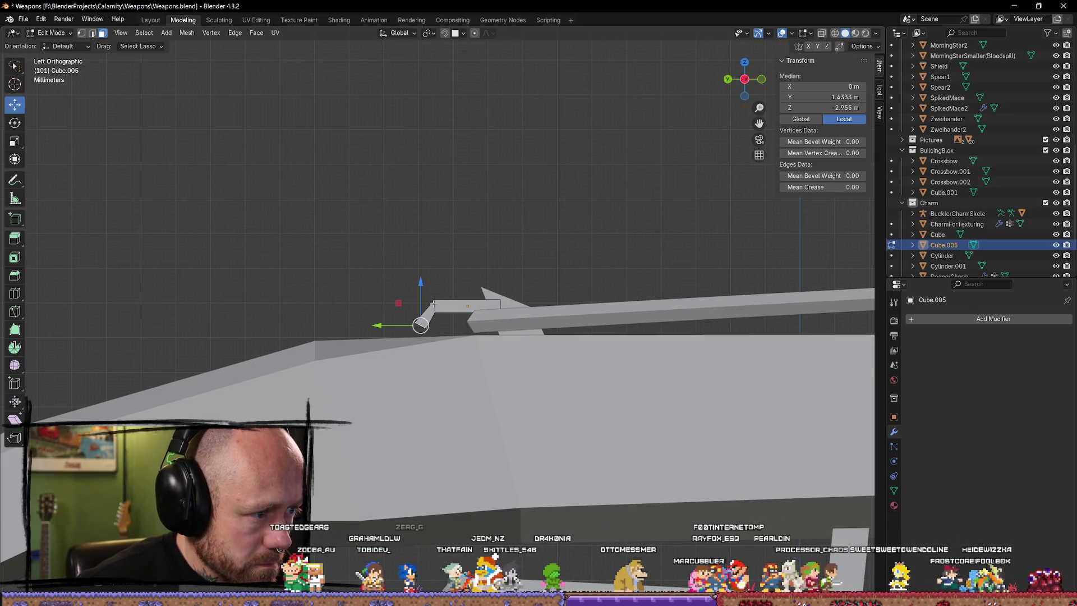
click(437, 291)
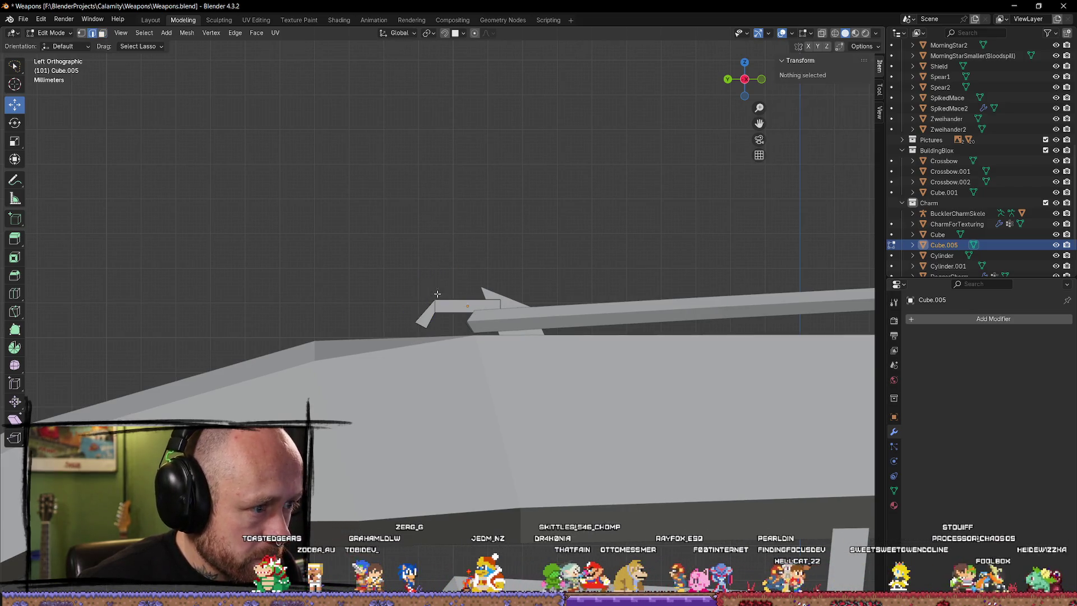
click(434, 307)
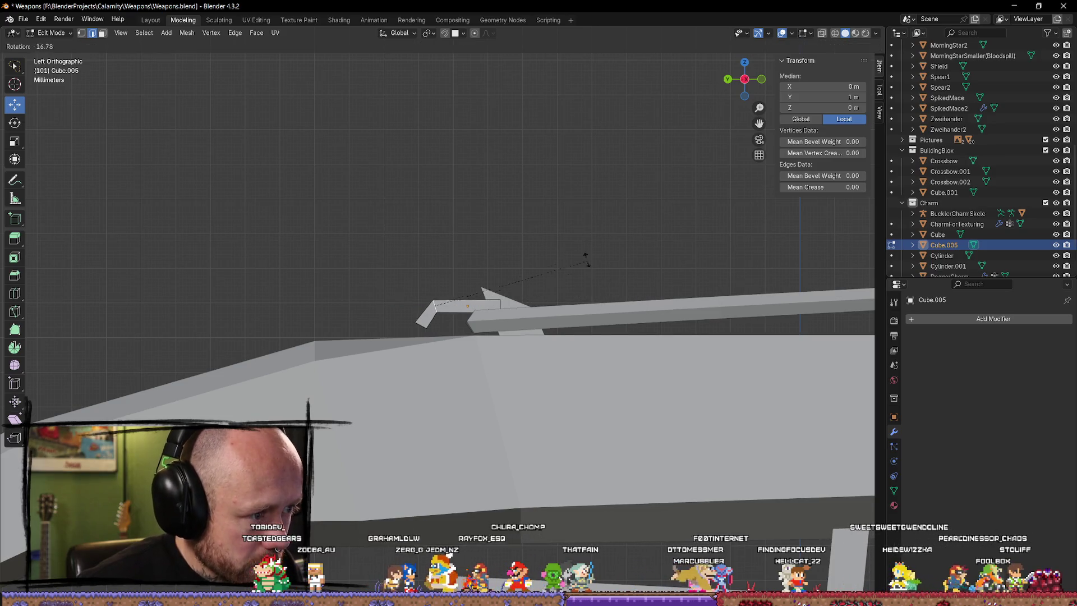
click(558, 246)
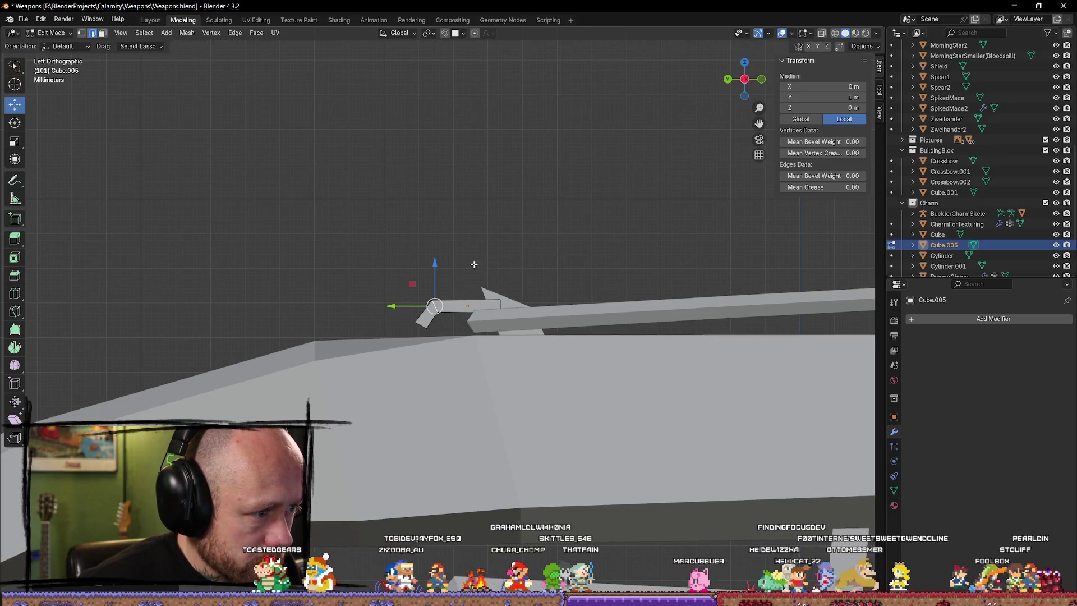
Step: Try further tilts of the bent end, extend it down over the string, then deselect
middle_drag(422, 328, 445, 323)
mouse_move(512, 331)
middle_down()
mouse_move(539, 320)
mouse_move(747, 74)
middle_up()
shift+click(539, 320)
click(747, 74)
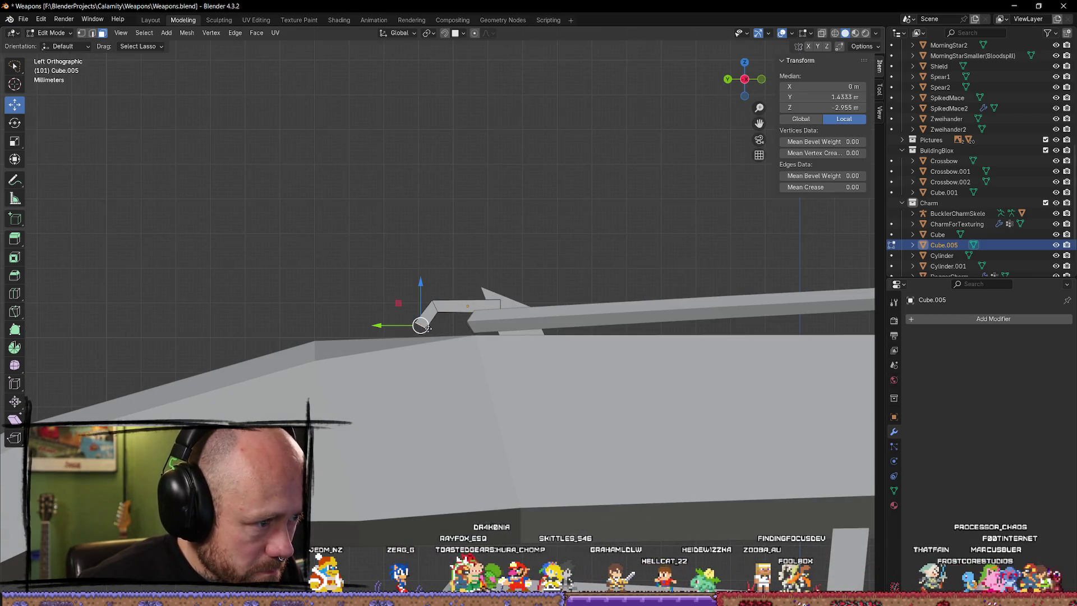
key(r)
key(Escape)
key(r)
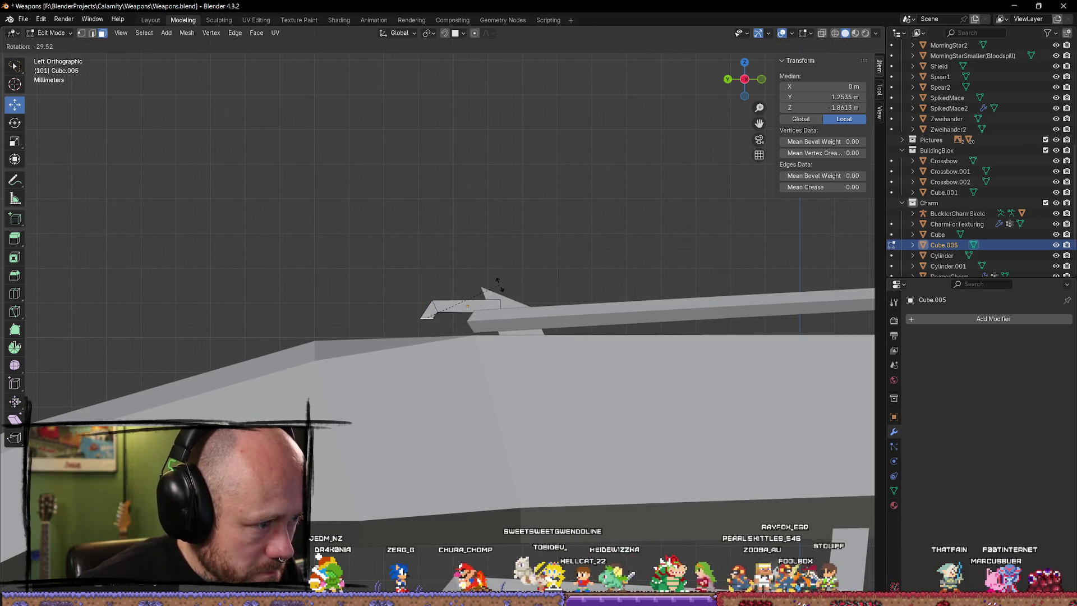
key(Escape)
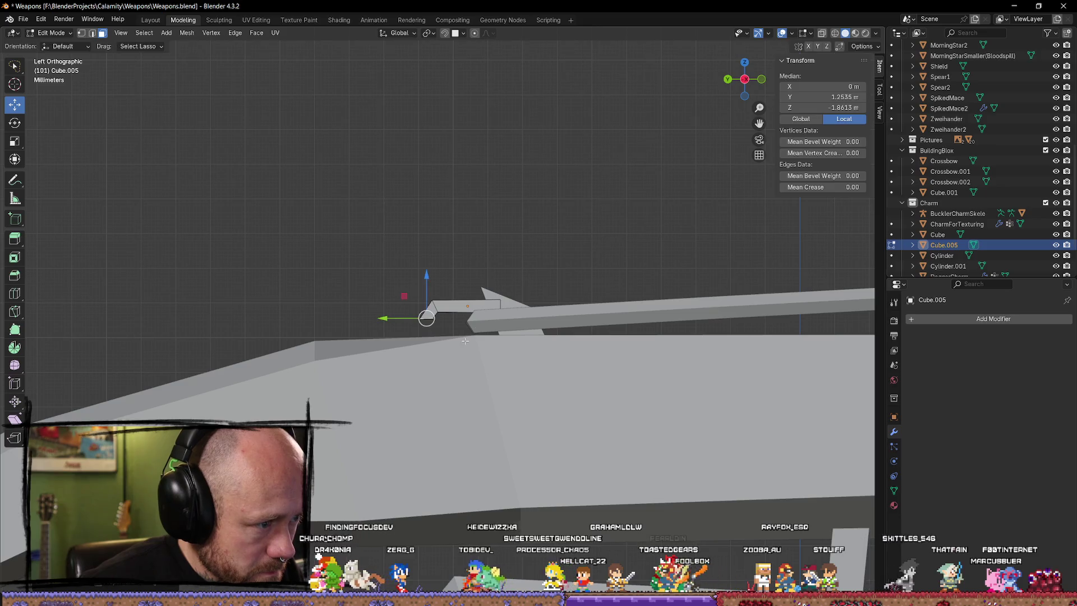
key(g)
key(z)
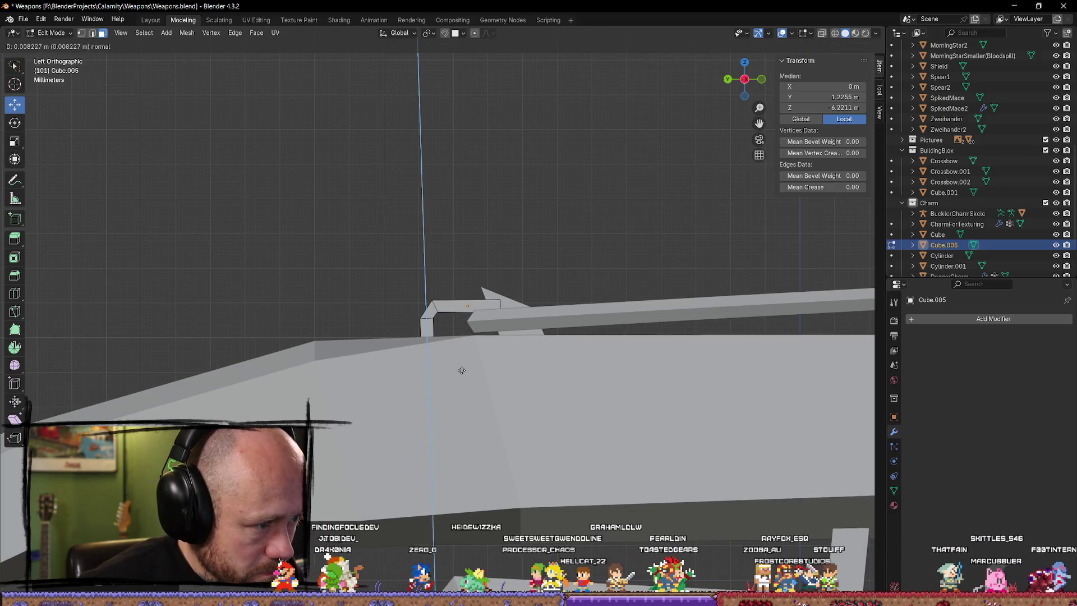
key(Escape)
mouse_move(461, 370)
middle_down()
mouse_move(599, 368)
mouse_move(642, 354)
mouse_move(459, 330)
mouse_move(488, 331)
middle_up()
key(alt+a)
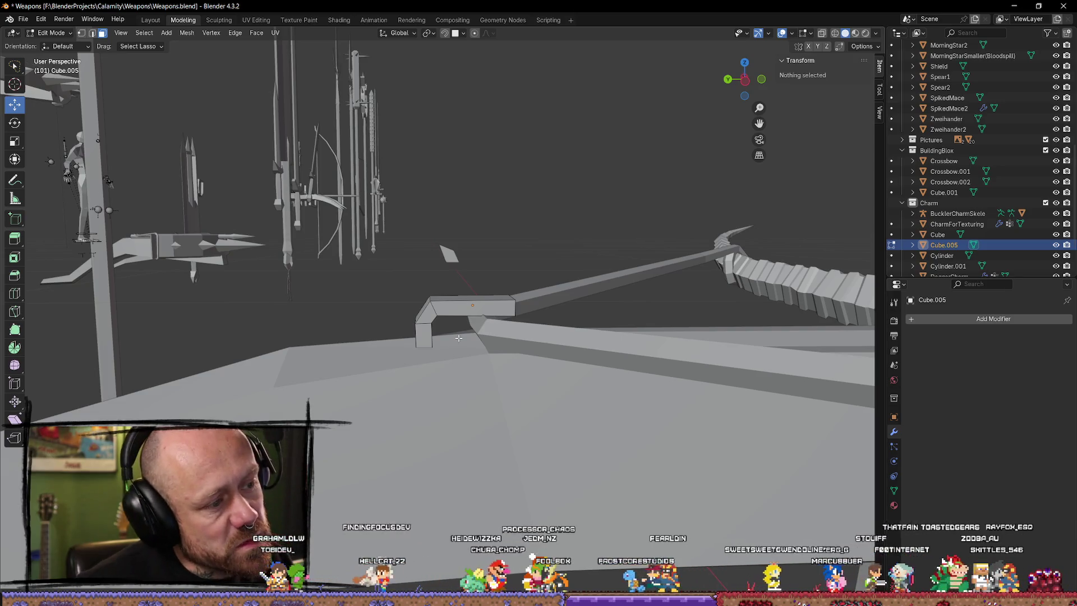
scroll(597, 394, up, 2)
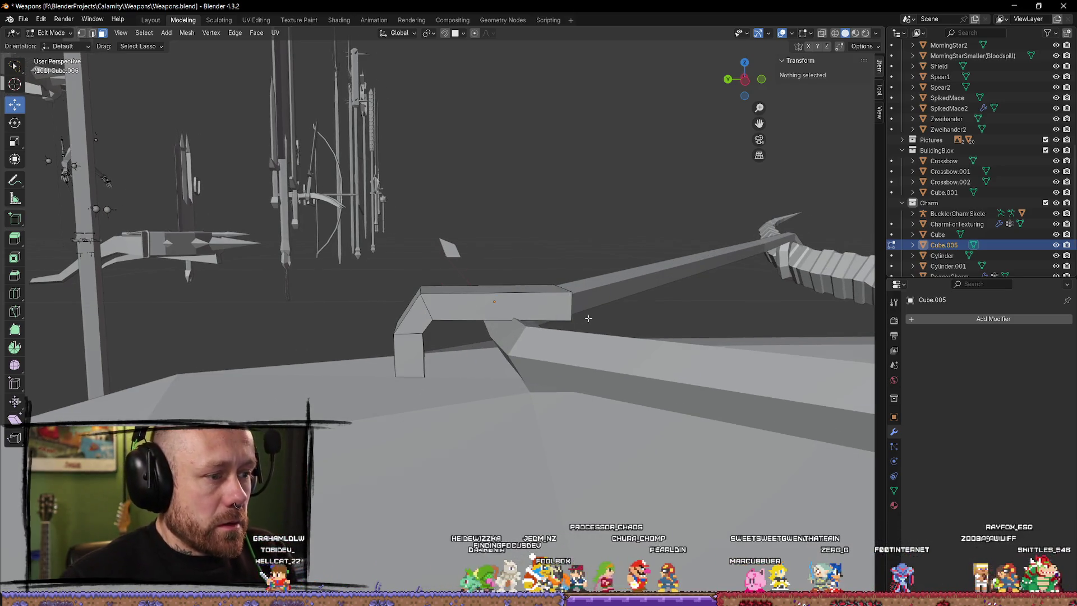
Step: In Object Mode, slide the latch piece slightly along the stock, then re-enter Edit Mode
key(Tab)
middle_drag(589, 318, 492, 331)
key(g)
key(z)
key(Escape)
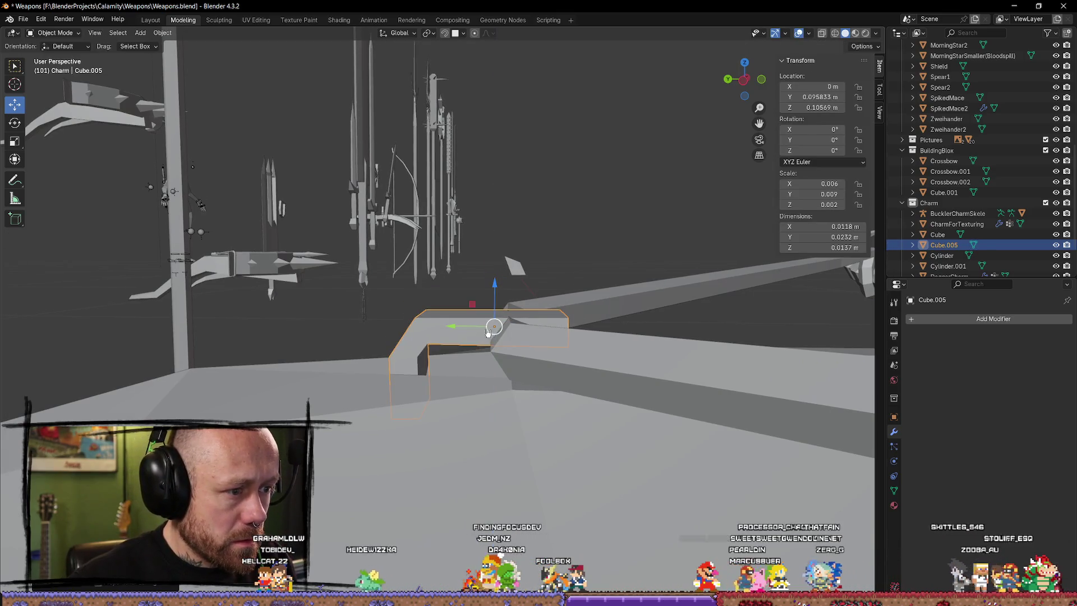
drag(488, 331, 611, 290)
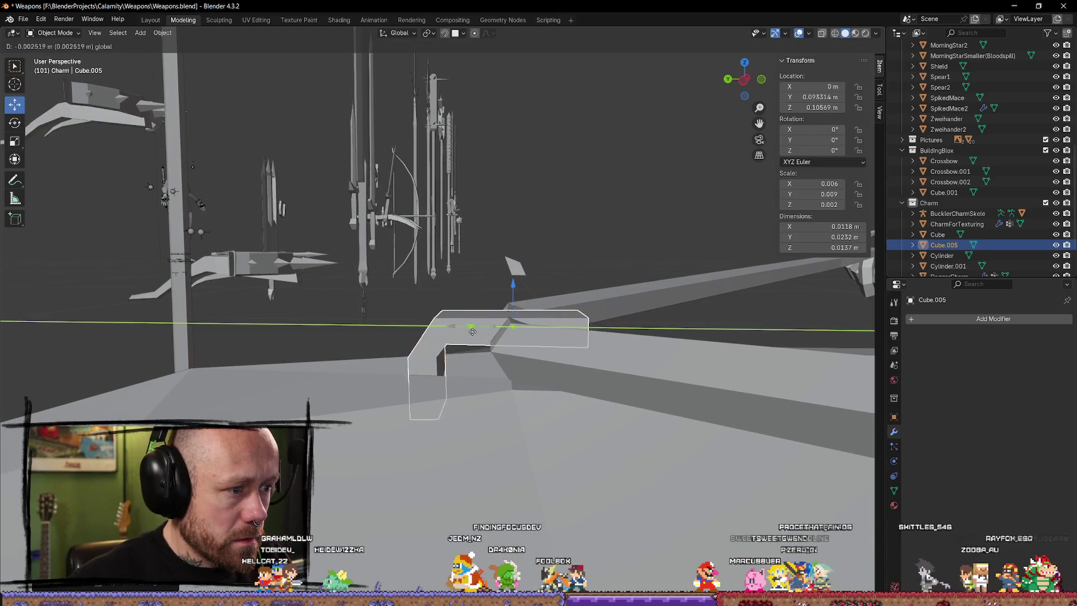
click(612, 291)
key(Tab)
key(Tab)
click(596, 321)
key(Tab)
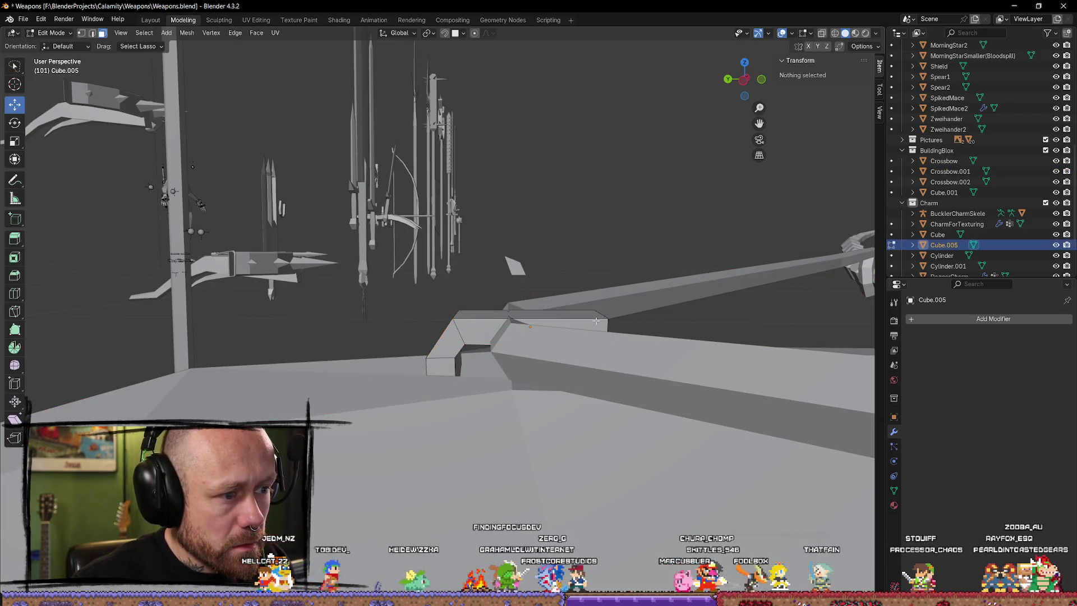
Step: Add a loop cut across the top section and raise it into another bend
click(14, 293)
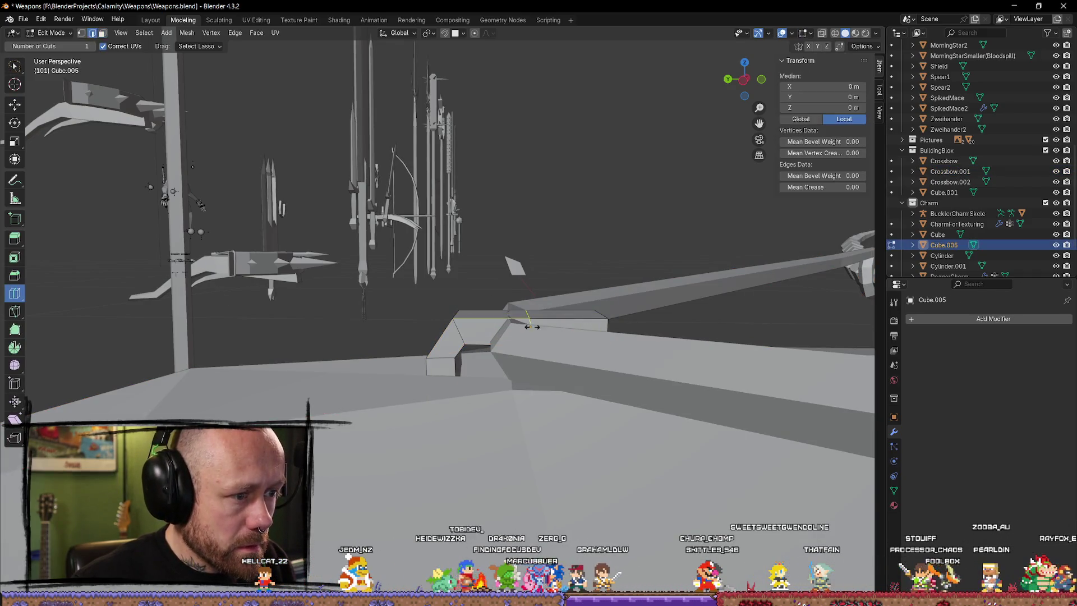
click(16, 106)
drag(531, 286, 463, 300)
key(y)
mouse_move(463, 301)
middle_down()
mouse_move(505, 276)
mouse_move(428, 389)
mouse_move(364, 340)
mouse_move(517, 341)
middle_up()
click(365, 341)
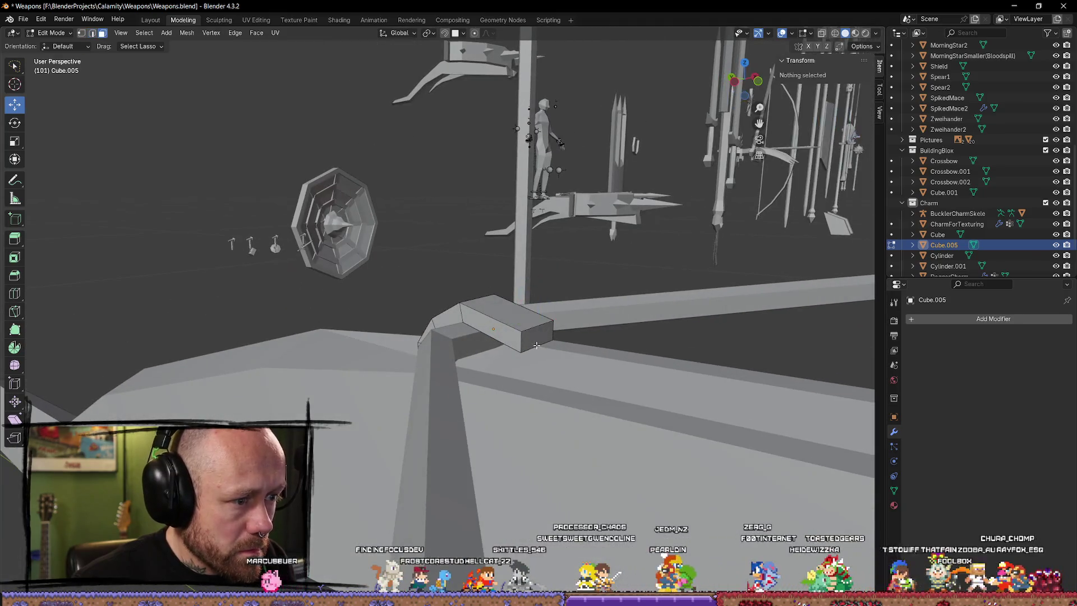
Step: Rotate the latch piece's end edges about X to a new tilt, checking the angle
shift+click(530, 347)
key(shift+space)
key(r)
drag(577, 339, 572, 358)
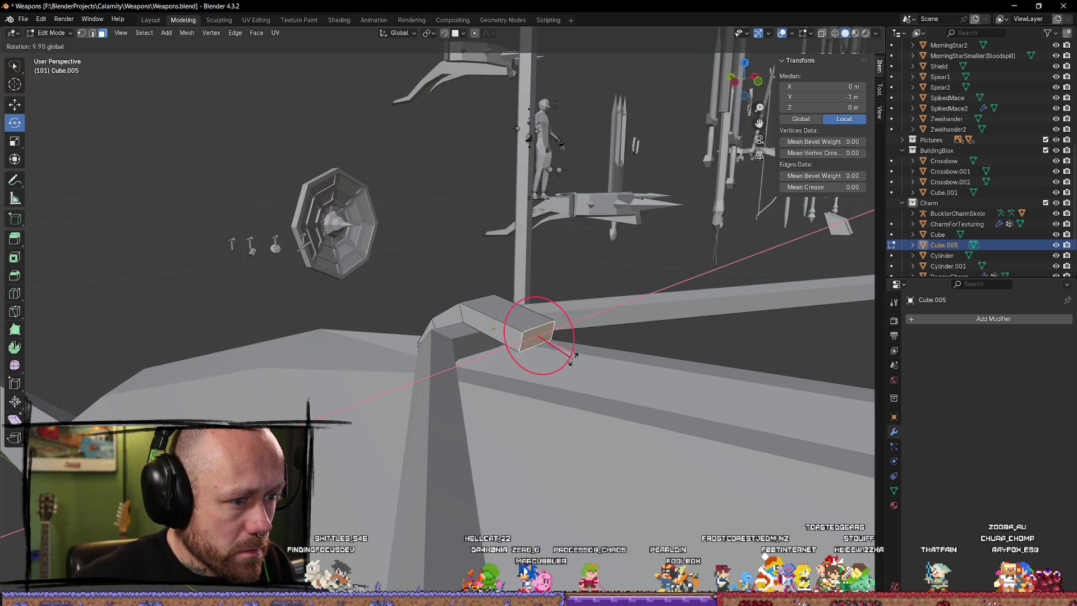
drag(555, 409, 555, 408)
middle_drag(555, 408, 589, 370)
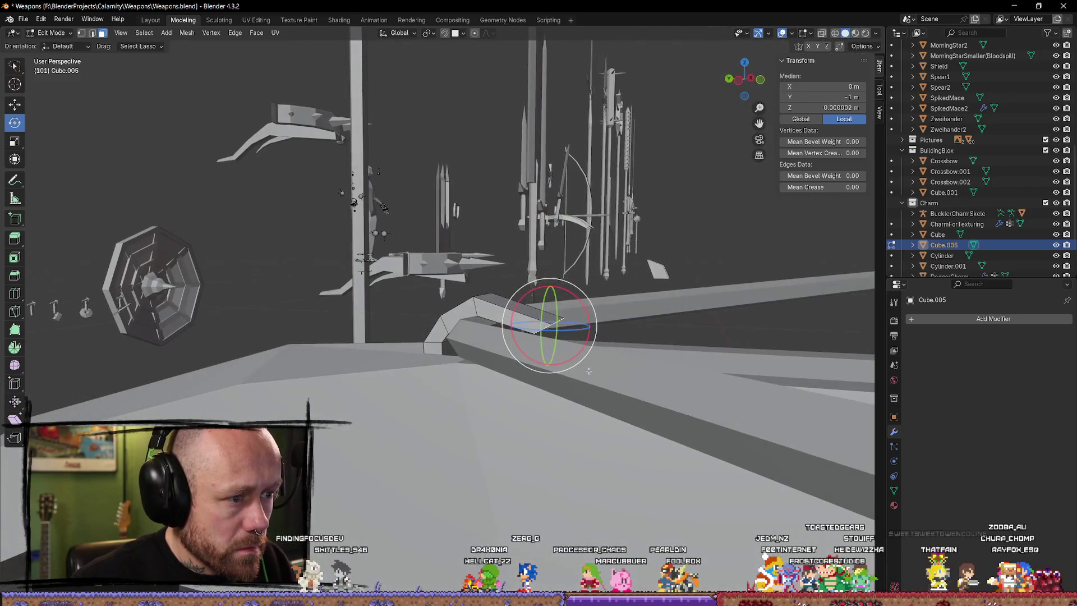
drag(585, 344, 587, 334)
mouse_move(588, 334)
middle_down()
mouse_move(419, 348)
mouse_move(586, 445)
mouse_move(611, 414)
mouse_move(445, 344)
mouse_move(481, 375)
mouse_move(519, 310)
mouse_move(478, 318)
middle_up()
Step: Review the latch in Object Mode, then re-enter Edit Mode with nothing selected
key(Tab)
click(585, 446)
scroll(447, 356, up, 2)
scroll(462, 362, up, 1)
click(446, 344)
key(Tab)
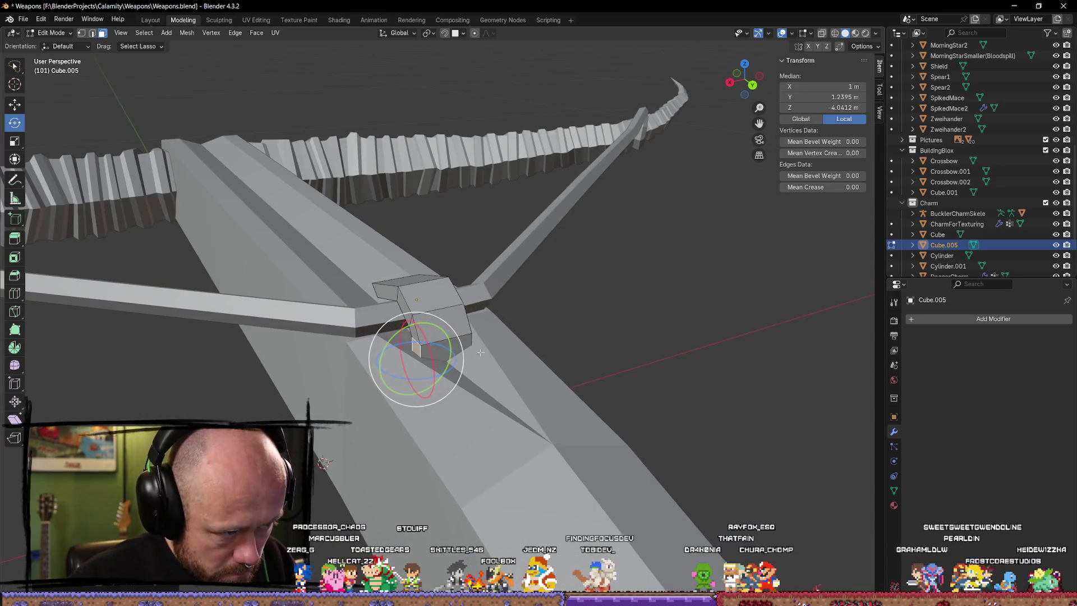
click(536, 349)
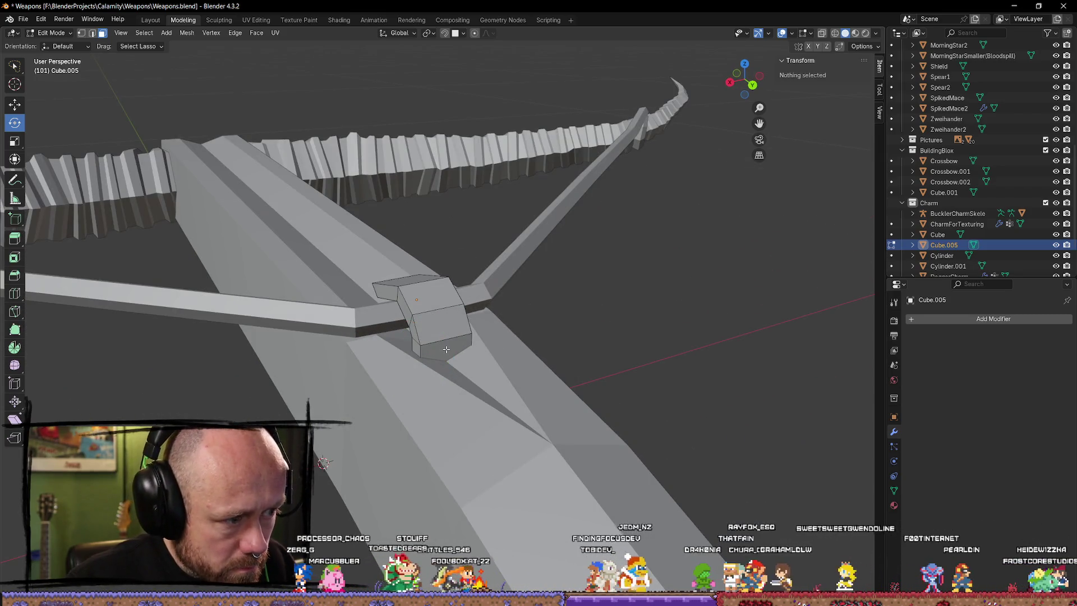
key(a)
key(alt+a)
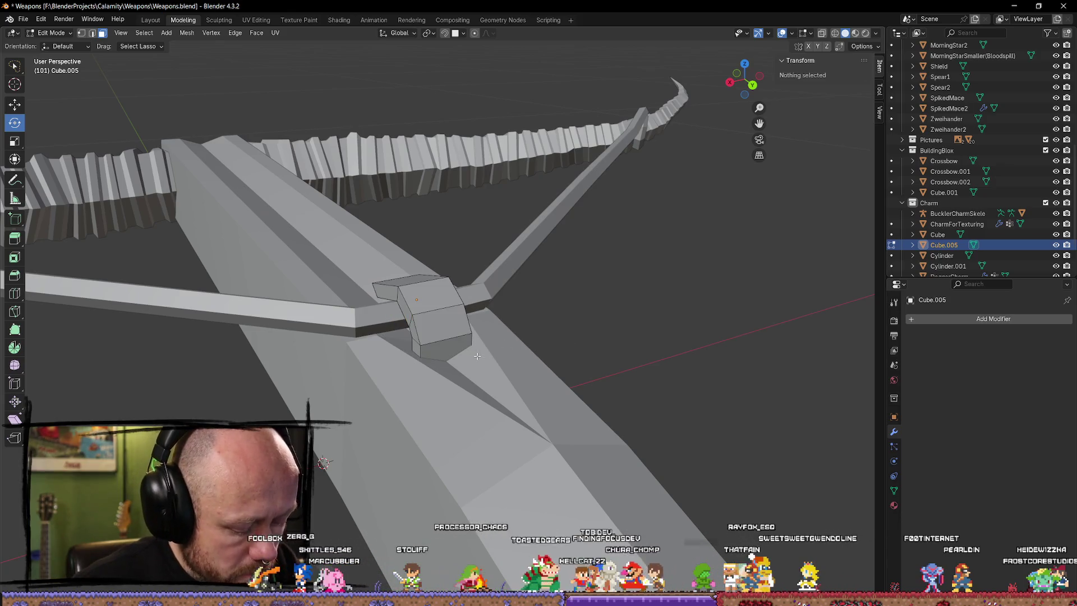
middle_drag(457, 359, 412, 369)
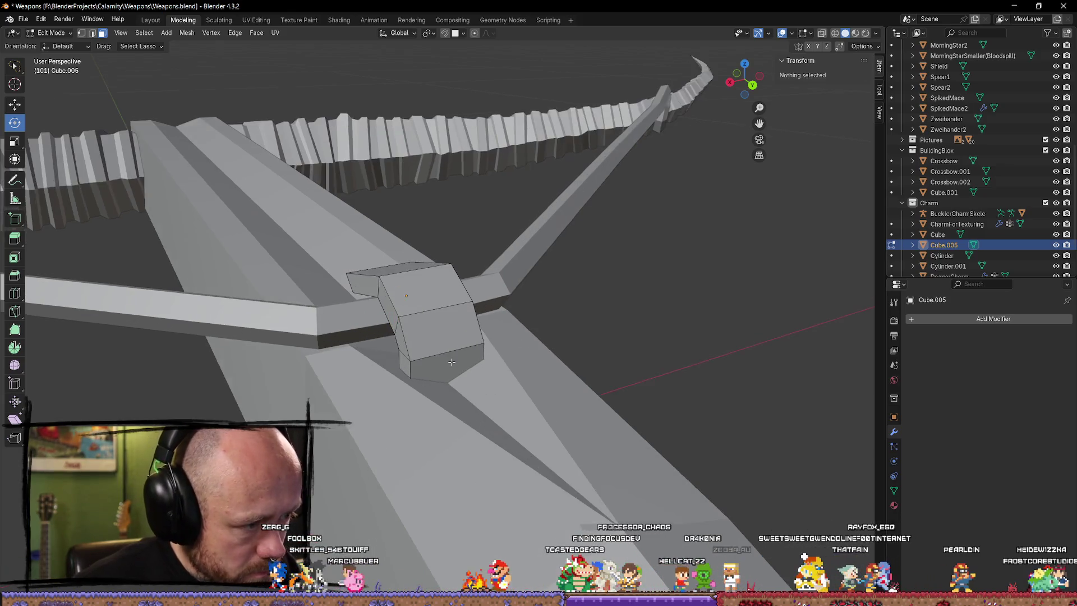
Step: Pick faces on the joint block, switch the viewport to Wireframe and select linked geometry
click(421, 371)
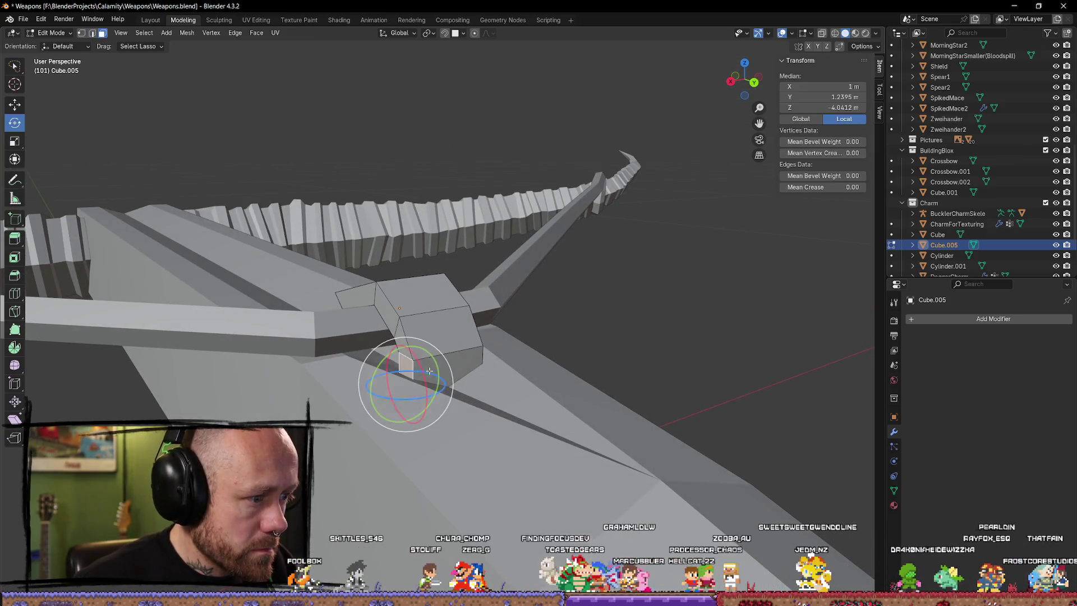
mouse_move(422, 371)
middle_down()
mouse_move(470, 380)
mouse_move(452, 370)
mouse_move(483, 396)
mouse_move(447, 412)
middle_up()
click(444, 373)
key(z)
click(409, 393)
key(l)
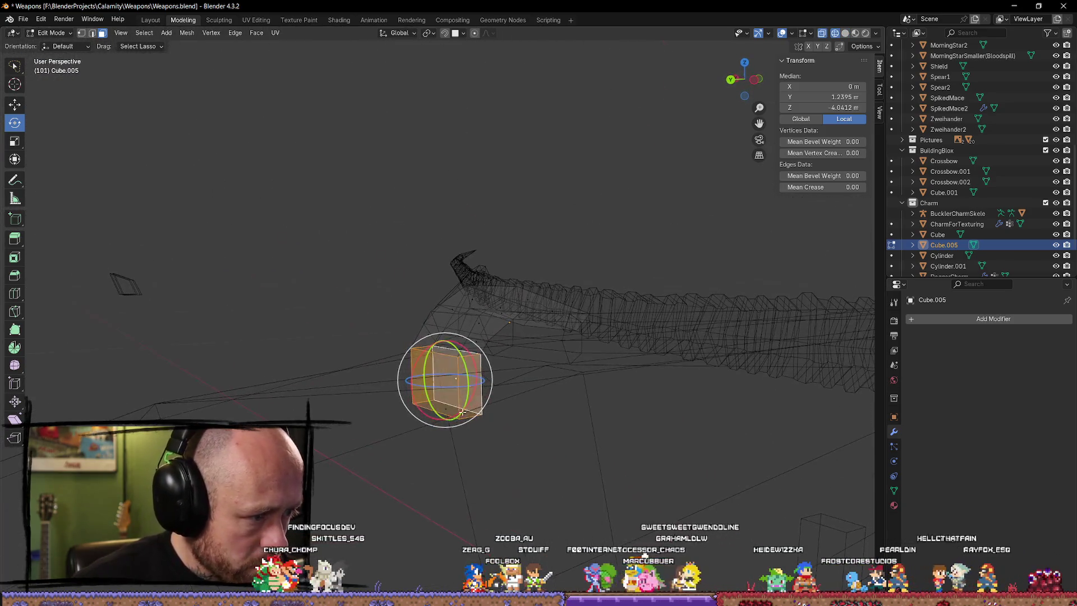
Step: Delete the selected faces and return the viewport to Solid shading
key(x)
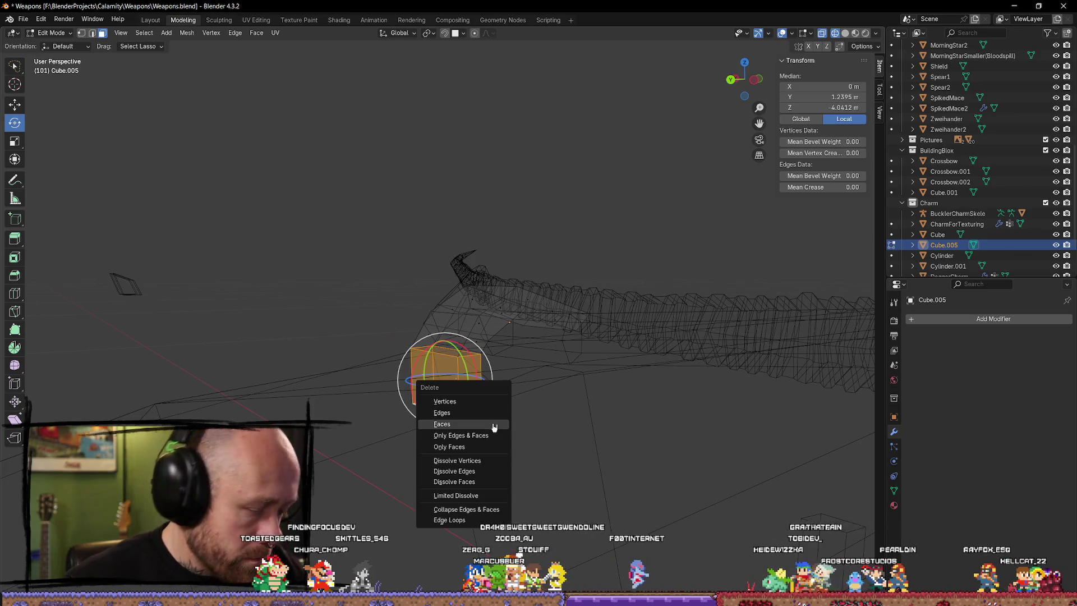
click(493, 424)
middle_drag(505, 385, 458, 387)
click(449, 343)
middle_drag(457, 337, 528, 370)
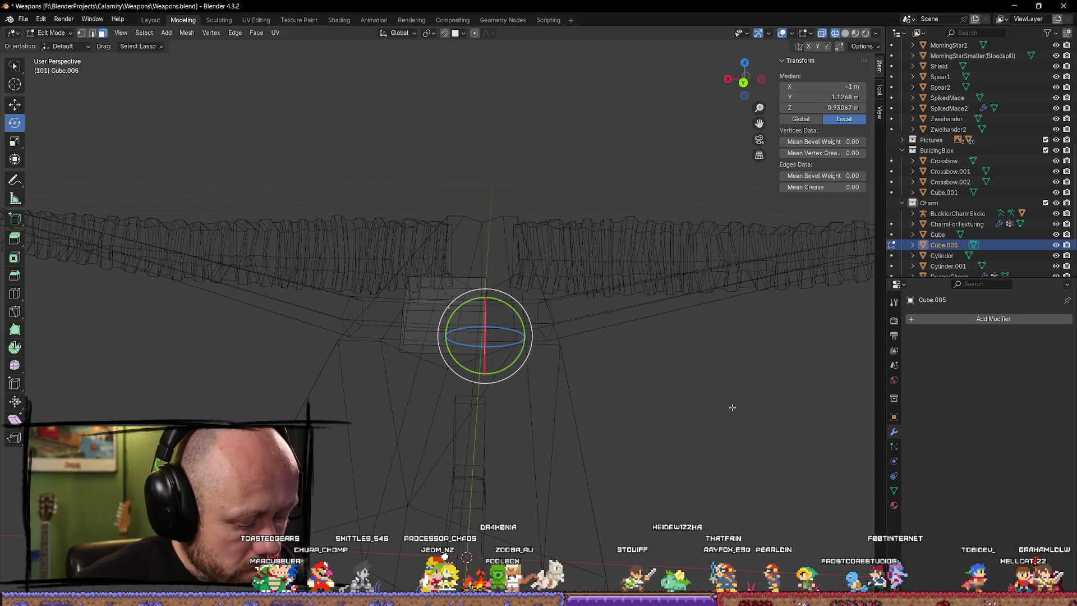
key(alt+z)
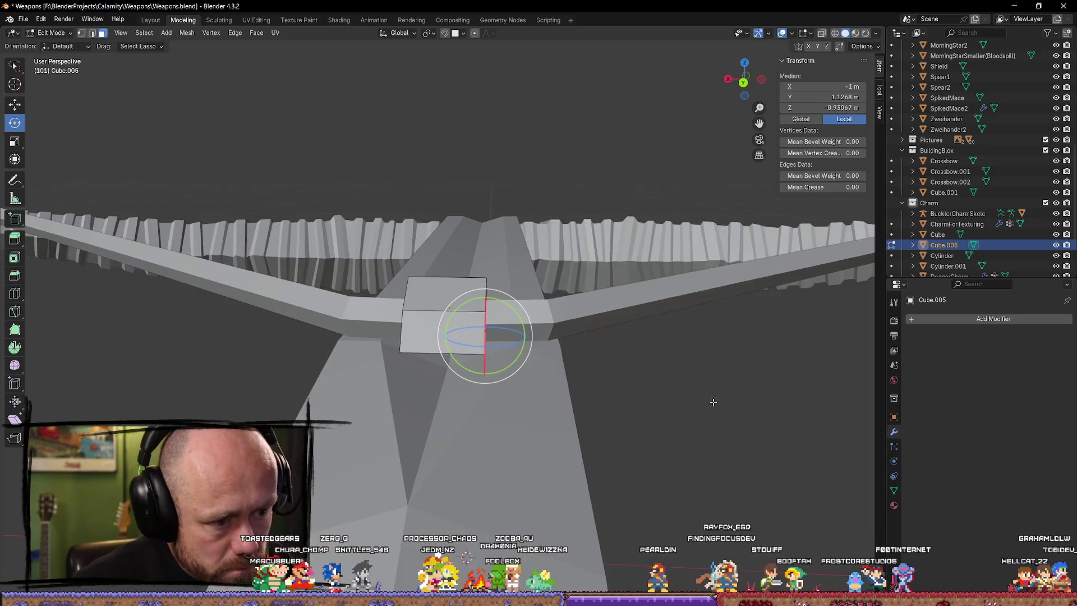
middle_drag(665, 398, 615, 391)
key(alt+a)
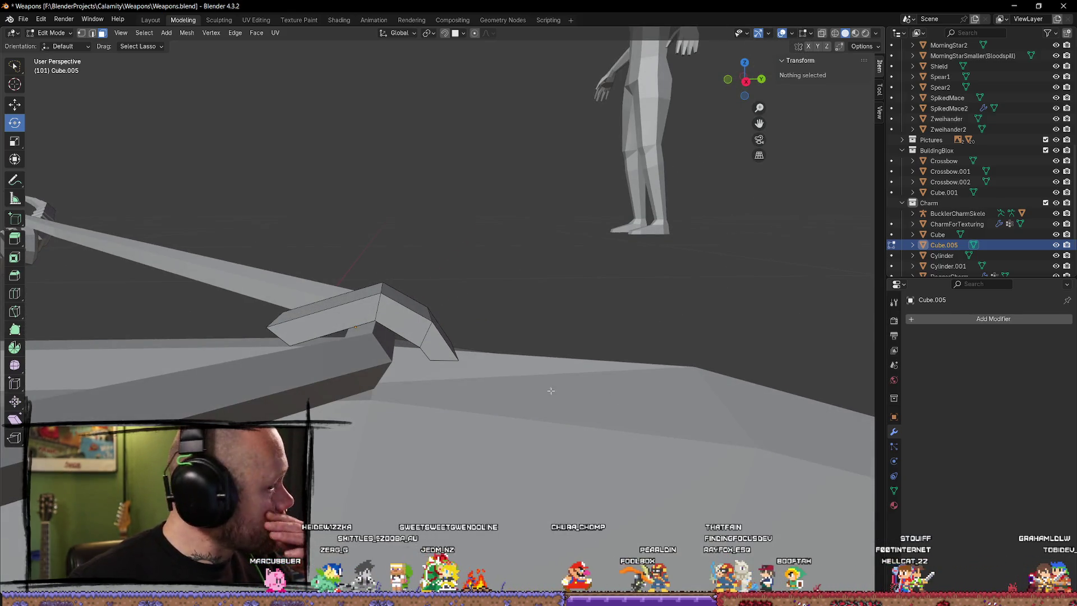
Step: In Right Ortho view, lower the tip edge and shift it along the stock
middle_drag(555, 390, 444, 357)
click(446, 356)
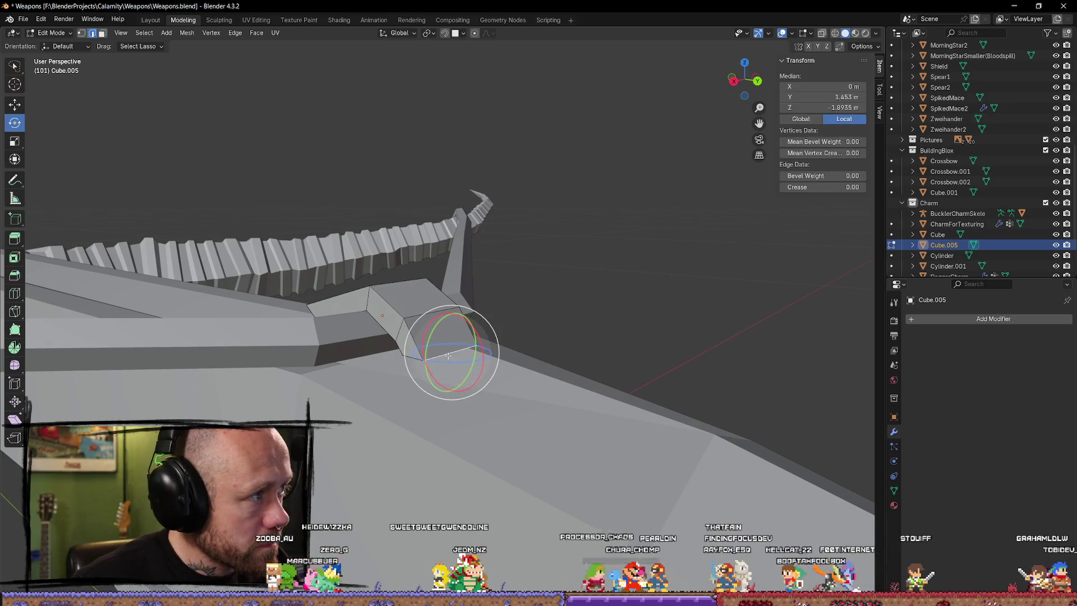
middle_drag(458, 358, 601, 364)
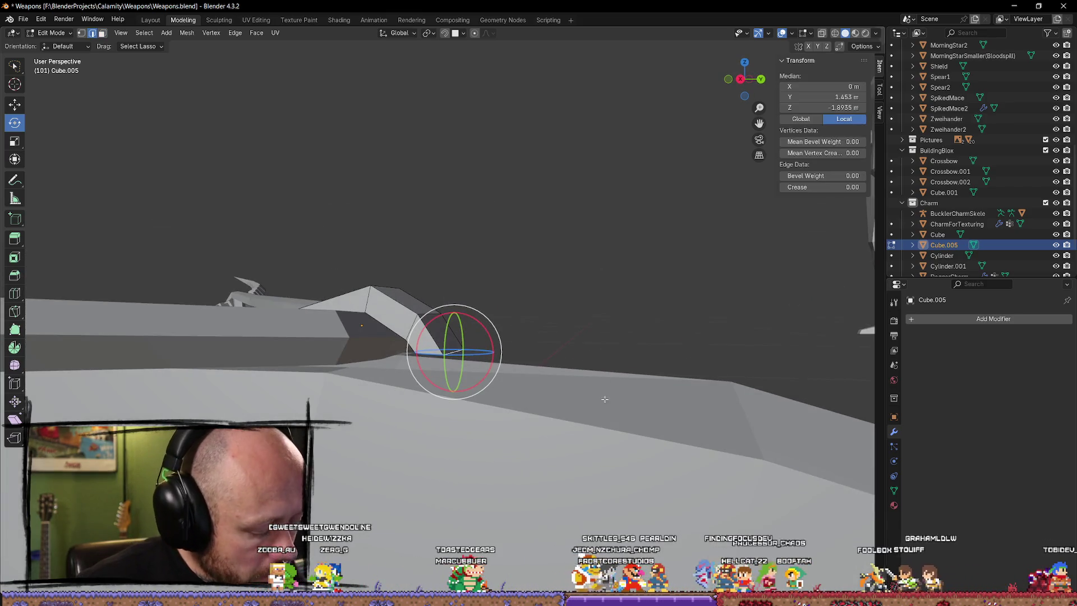
middle_drag(616, 407, 647, 369)
click(745, 80)
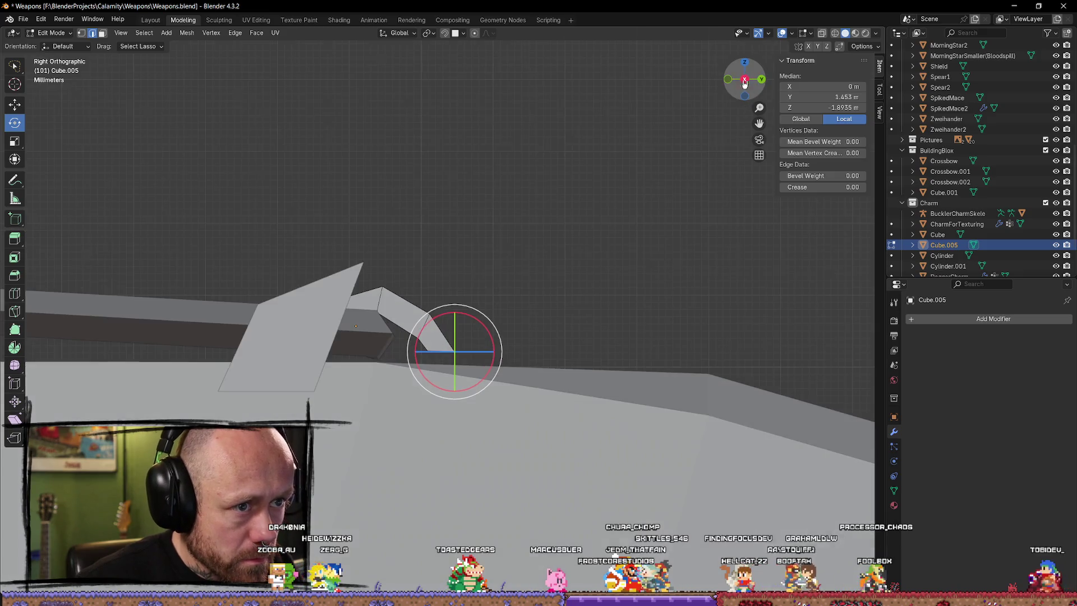
key(shift+space)
key(s)
key(shift+space)
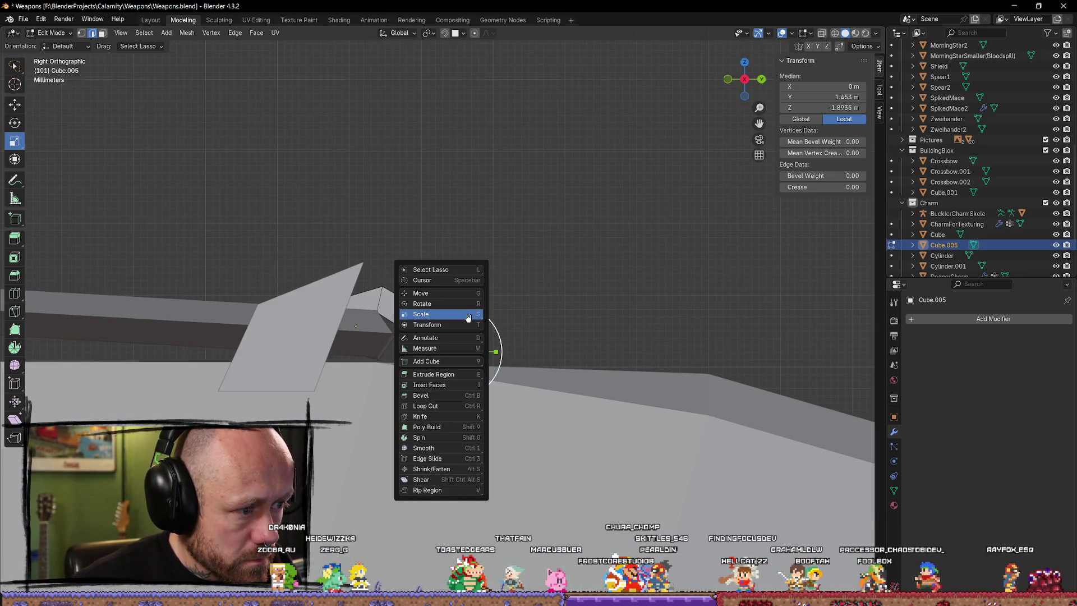
click(439, 299)
drag(457, 306, 458, 290)
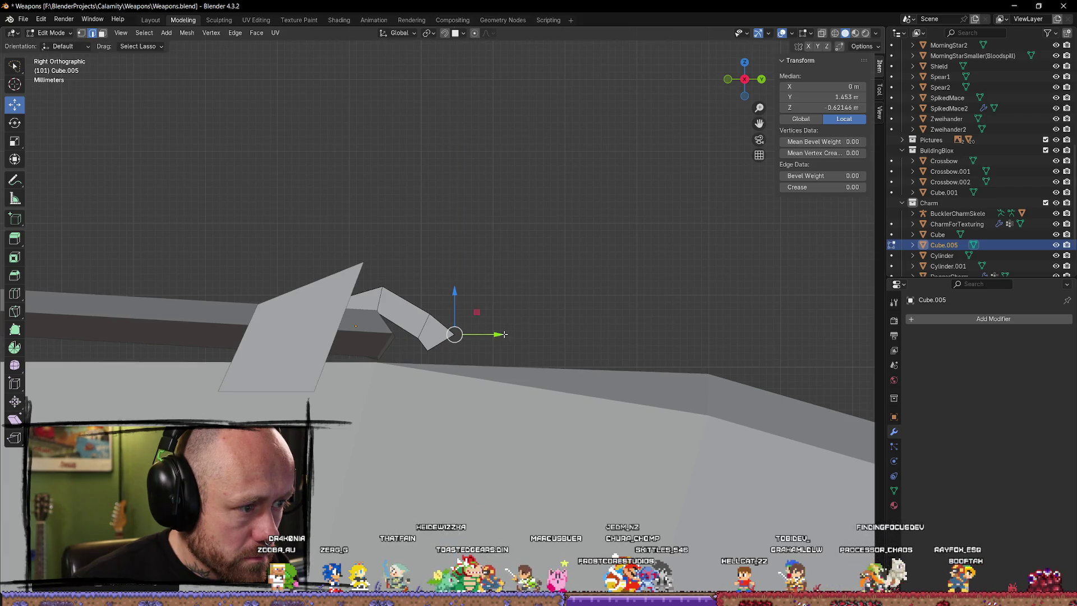
drag(501, 334, 487, 333)
mouse_move(444, 352)
middle_down()
mouse_move(418, 348)
mouse_move(428, 308)
middle_up()
Step: Nudge the tip vertices with G Y and G Z so the end slopes down onto the stock
key(g)
key(y)
click(438, 308)
key(g)
key(z)
click(436, 313)
click(450, 330)
key(g)
key(z)
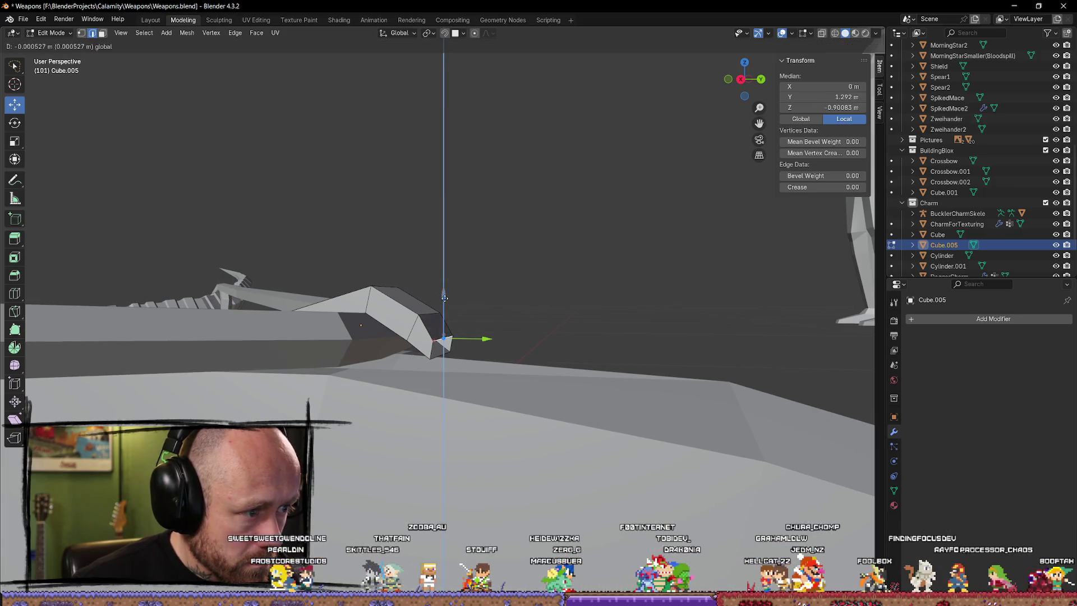
click(440, 308)
click(446, 339)
key(g)
key(y)
click(491, 339)
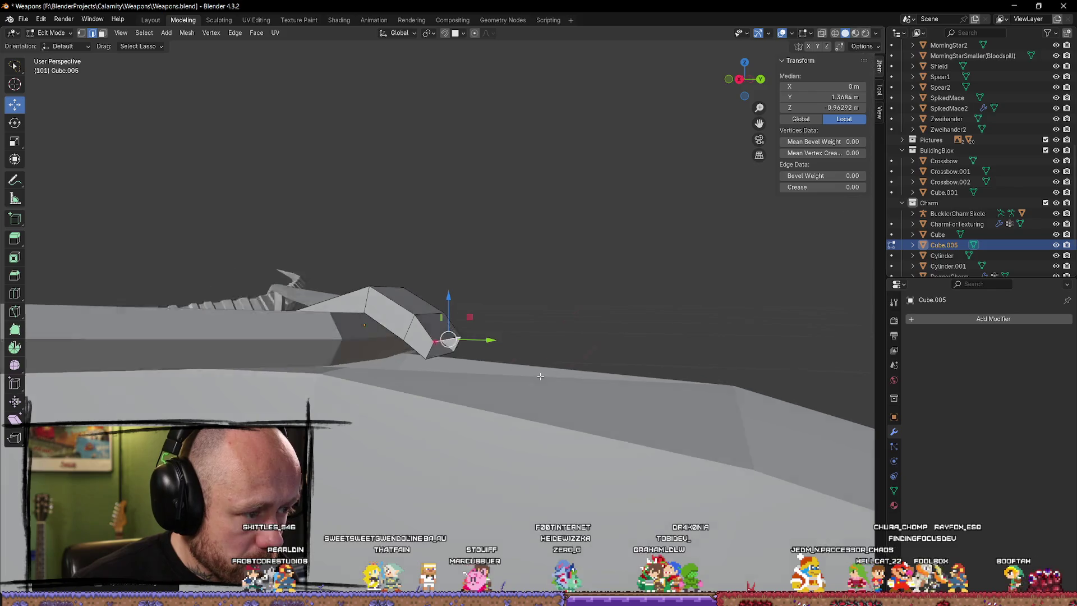
middle_drag(490, 339, 388, 358)
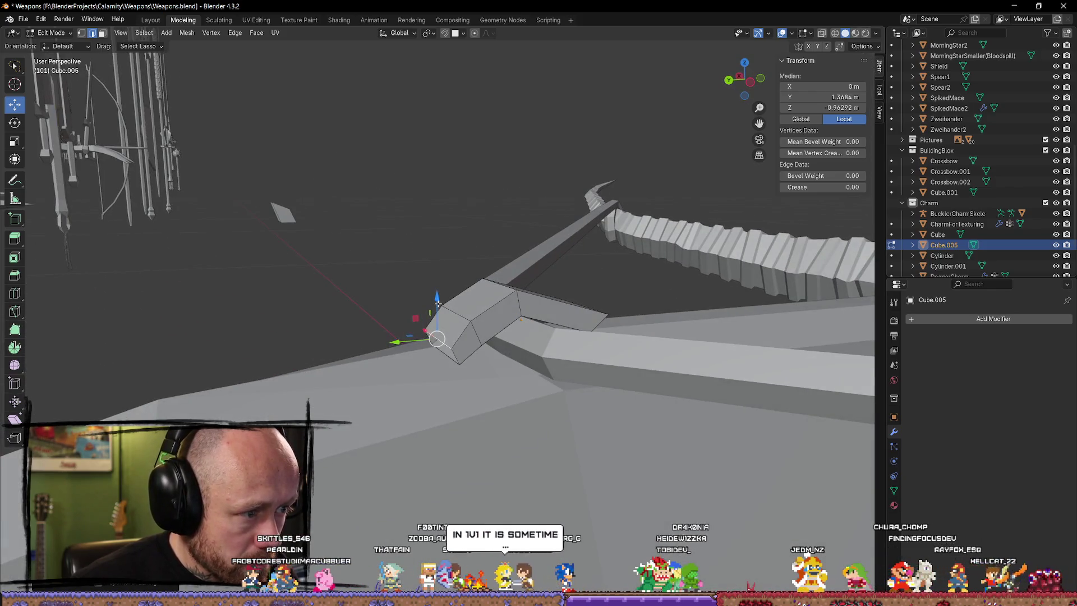
mouse_move(437, 305)
middle_down()
mouse_move(445, 361)
mouse_move(532, 371)
middle_up()
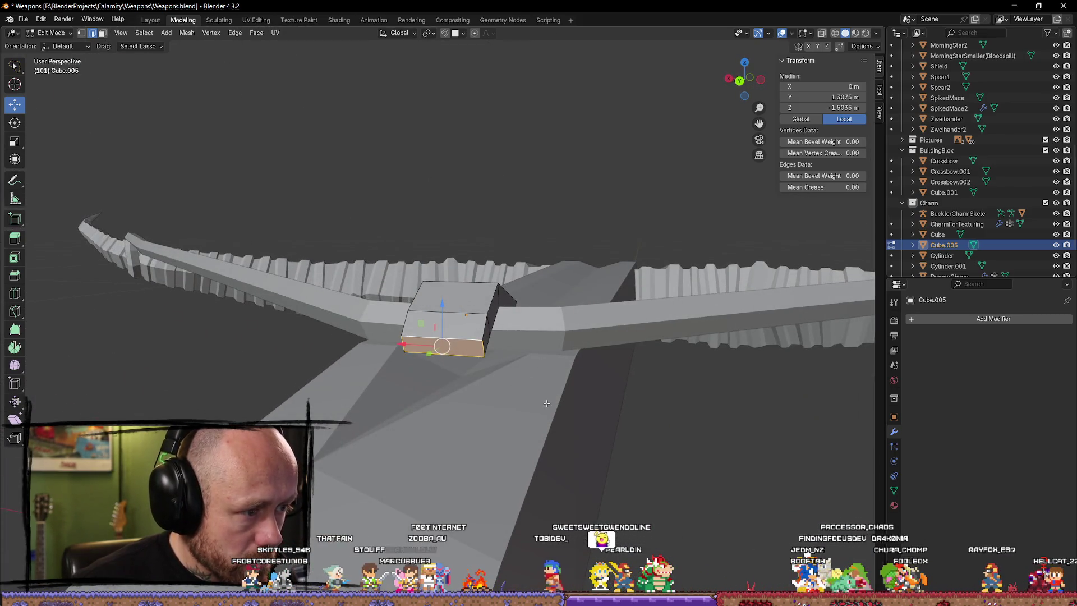
Step: Extrude the latch's end face and push the new face up and further along the stock
middle_drag(547, 403, 408, 390)
key(e)
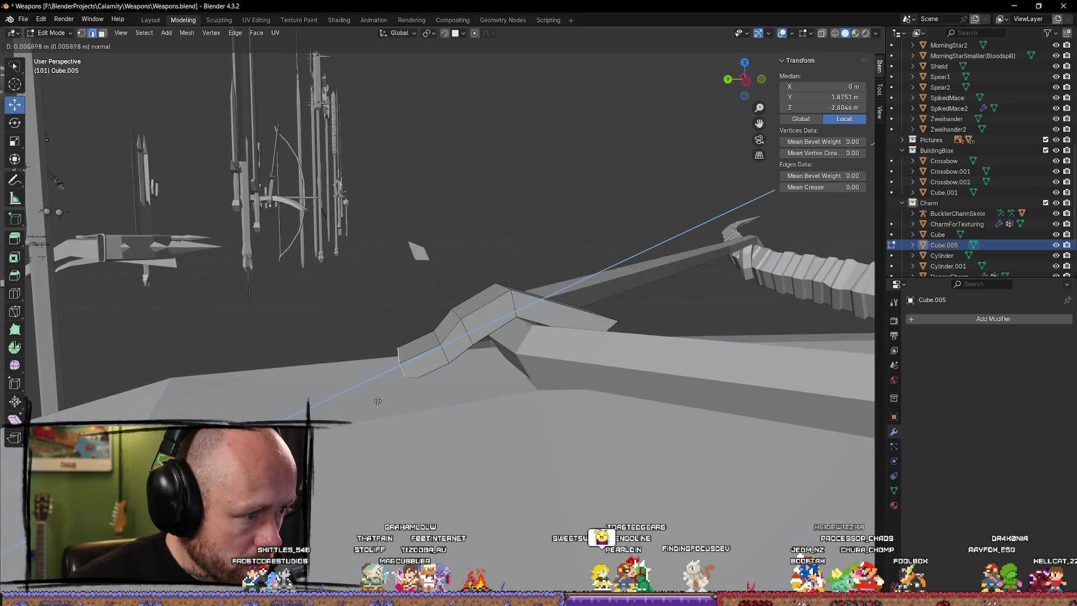
click(379, 401)
drag(379, 341, 379, 324)
mouse_move(379, 329)
middle_down()
mouse_move(575, 378)
mouse_move(515, 345)
middle_up()
drag(514, 345, 643, 394)
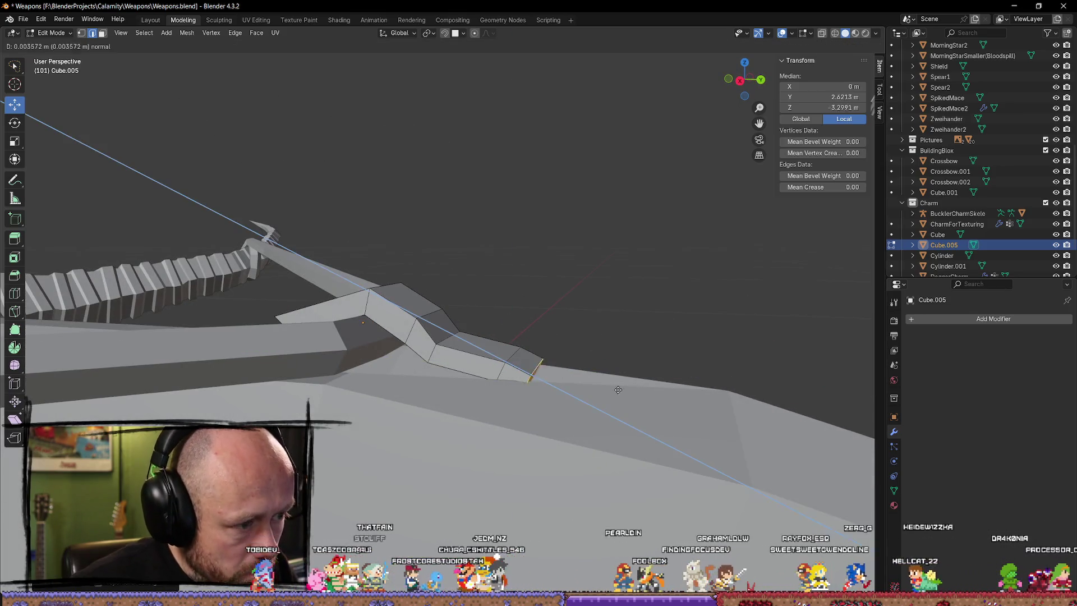
drag(565, 358, 603, 360)
mouse_move(603, 360)
middle_down()
mouse_move(426, 398)
mouse_move(360, 298)
middle_up()
Step: Lower the end vertices onto the stock in Z and slide them along the stock in Y
drag(359, 299, 310, 327)
key(y)
key(g)
key(z)
click(312, 337)
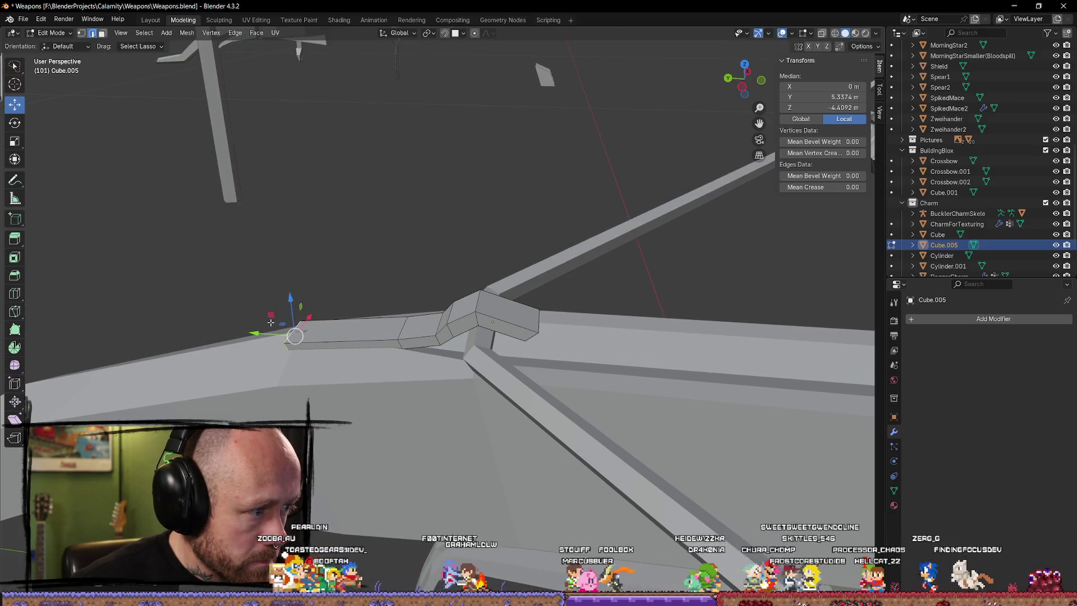
key(g)
key(y)
click(297, 311)
mouse_move(298, 311)
middle_down()
mouse_move(547, 416)
mouse_move(457, 457)
mouse_move(442, 439)
mouse_move(501, 460)
mouse_move(488, 445)
mouse_move(548, 446)
mouse_move(548, 474)
mouse_move(445, 414)
mouse_move(525, 435)
middle_up()
Step: Reselect Cube.005 and add a loop cut across the latch for the bend
key(Tab)
click(493, 432)
click(605, 427)
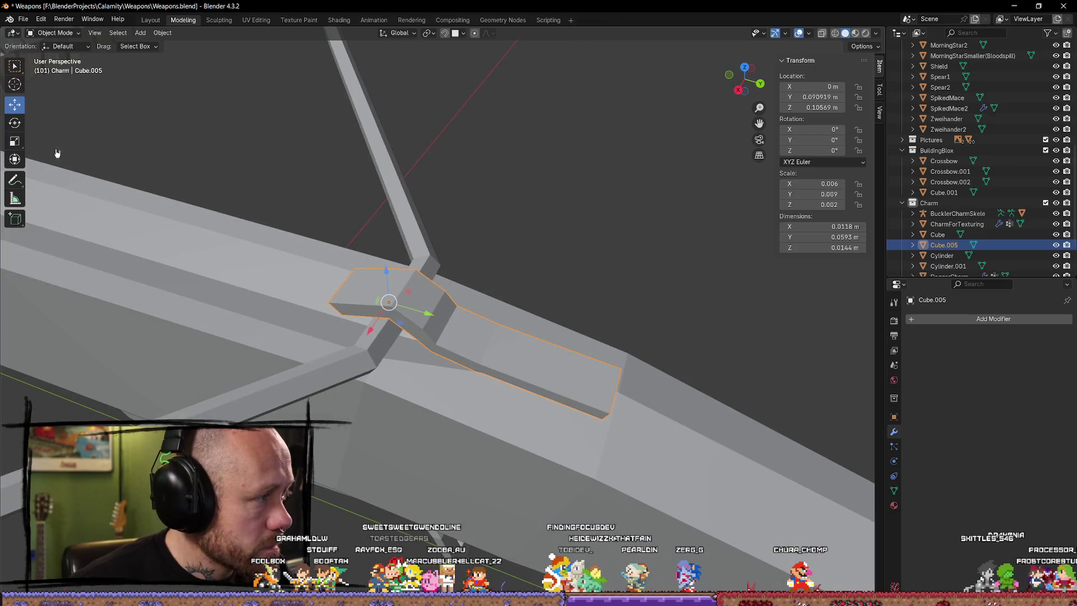
key(Tab)
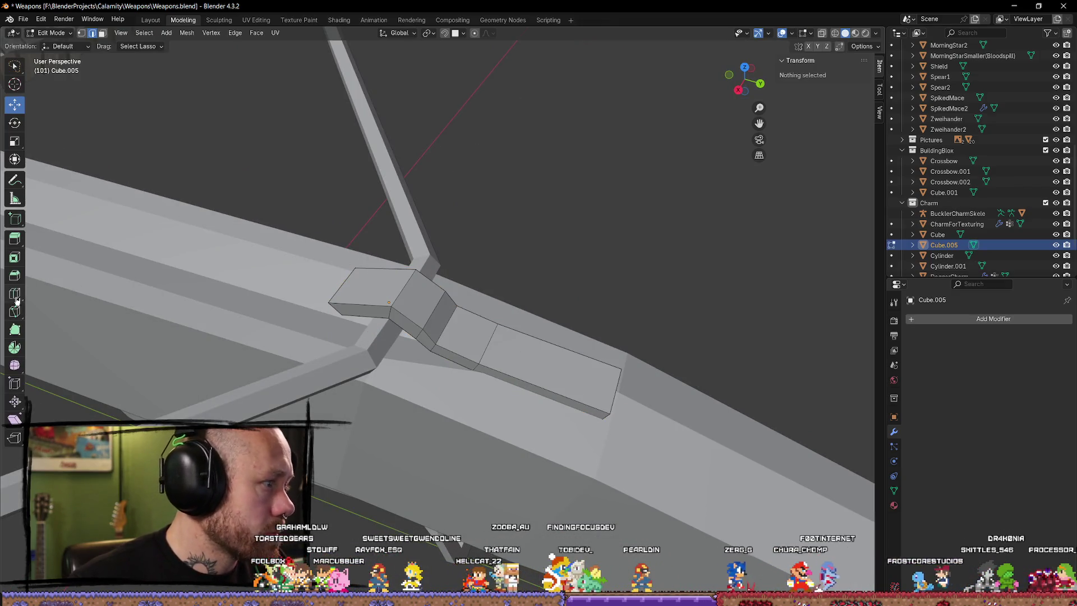
click(15, 295)
click(379, 291)
mouse_move(379, 291)
middle_down()
mouse_move(501, 234)
mouse_move(115, 39)
middle_up()
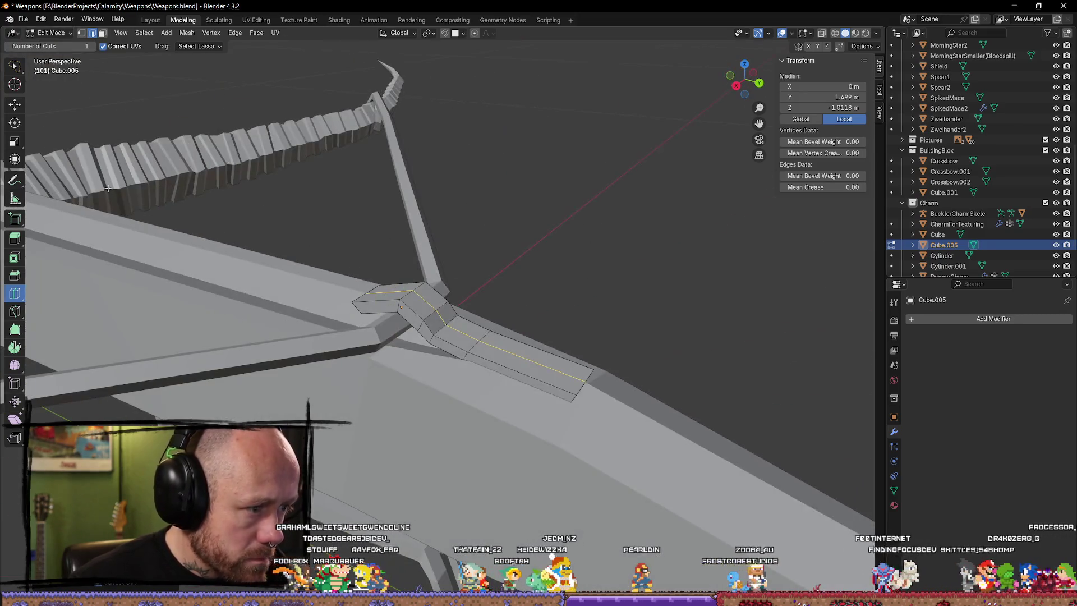
click(14, 104)
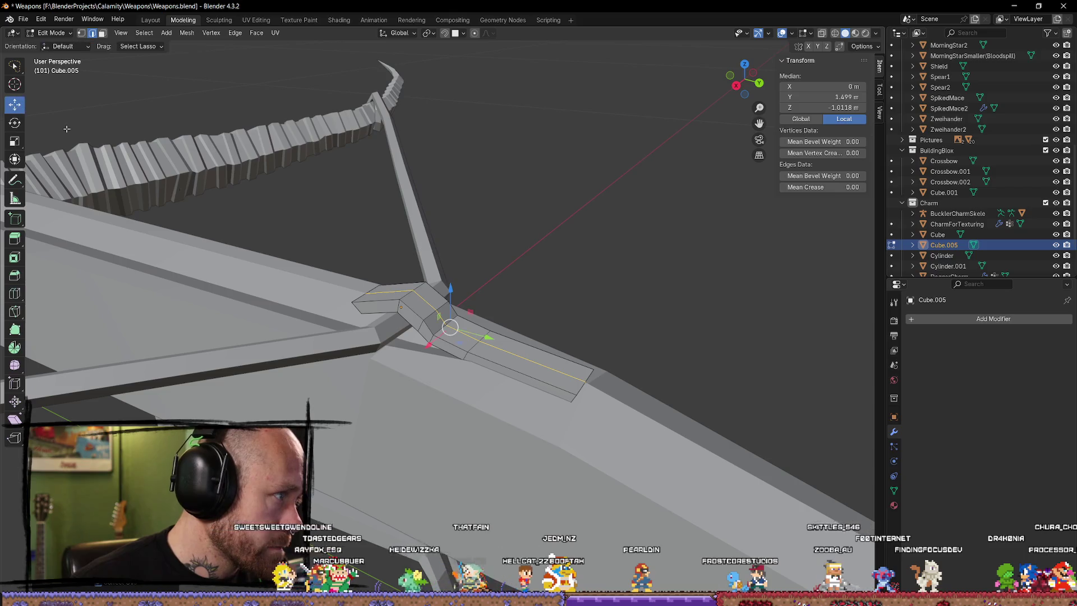
Step: Select the new edge loop and shift it vertically into place on the latch
middle_drag(421, 337, 522, 400)
middle_drag(609, 393, 472, 385)
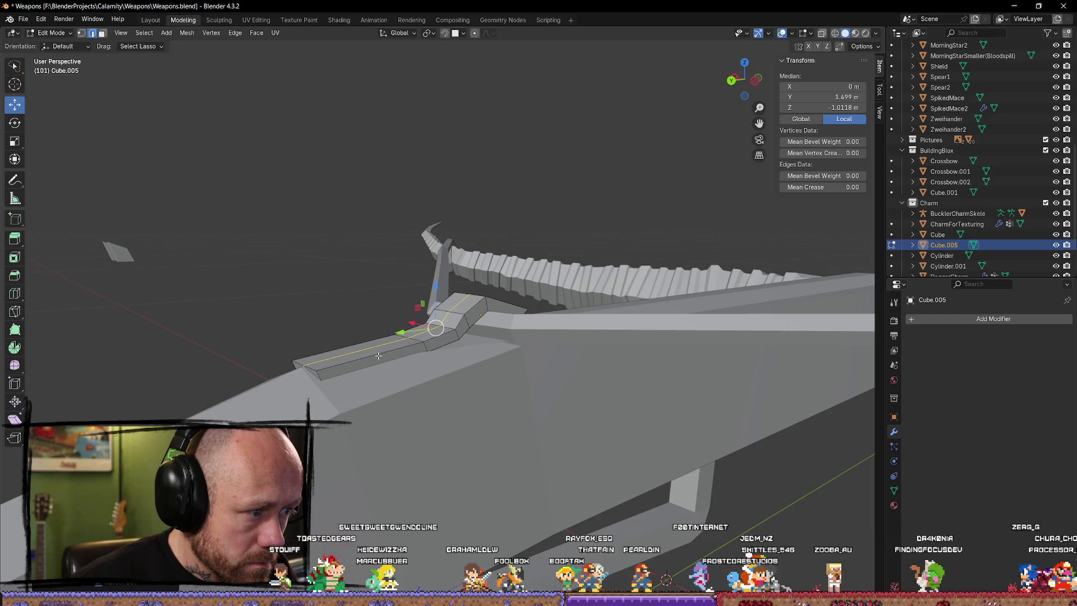
middle_drag(490, 384, 412, 405)
click(413, 405)
alt+click(375, 369)
middle_drag(374, 368, 468, 292)
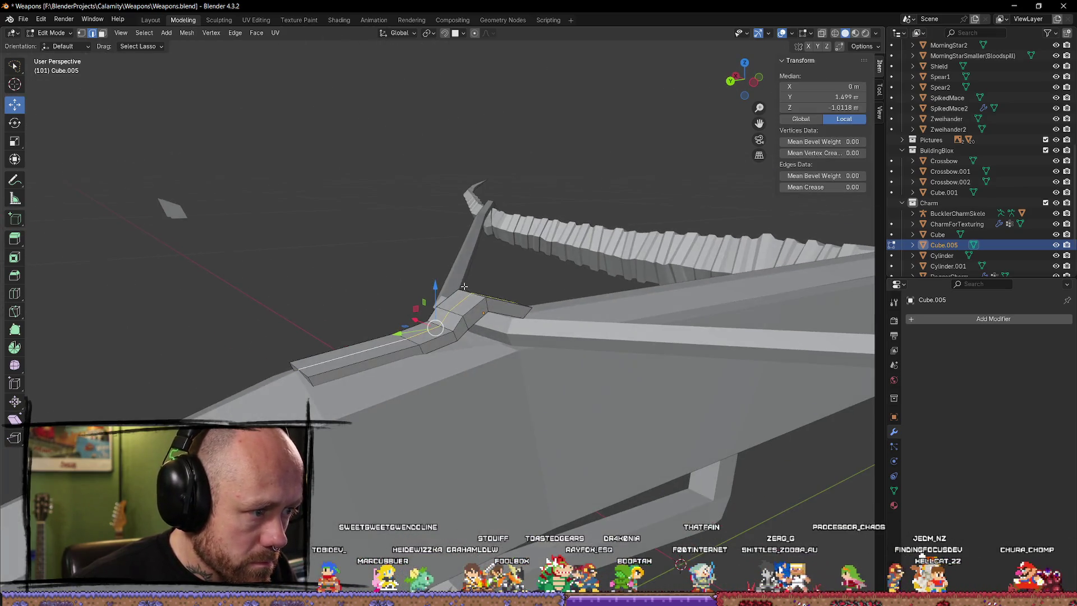
drag(433, 287, 433, 284)
click(431, 280)
middle_drag(431, 280, 628, 370)
Step: Nudge the latch ridge edges vertically and review the edge loop around the latch block
click(570, 346)
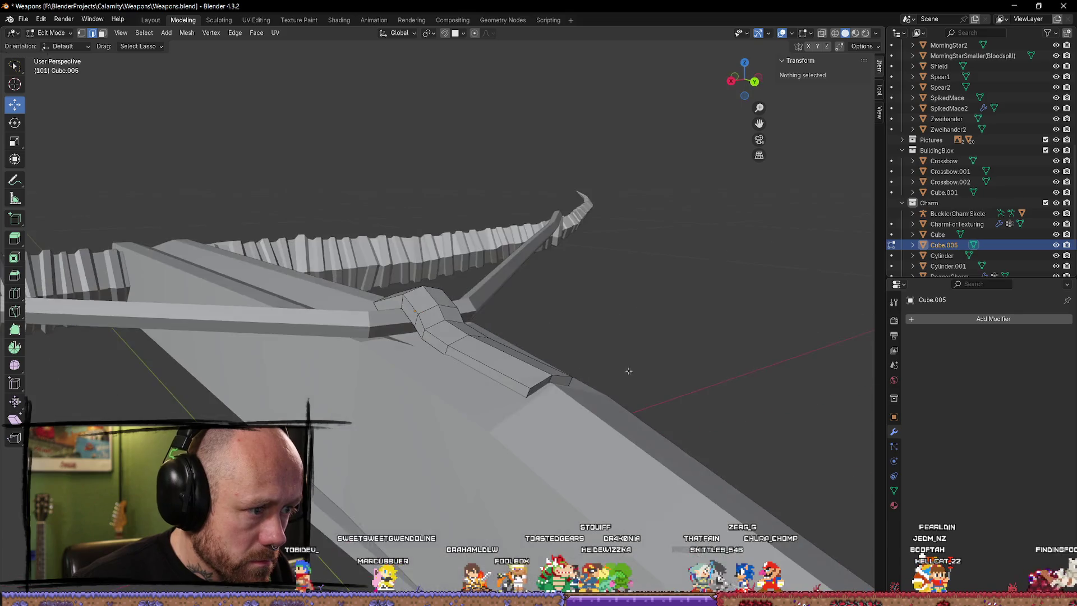
alt+click(501, 379)
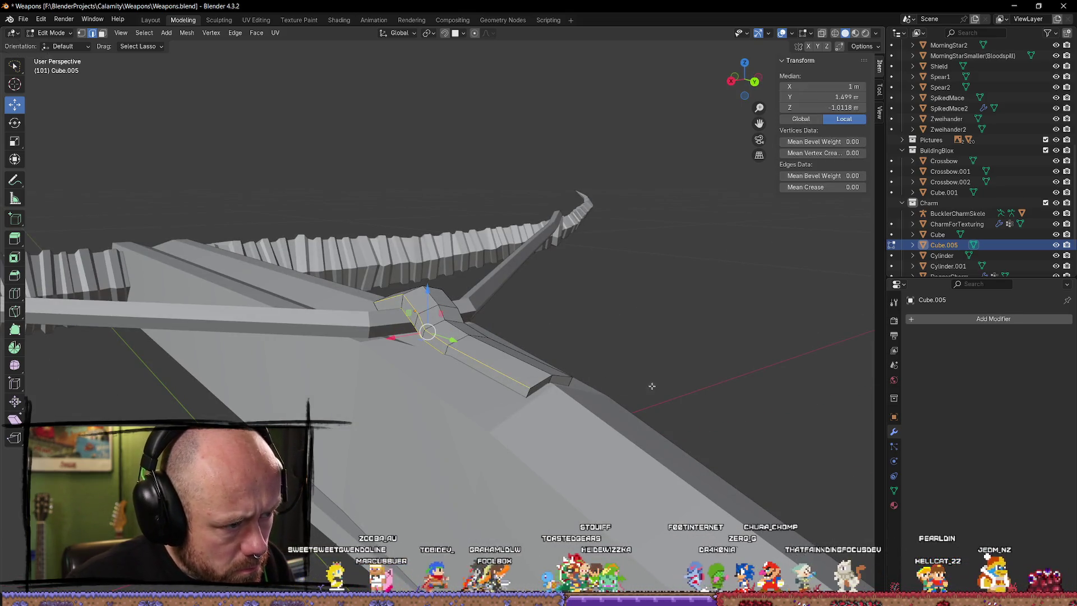
middle_drag(651, 385, 448, 345)
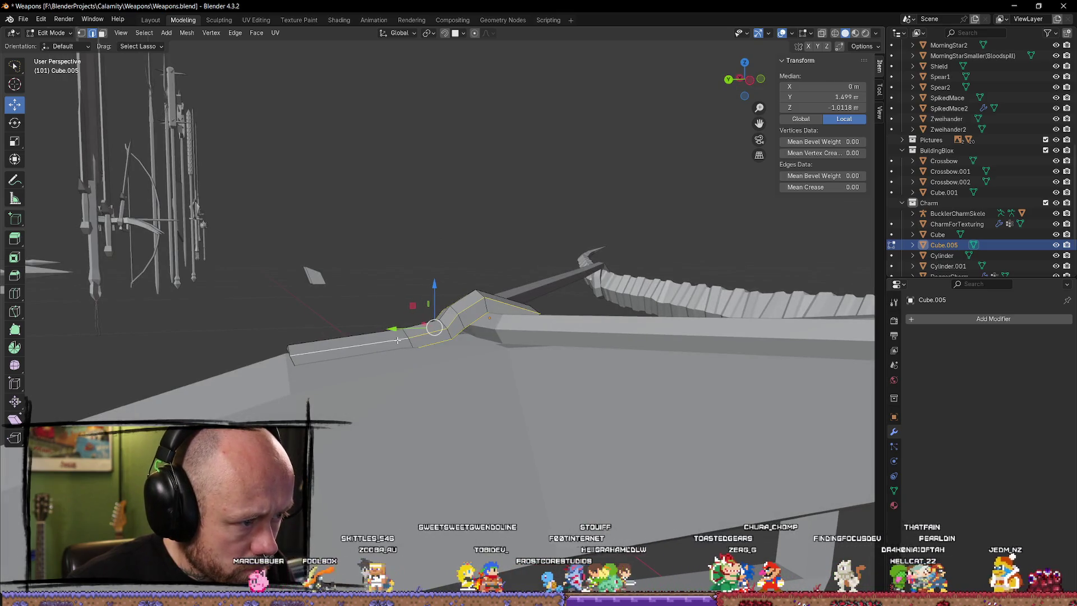
drag(430, 291, 431, 294)
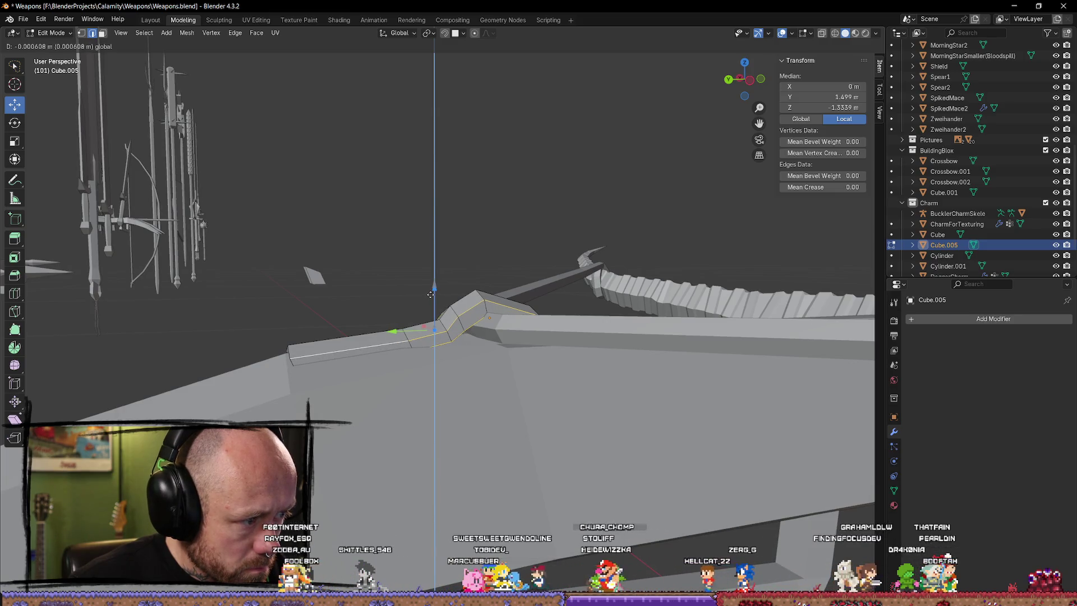
drag(429, 294, 430, 294)
key(alt+a)
middle_drag(429, 294, 426, 378)
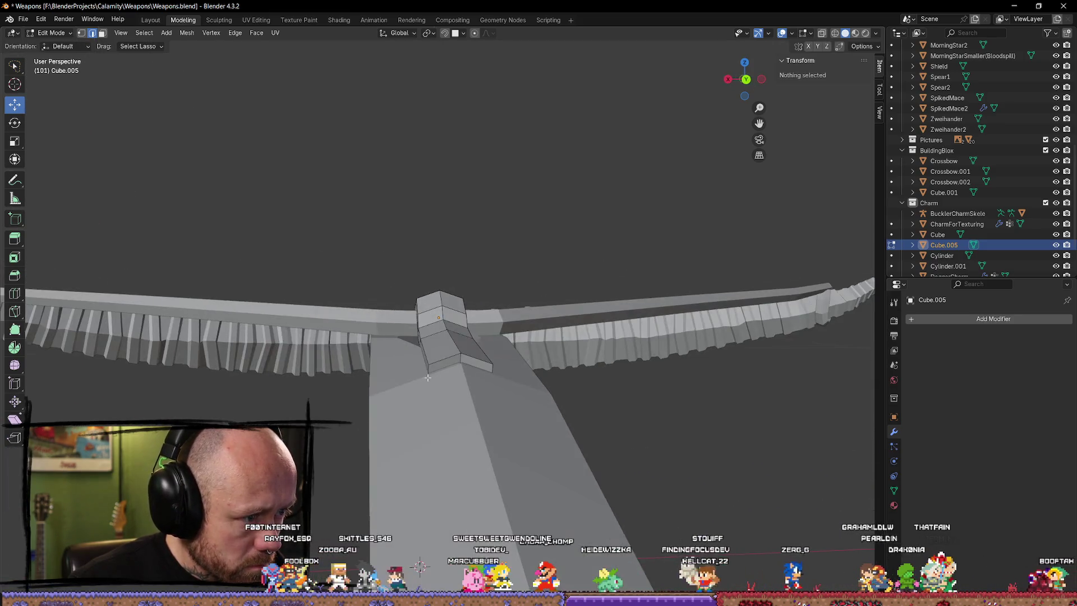
alt+click(458, 384)
mouse_move(508, 419)
middle_down()
mouse_move(414, 258)
mouse_move(473, 318)
mouse_move(692, 351)
middle_up()
key(alt+a)
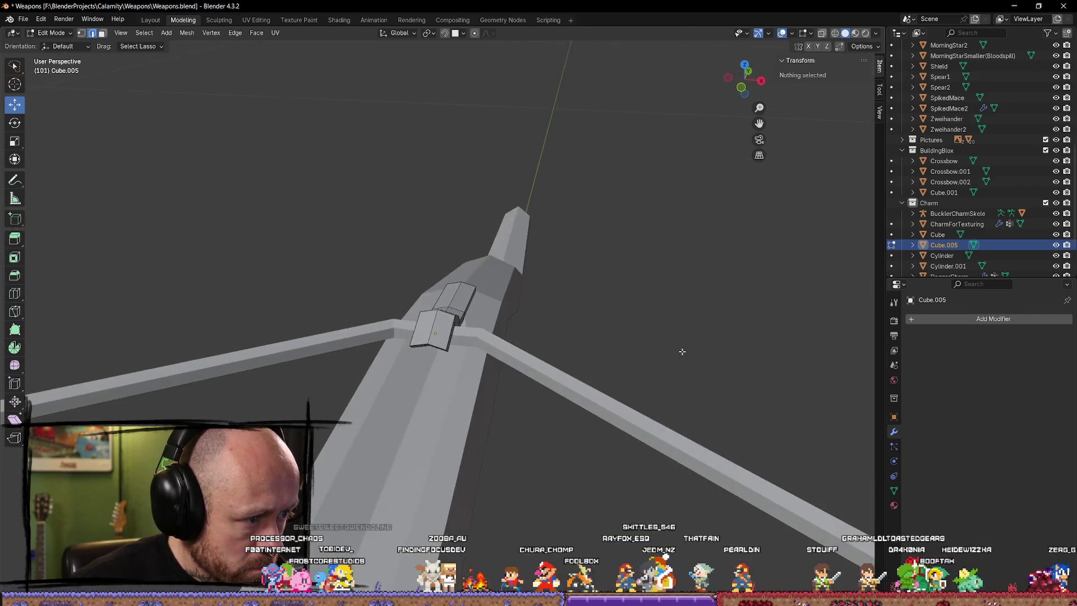
Step: Pull the latch's mid vertices down over the string so the piece bends across it
click(438, 312)
middle_drag(438, 312, 500, 300)
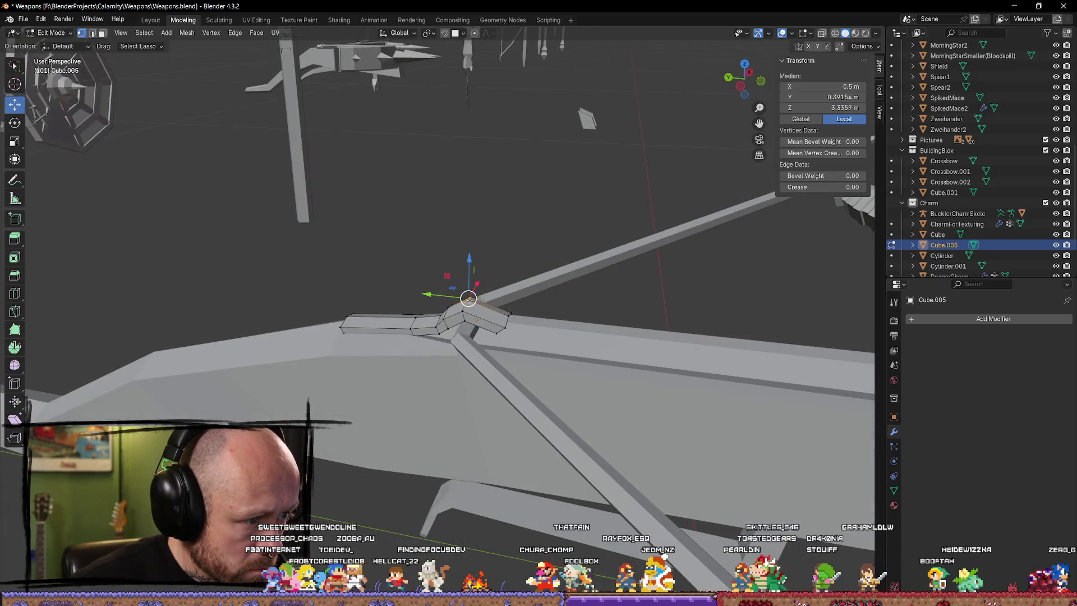
drag(467, 263, 466, 290)
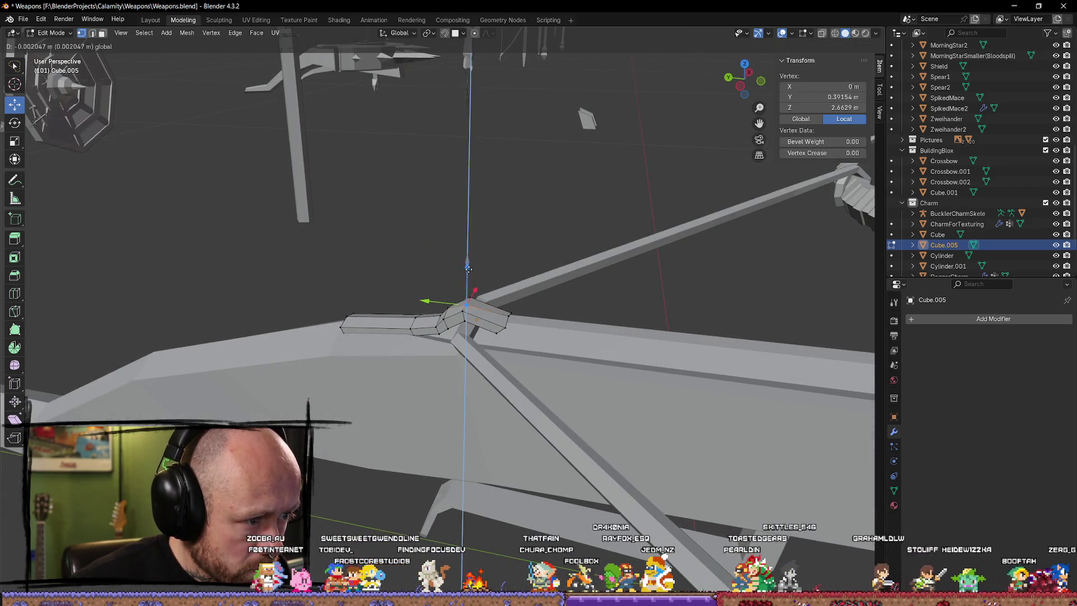
mouse_move(466, 291)
middle_down()
mouse_move(696, 289)
mouse_move(639, 282)
middle_up()
drag(443, 260, 442, 262)
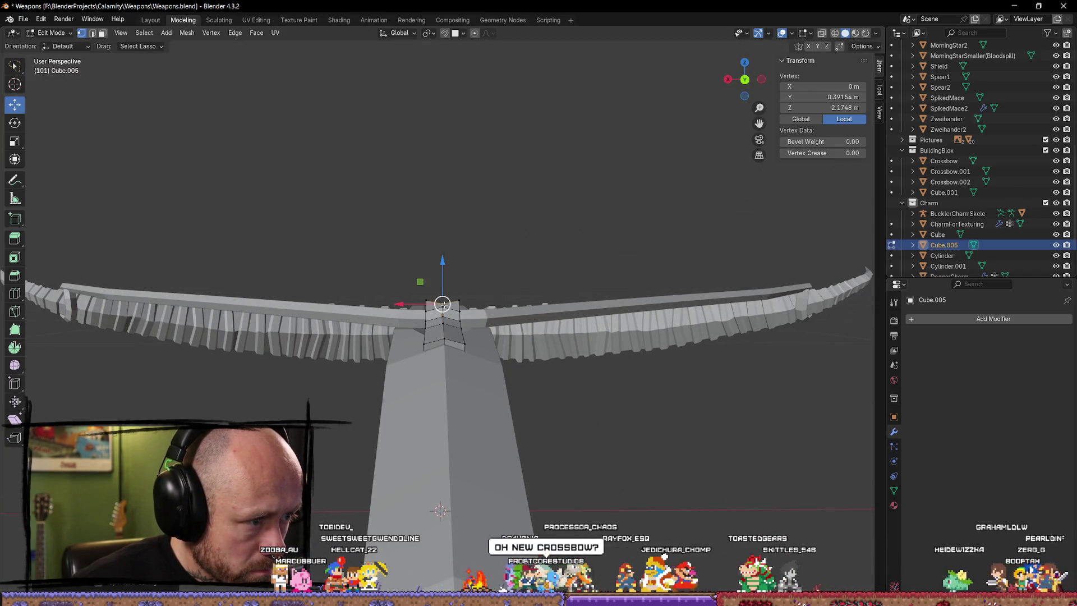
middle_drag(439, 509, 432, 291)
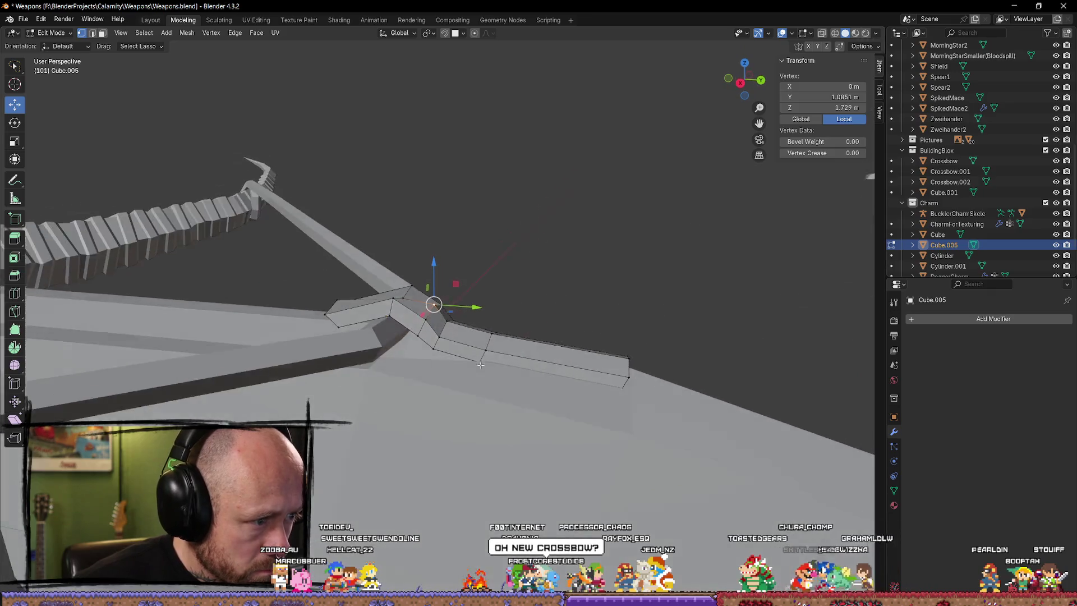
drag(433, 266, 432, 277)
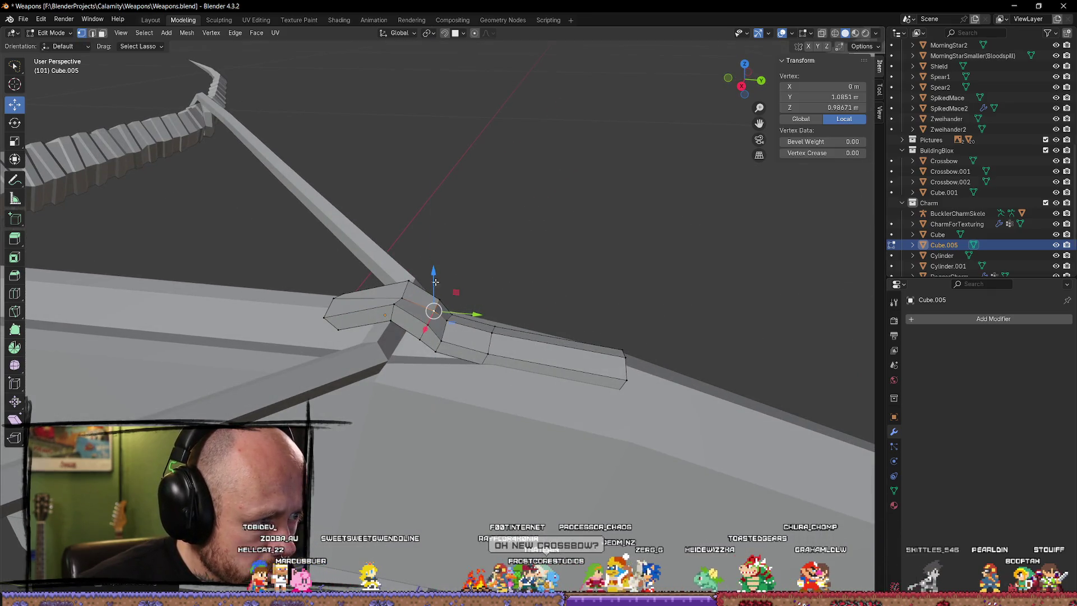
drag(474, 316, 465, 313)
middle_drag(465, 313, 444, 293)
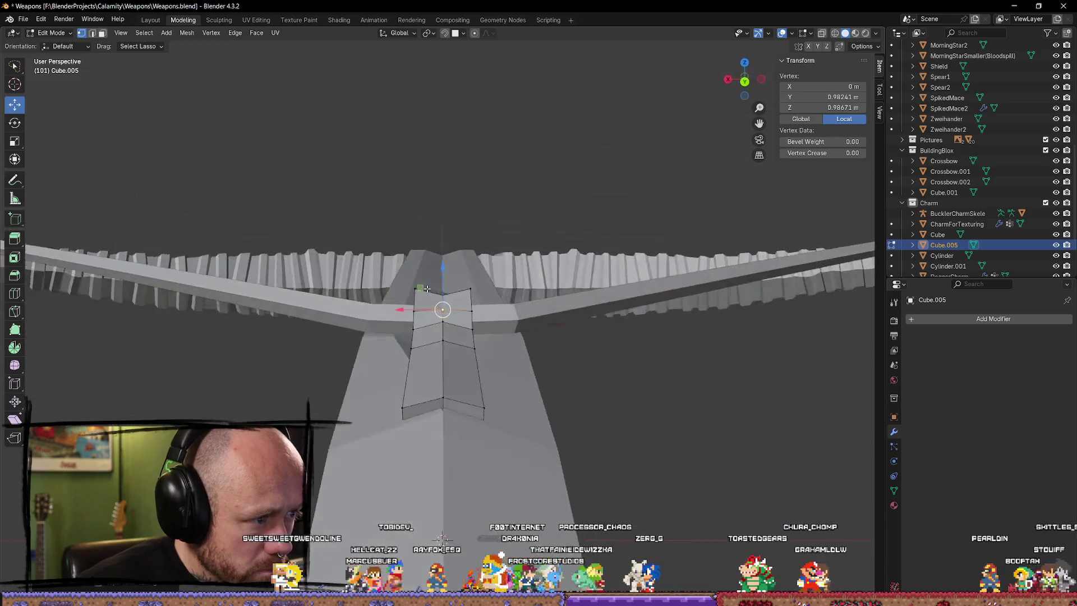
mouse_move(443, 294)
mouse_down()
mouse_move(446, 276)
mouse_move(442, 289)
mouse_up()
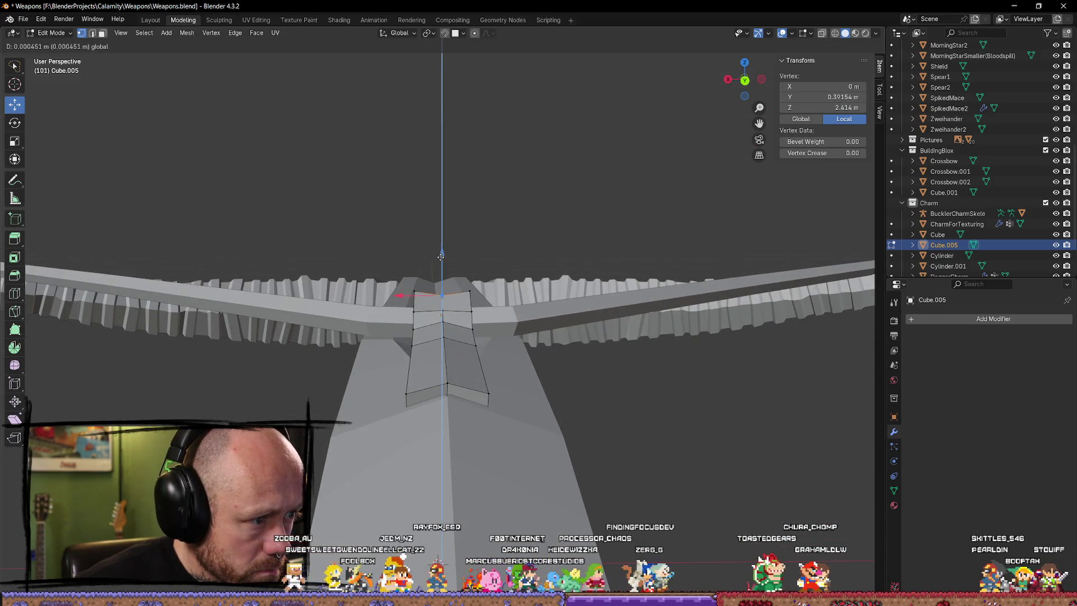
key(alt+a)
mouse_move(442, 289)
middle_down()
mouse_move(569, 300)
mouse_move(555, 313)
mouse_move(490, 305)
middle_up()
Step: Fine-tune the height of individual vertices at the latch front
click(554, 313)
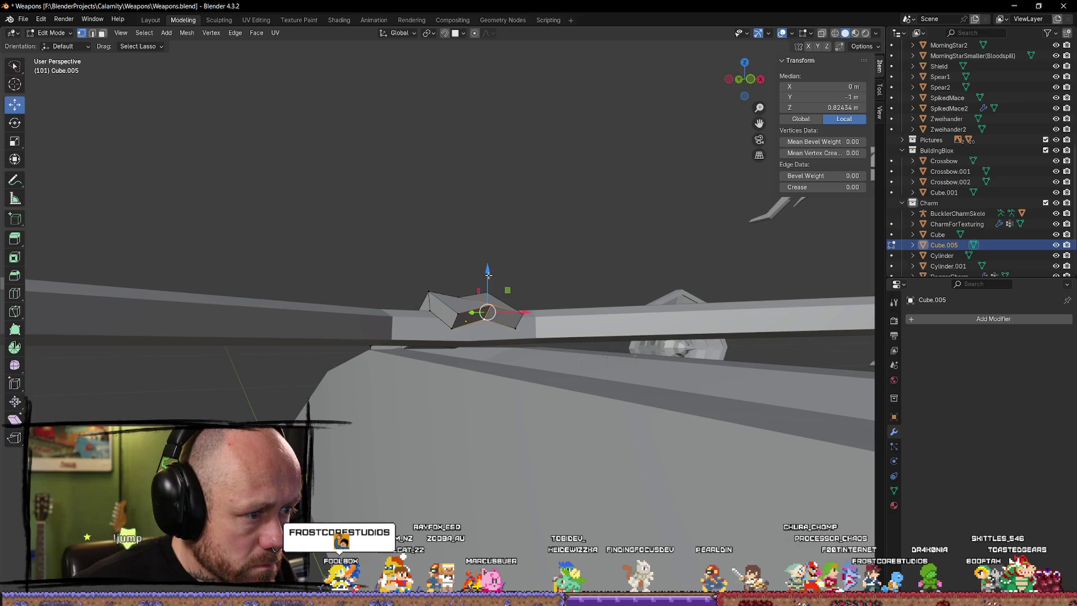
drag(488, 272, 485, 278)
mouse_move(484, 288)
middle_down()
mouse_move(426, 336)
mouse_move(370, 294)
mouse_move(365, 204)
mouse_move(620, 361)
mouse_move(431, 360)
mouse_move(533, 364)
mouse_move(406, 372)
middle_up()
key(alt+a)
click(406, 372)
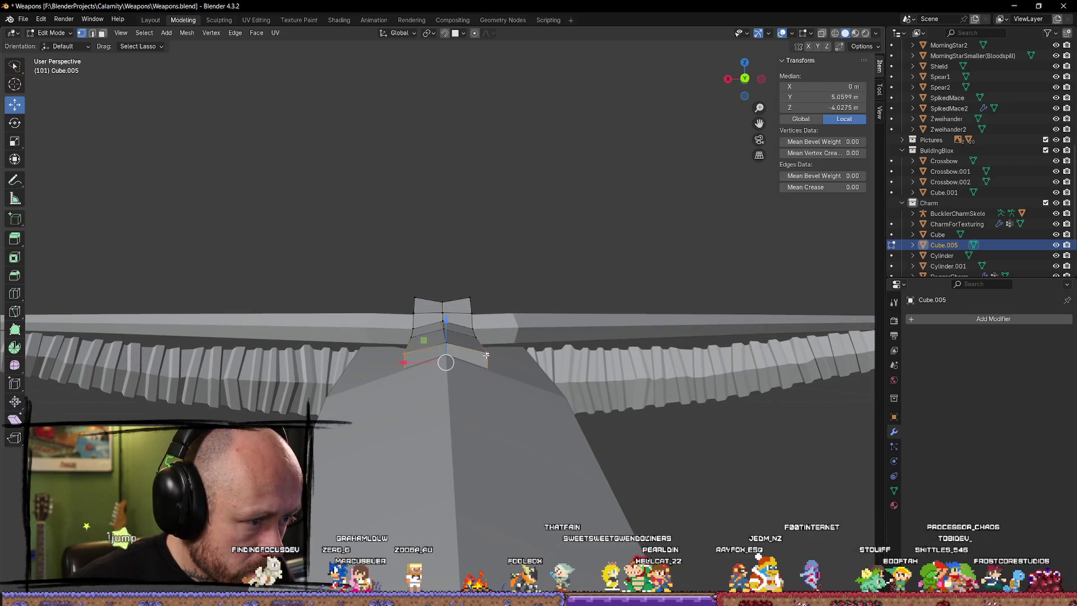
drag(444, 321, 446, 338)
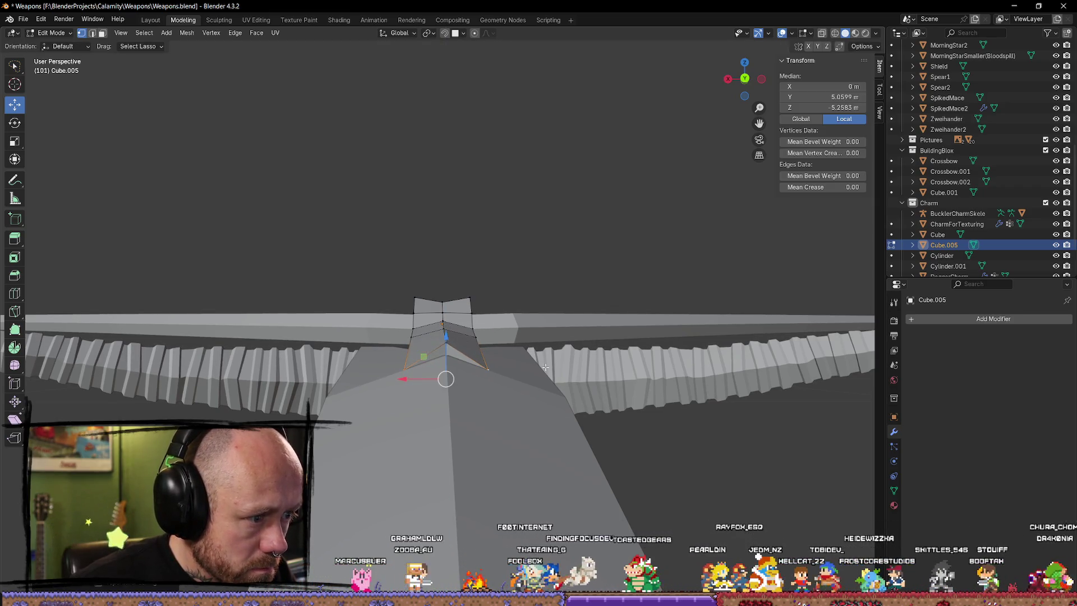
key(alt+a)
mouse_move(445, 373)
middle_down()
mouse_move(491, 399)
mouse_move(589, 412)
mouse_move(547, 429)
mouse_move(568, 449)
middle_up()
Step: Move the latch tail vertex along the stock in Y and down in Z, then finish mesh editing
click(542, 431)
key(g)
key(y)
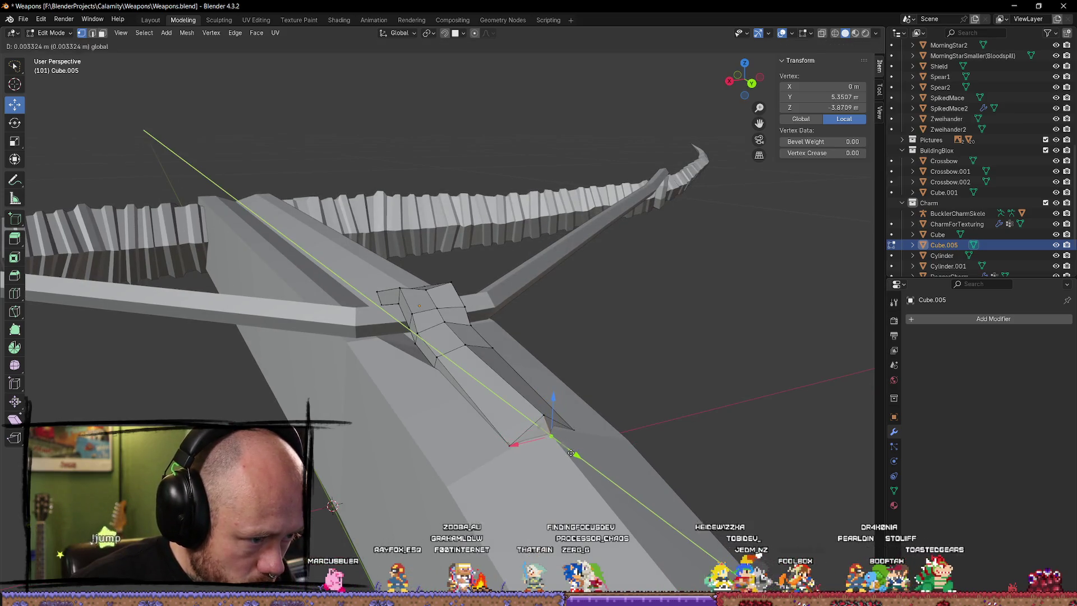
click(571, 454)
mouse_move(529, 437)
middle_down()
mouse_move(471, 436)
mouse_move(490, 424)
middle_up()
key(g)
key(z)
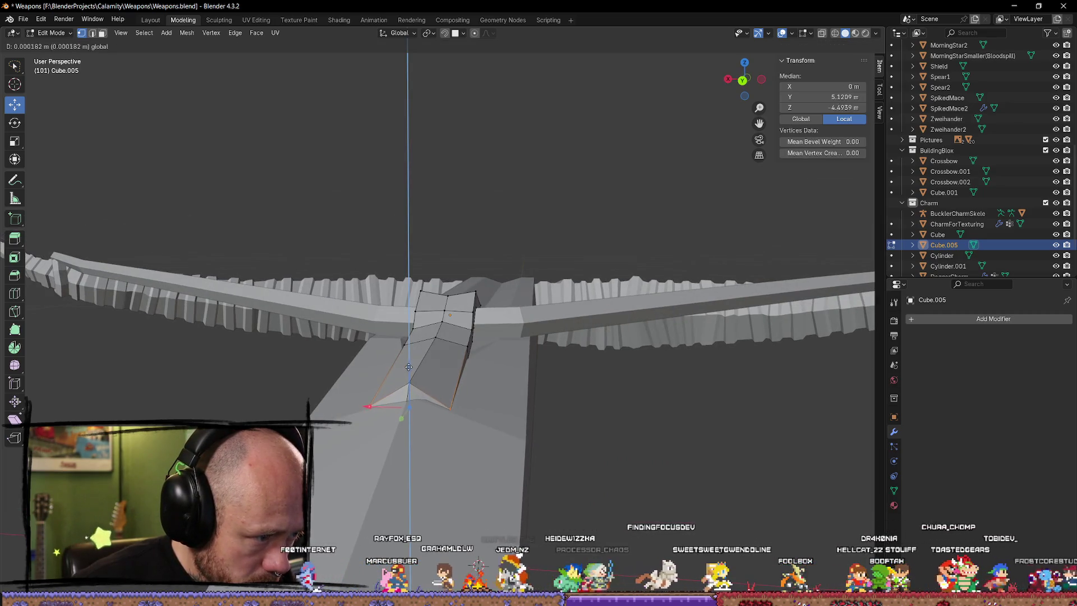
click(408, 366)
mouse_move(408, 365)
middle_down()
mouse_move(388, 399)
mouse_move(438, 329)
mouse_move(382, 284)
mouse_move(539, 309)
middle_up()
key(alt+a)
scroll(440, 318, up, 2)
scroll(440, 320, down, 3)
key(Tab)
Step: Hide the Crossbow.001 body and isolate the Cube.005 latch for editing
click(449, 364)
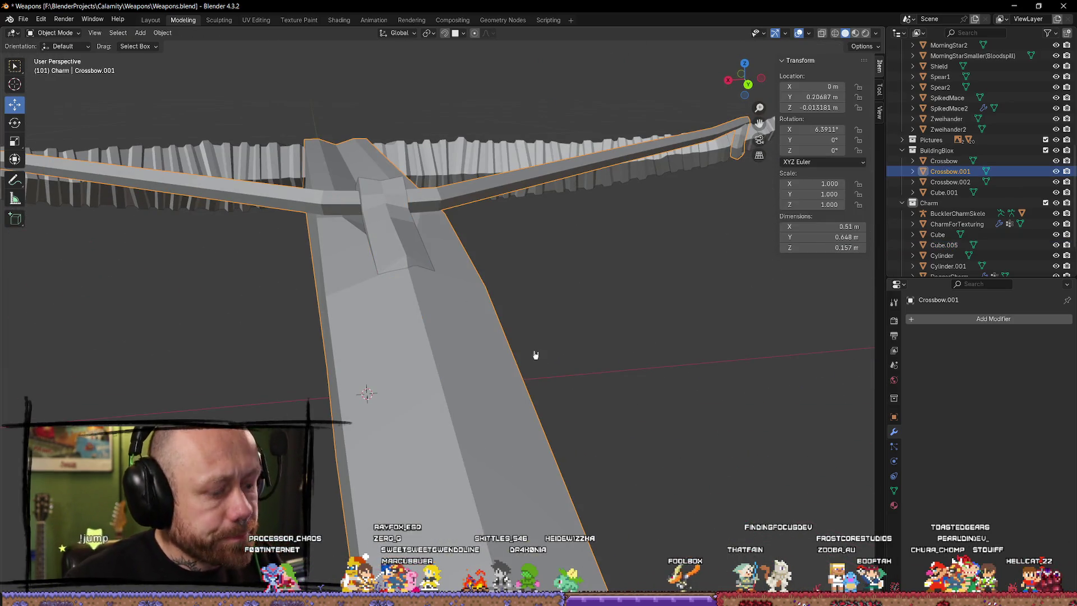
key(h)
mouse_move(488, 349)
middle_down()
mouse_move(413, 252)
mouse_move(494, 215)
mouse_move(384, 225)
middle_up()
key(h)
click(384, 224)
scroll(426, 250, up, 3)
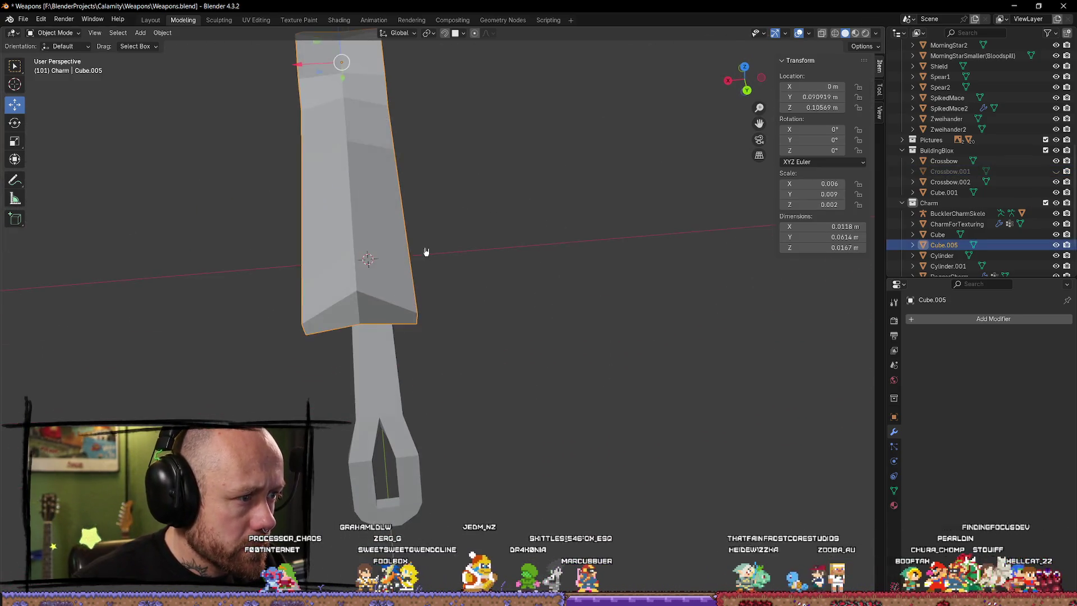
key(Tab)
Step: Knife-cut new edges across the latch tip and across its end corner
middle_drag(486, 302, 488, 289)
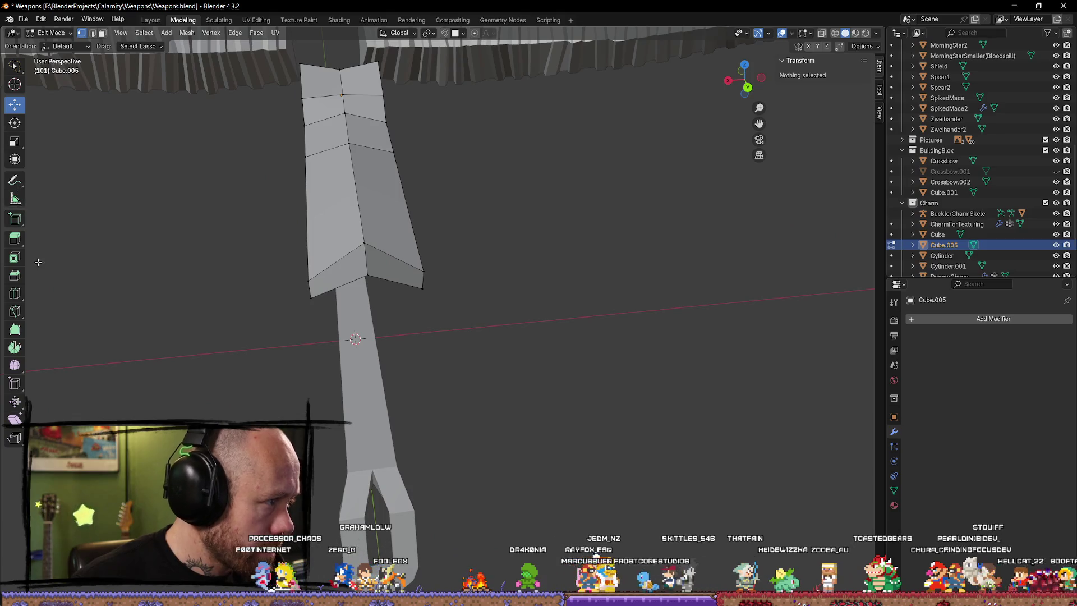
click(16, 311)
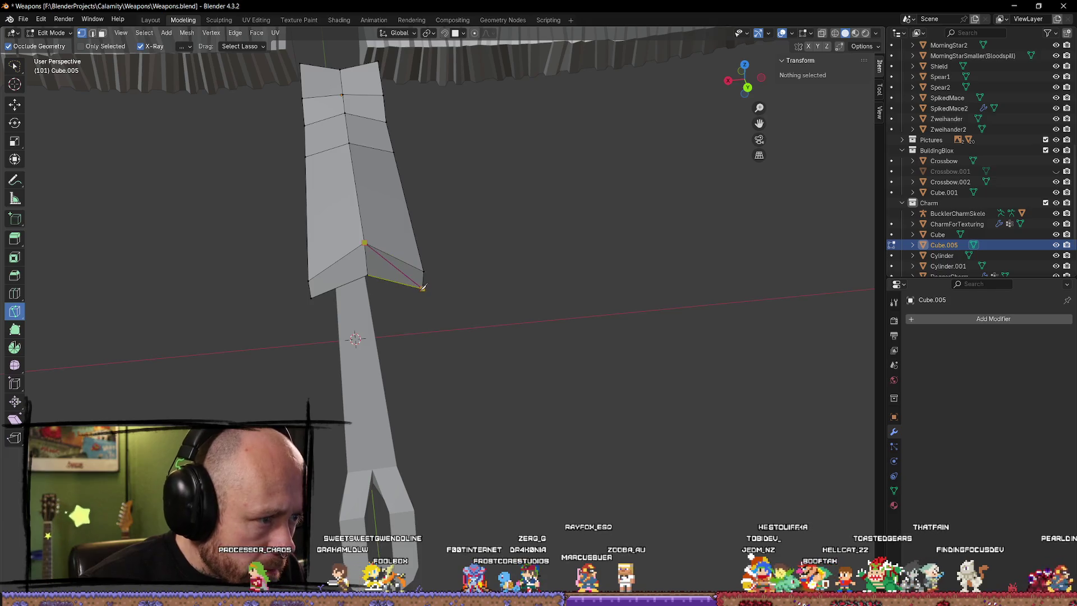
key(Return)
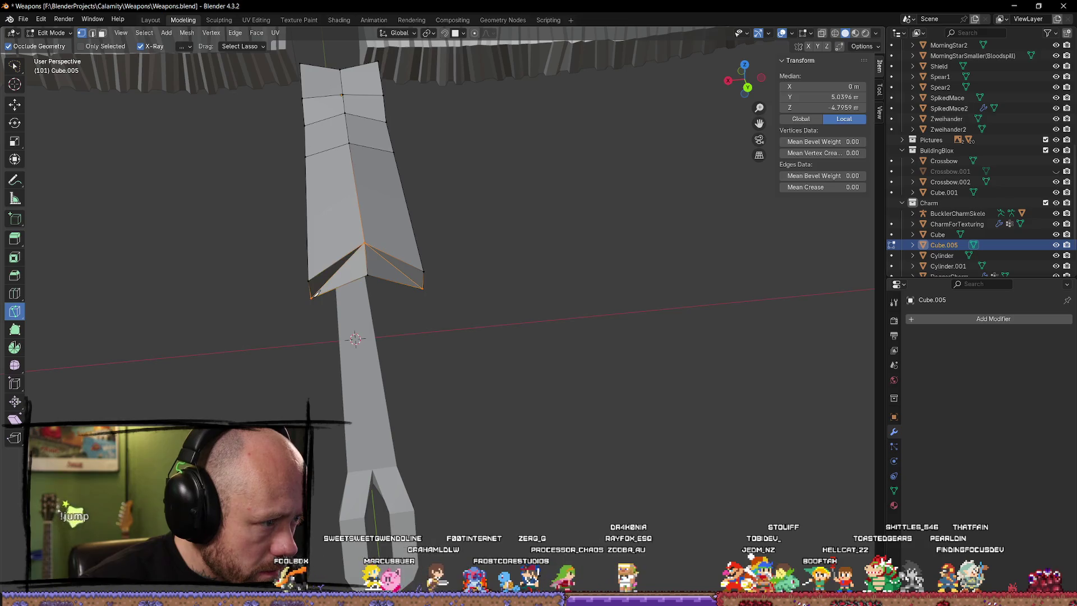
middle_drag(529, 341, 568, 360)
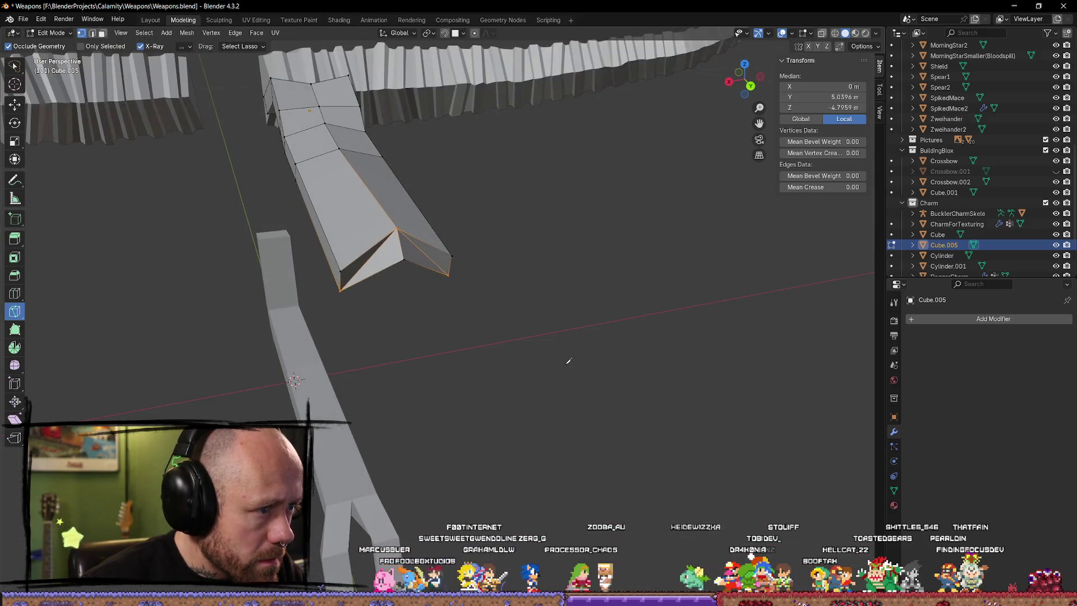
click(504, 274)
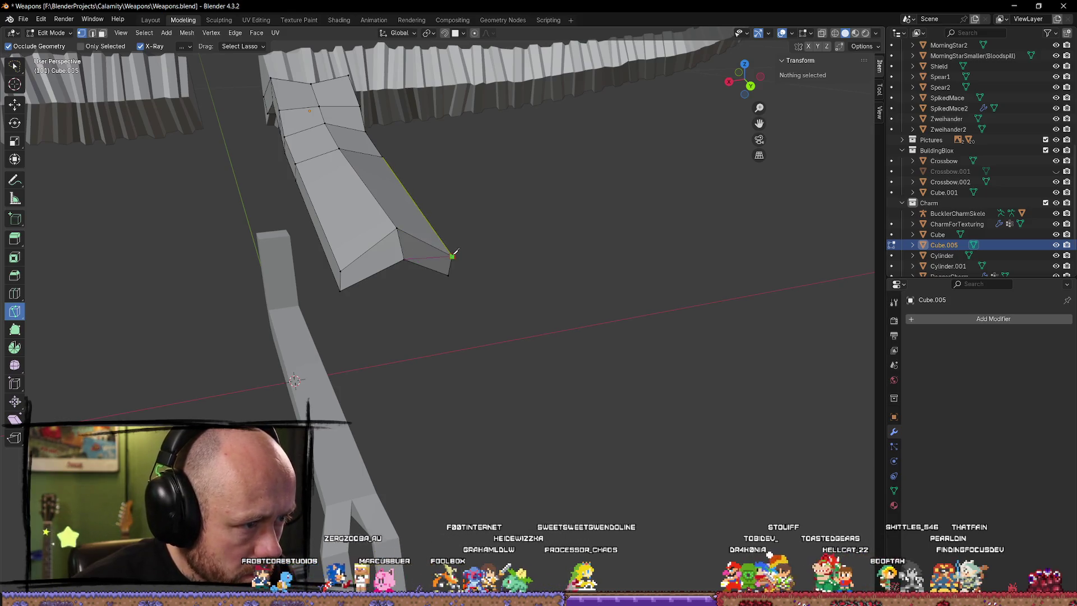
click(453, 252)
mouse_move(592, 304)
middle_down()
mouse_move(471, 268)
mouse_move(549, 331)
middle_up()
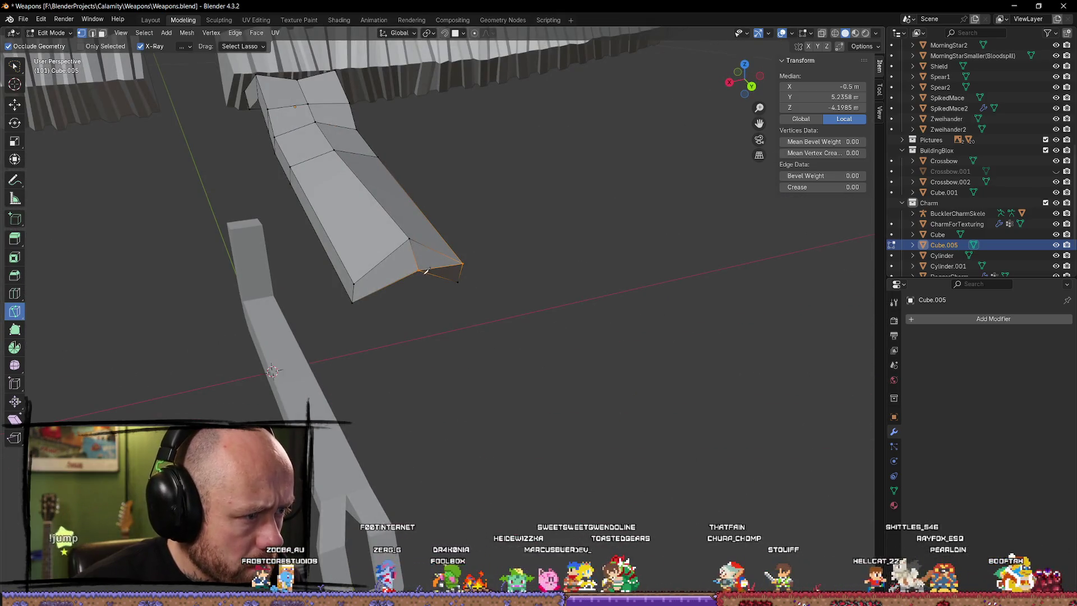
click(354, 281)
key(Return)
middle_drag(548, 366, 519, 346)
Step: Return to object level and make Crossbow.001 visible again from the Outliner
key(Tab)
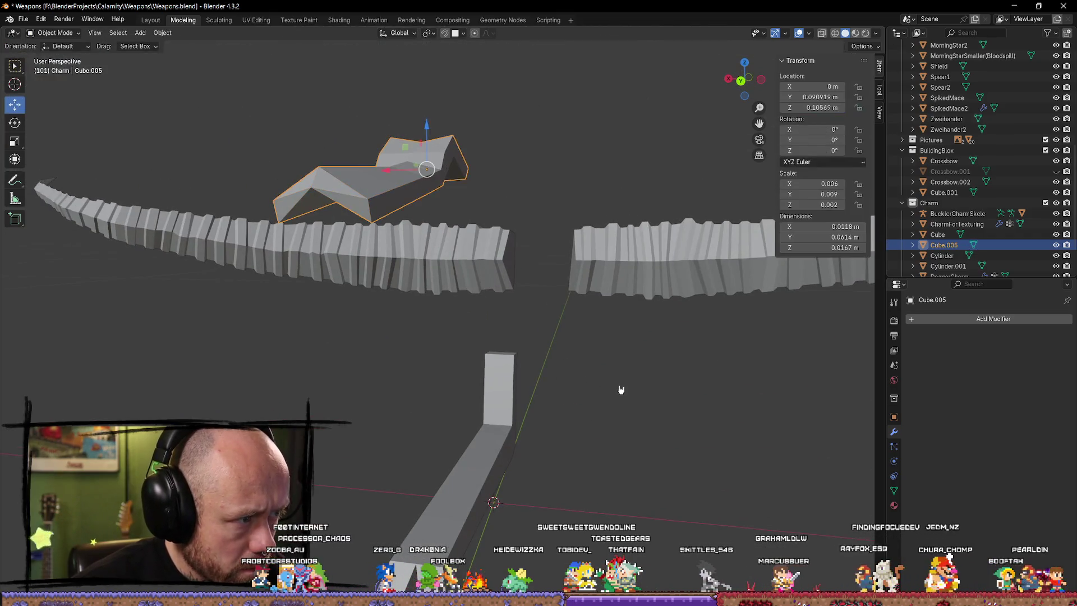
click(620, 390)
click(951, 173)
click(1056, 172)
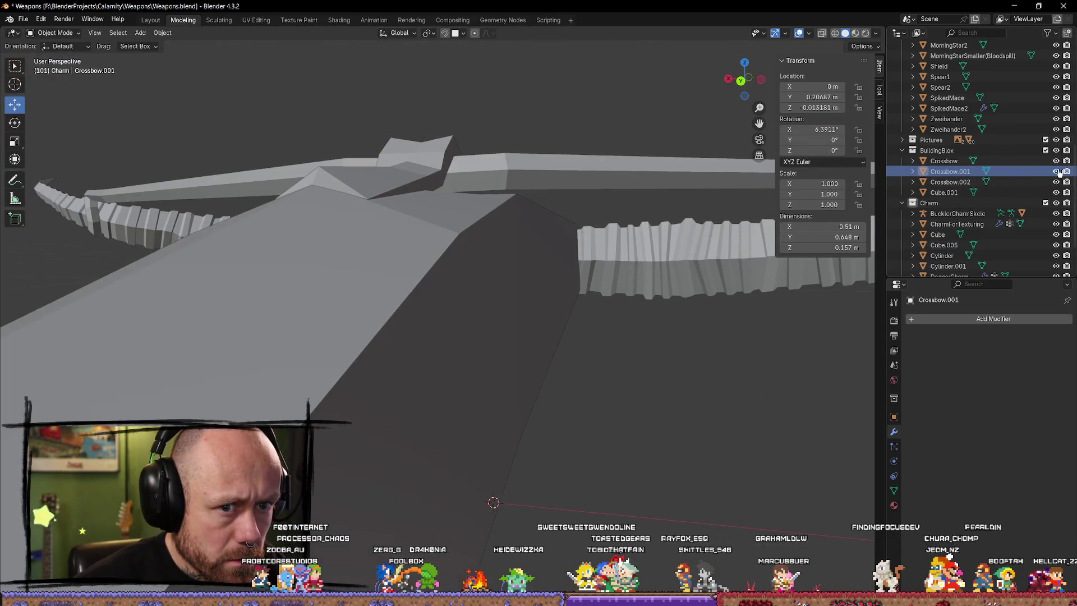
Step: Edit Cube.005 and move its tip vertex along the stock and down in Z over the stock
mouse_move(636, 357)
middle_down()
mouse_move(666, 451)
mouse_move(609, 464)
mouse_move(433, 373)
mouse_move(331, 380)
mouse_move(373, 409)
mouse_move(358, 305)
middle_up()
middle_drag(337, 233, 476, 257)
click(585, 288)
key(Tab)
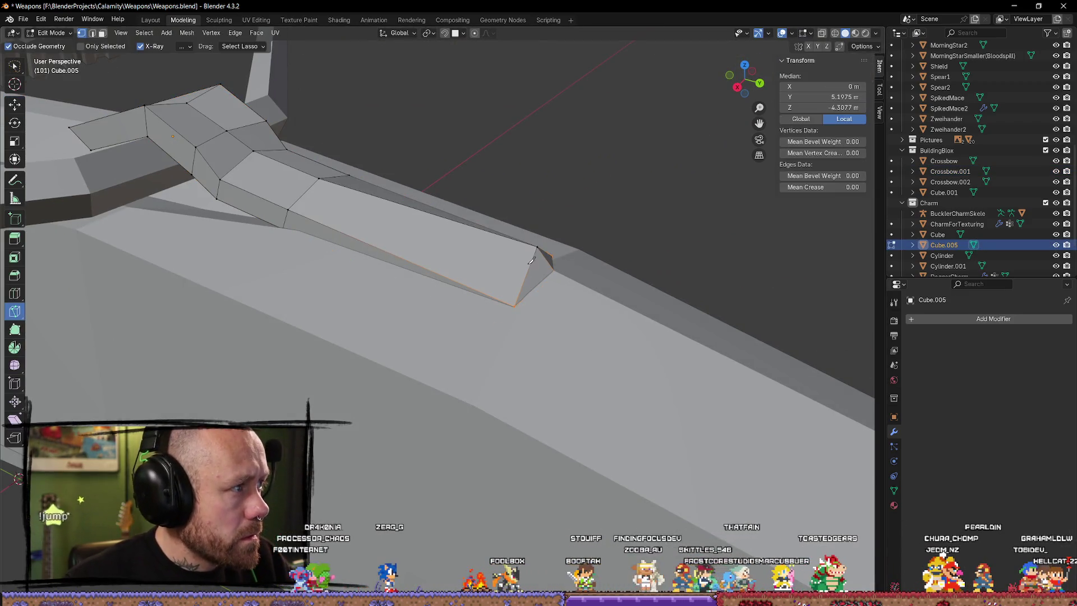
click(562, 274)
drag(605, 287, 607, 297)
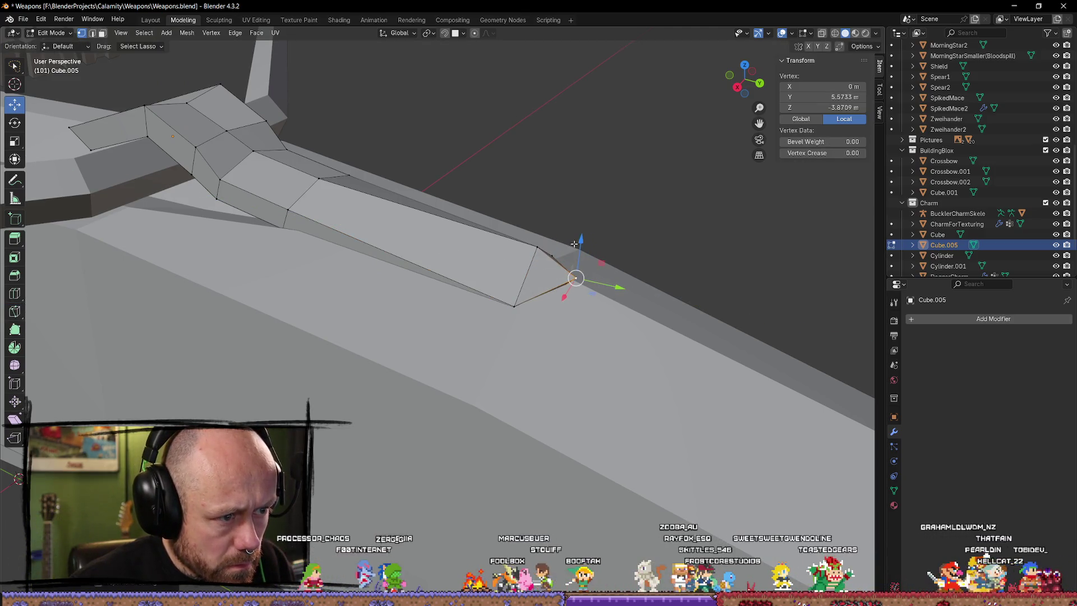
key(z)
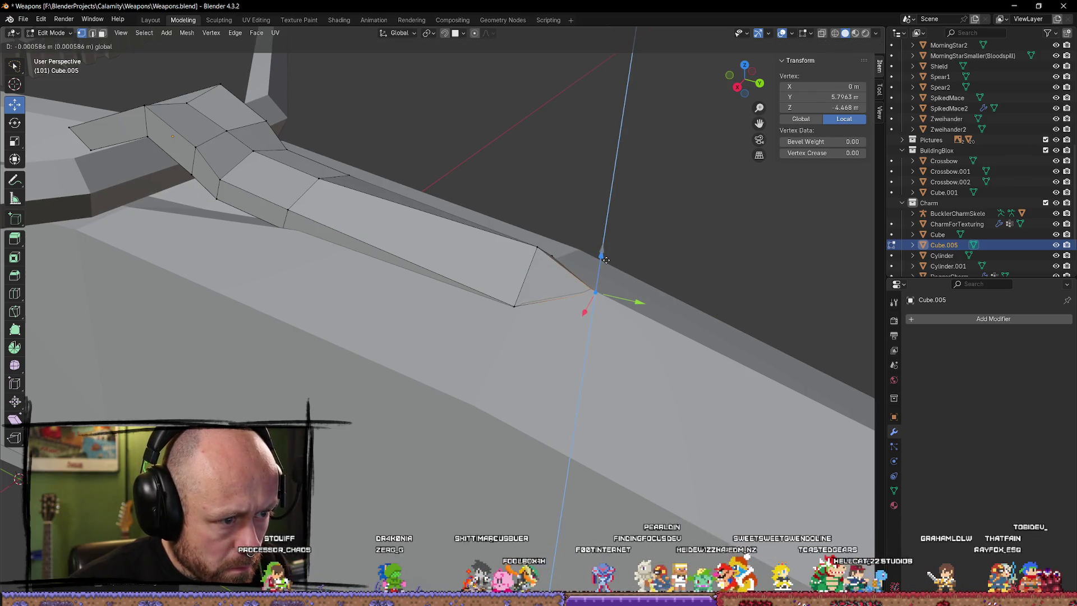
click(604, 260)
mouse_move(604, 259)
middle_down()
mouse_move(417, 257)
mouse_move(404, 192)
middle_up()
key(alt+a)
Step: Lower the latch's top vertices in Z so the tip bends, then review the result on the crossbow
click(416, 259)
key(g)
key(z)
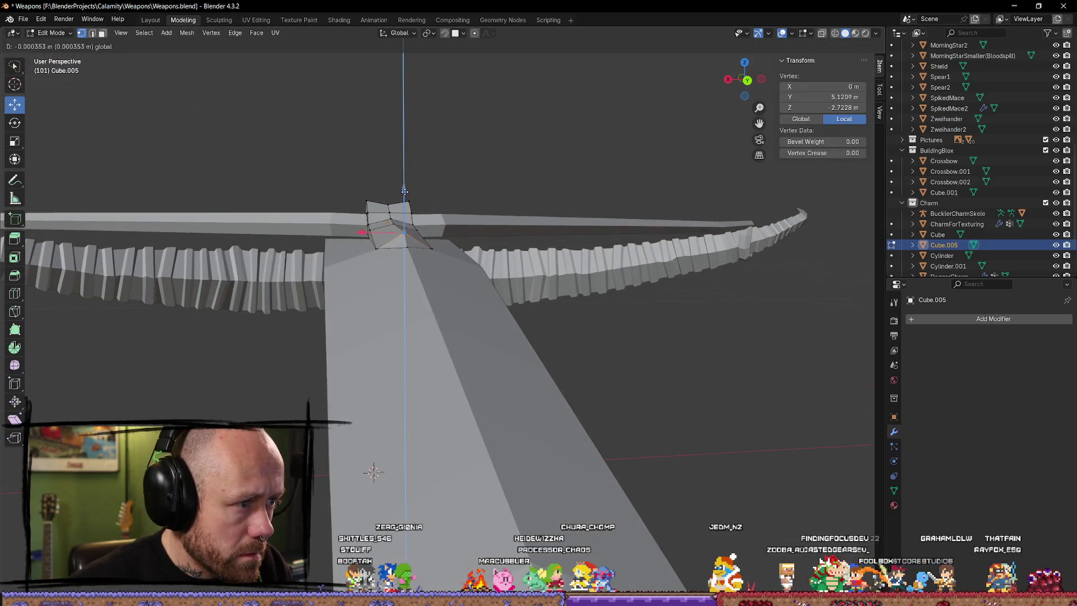
click(491, 247)
drag(404, 195, 405, 195)
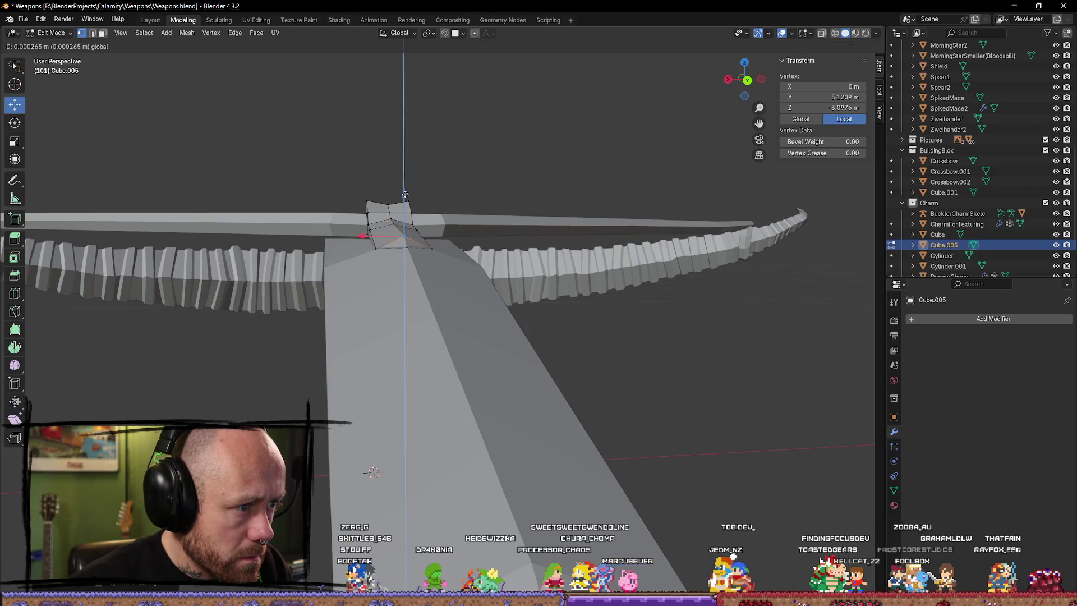
click(405, 193)
key(Tab)
mouse_move(609, 351)
middle_down()
mouse_move(546, 345)
mouse_move(524, 380)
mouse_move(597, 396)
mouse_move(678, 367)
mouse_move(473, 348)
mouse_move(524, 306)
mouse_move(464, 336)
mouse_move(385, 329)
mouse_move(451, 291)
mouse_move(548, 339)
mouse_move(656, 339)
mouse_move(721, 317)
mouse_move(748, 390)
mouse_move(625, 348)
mouse_move(508, 343)
mouse_move(603, 336)
mouse_move(712, 356)
mouse_move(552, 348)
mouse_move(582, 350)
mouse_move(606, 332)
mouse_move(474, 356)
mouse_move(270, 352)
mouse_move(272, 361)
mouse_move(464, 361)
mouse_move(474, 341)
middle_up()
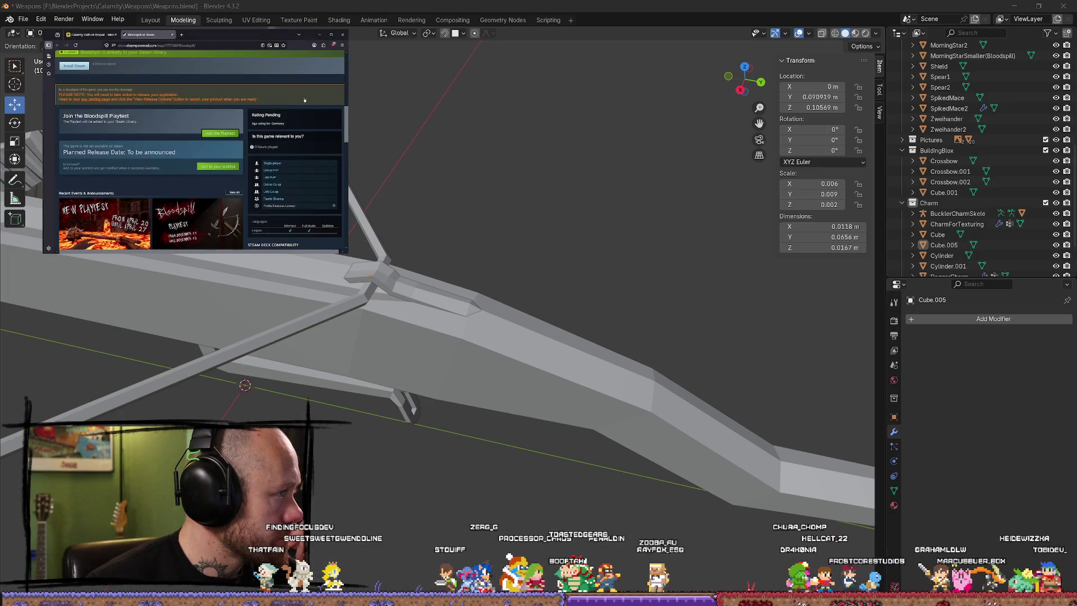
Step: Bring up the Miro crossbow reference photo and view the model from a wider side angle
click(84, 35)
scroll(251, 112, down, 3)
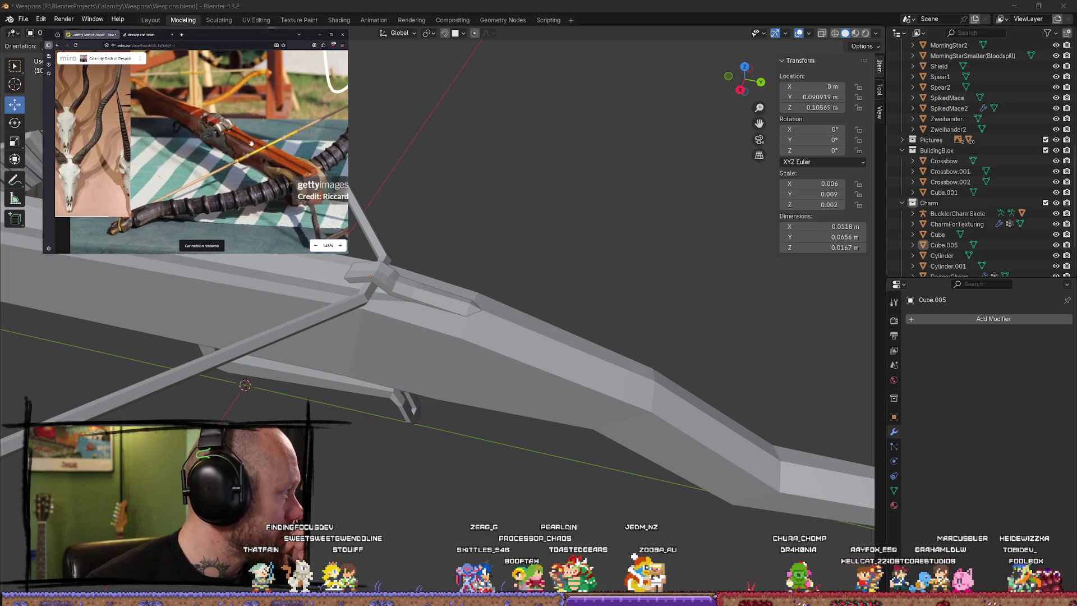
scroll(232, 152, up, 2)
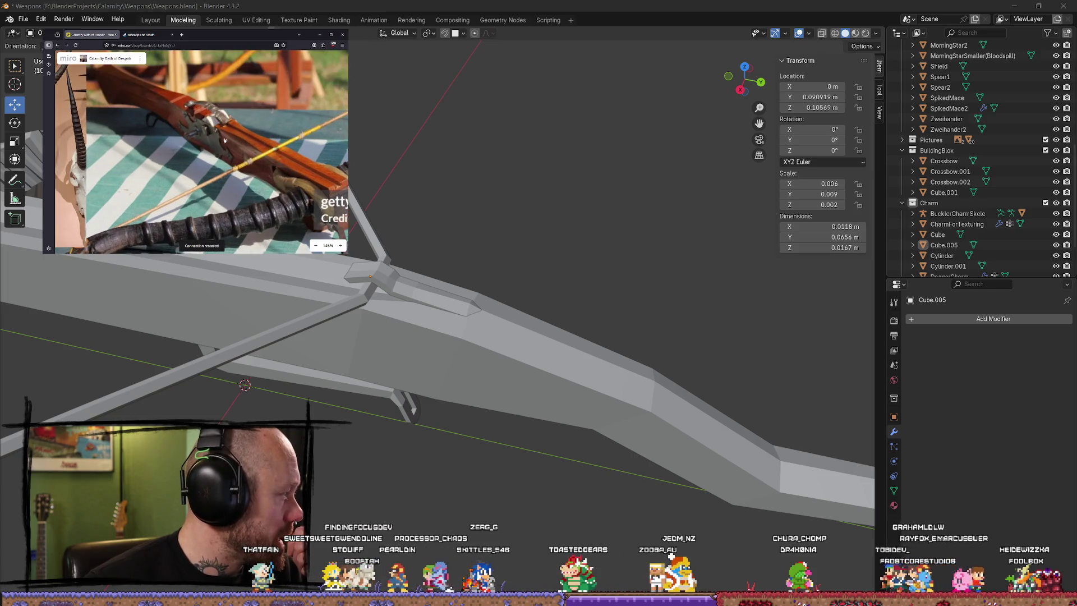
scroll(220, 148, up, 3)
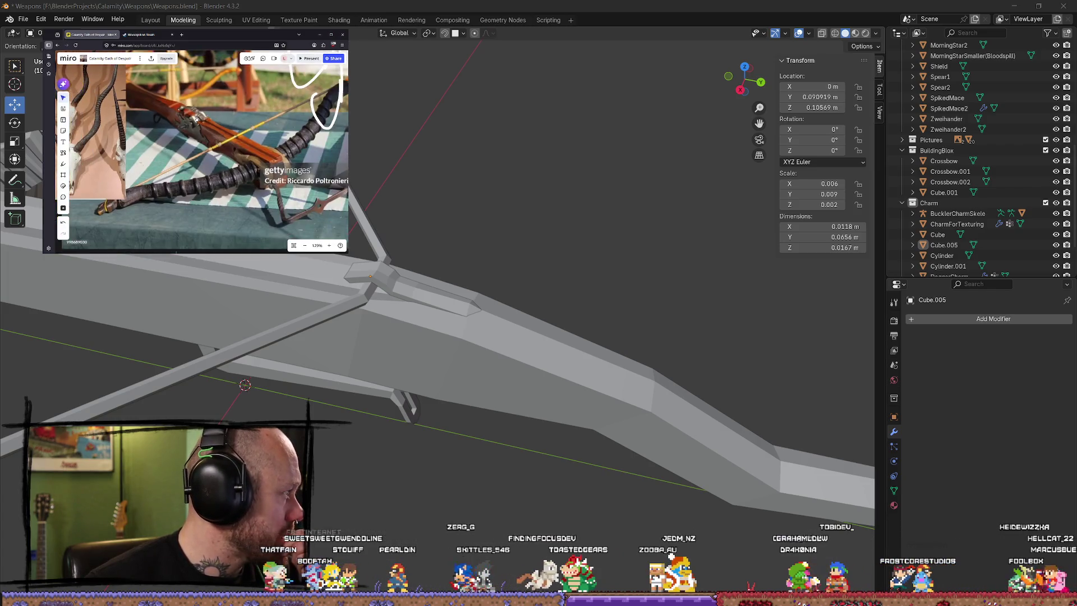
scroll(194, 126, up, 1)
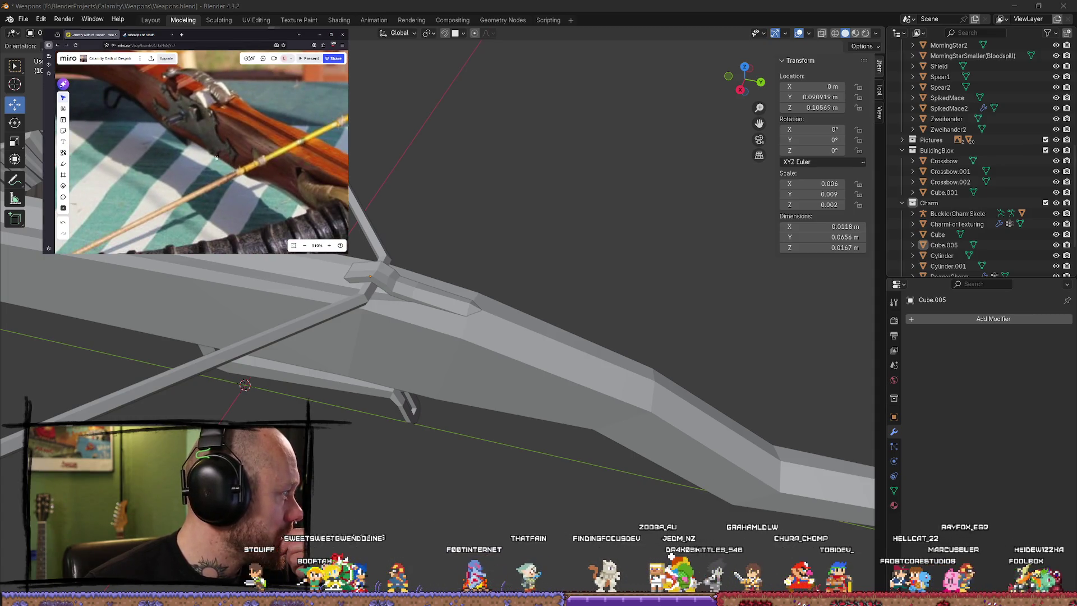
scroll(149, 85, down, 1)
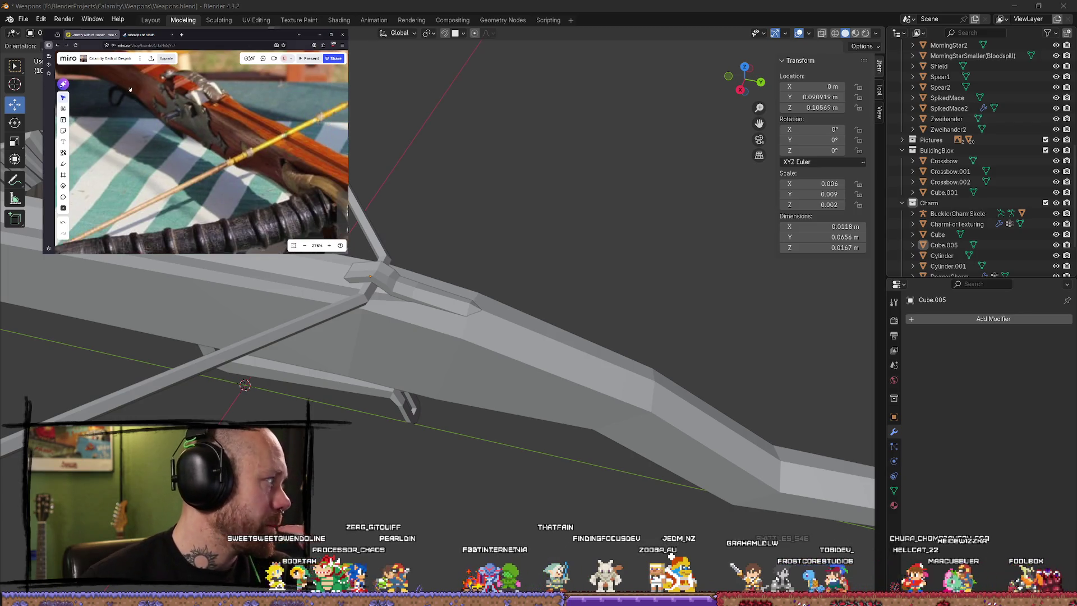
scroll(210, 117, down, 2)
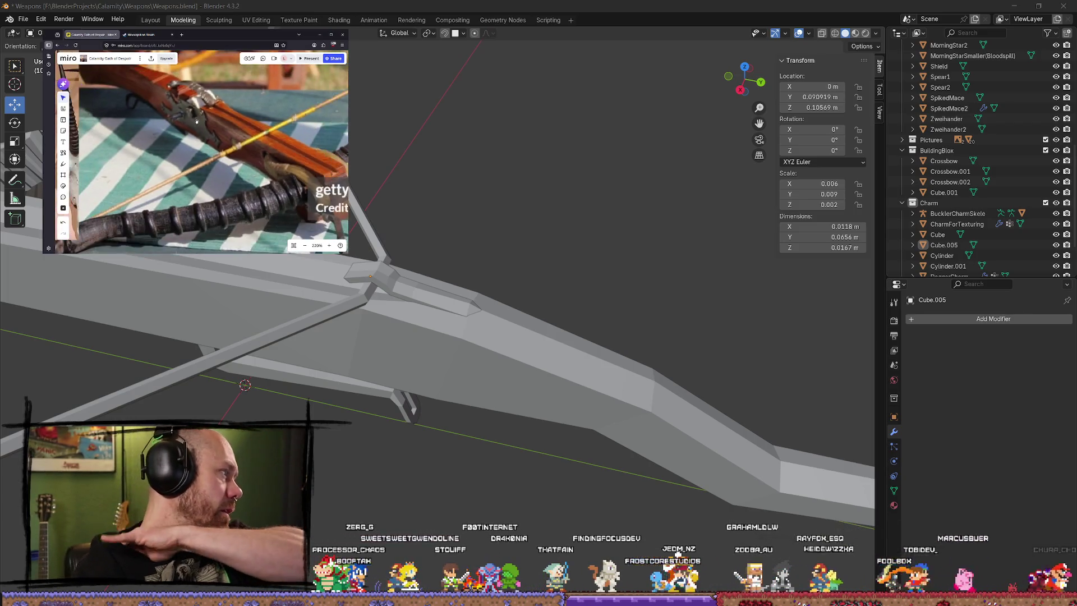
scroll(213, 116, down, 3)
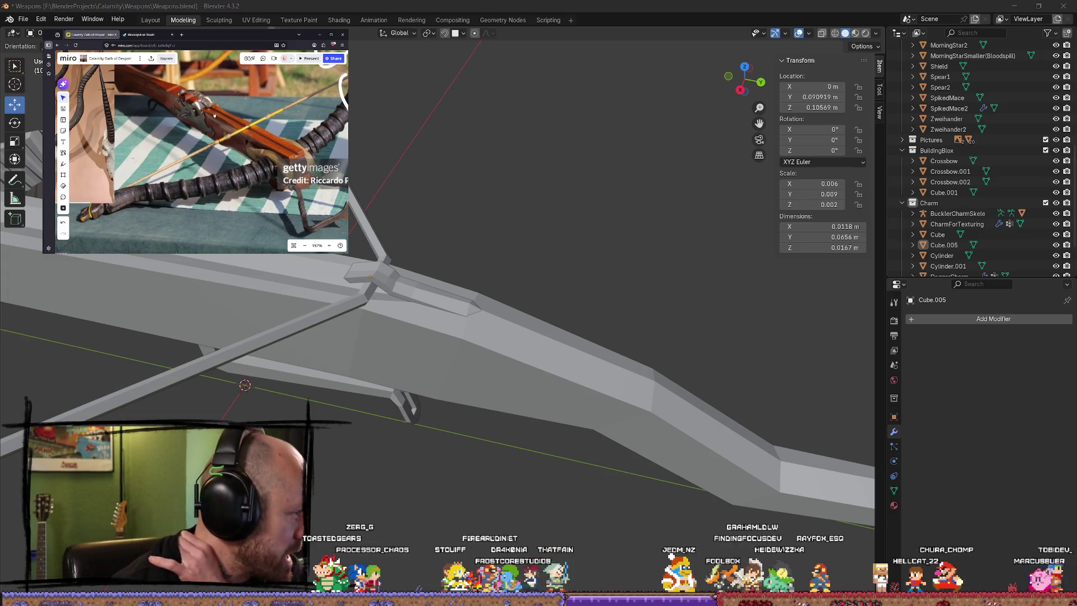
scroll(202, 150, up, 1)
scroll(203, 149, up, 1)
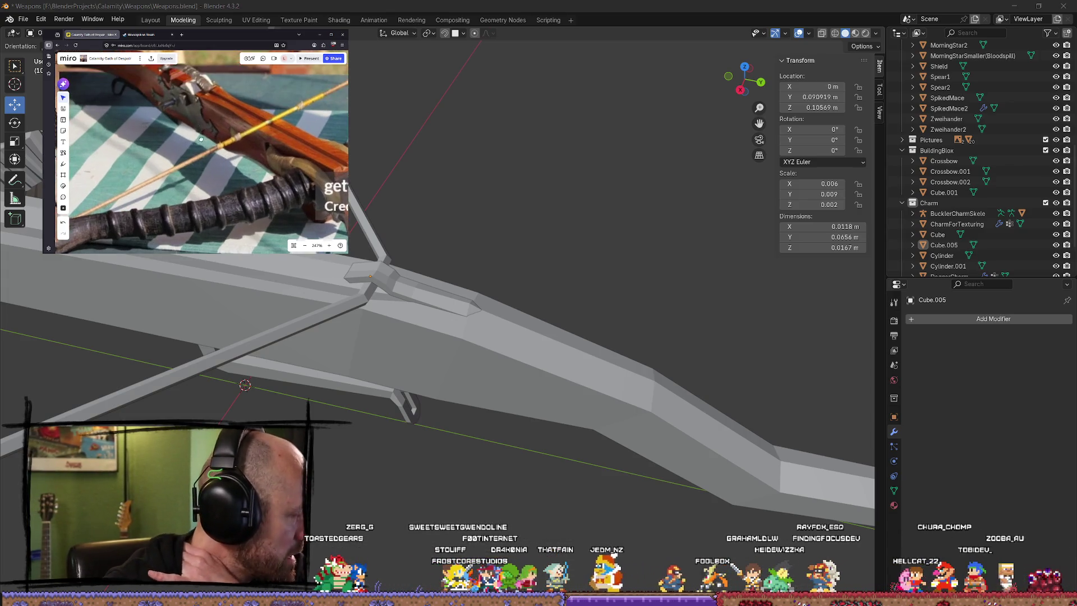
scroll(202, 150, up, 1)
scroll(201, 151, up, 1)
scroll(201, 151, down, 4)
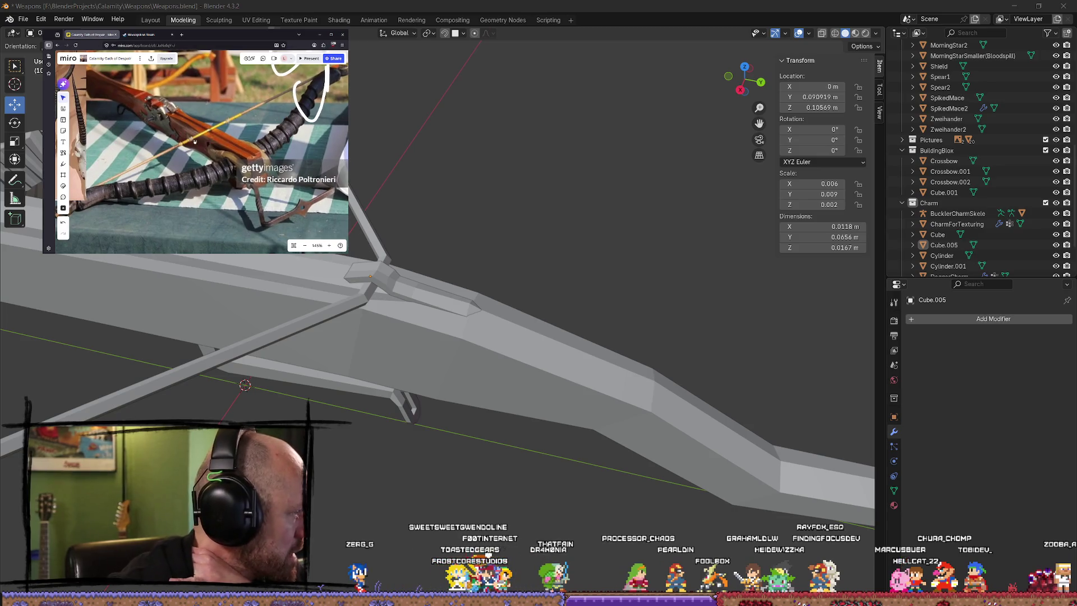
scroll(191, 140, down, 2)
scroll(190, 138, down, 2)
scroll(185, 133, up, 4)
scroll(181, 127, up, 2)
scroll(181, 127, down, 3)
scroll(182, 128, down, 3)
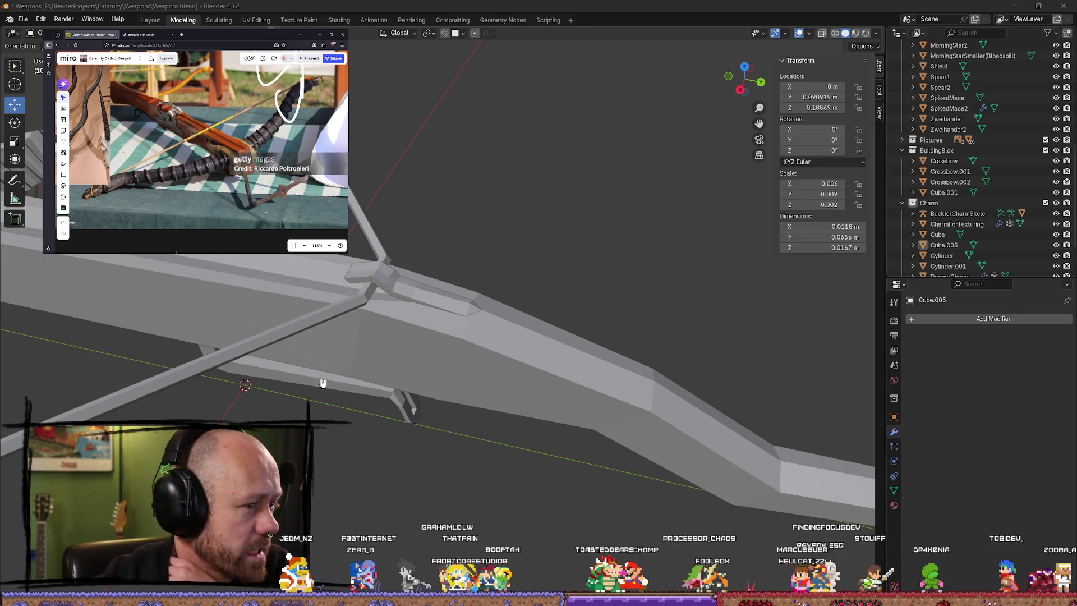
scroll(328, 384, down, 3)
mouse_move(343, 384)
middle_down()
mouse_move(553, 371)
mouse_move(524, 389)
mouse_move(336, 373)
mouse_move(398, 361)
mouse_move(500, 281)
mouse_move(396, 250)
mouse_move(435, 281)
mouse_move(592, 351)
mouse_move(547, 337)
mouse_move(435, 356)
mouse_move(467, 366)
mouse_move(533, 348)
mouse_move(455, 355)
middle_up()
scroll(480, 288, up, 4)
middle_drag(261, 365, 277, 331)
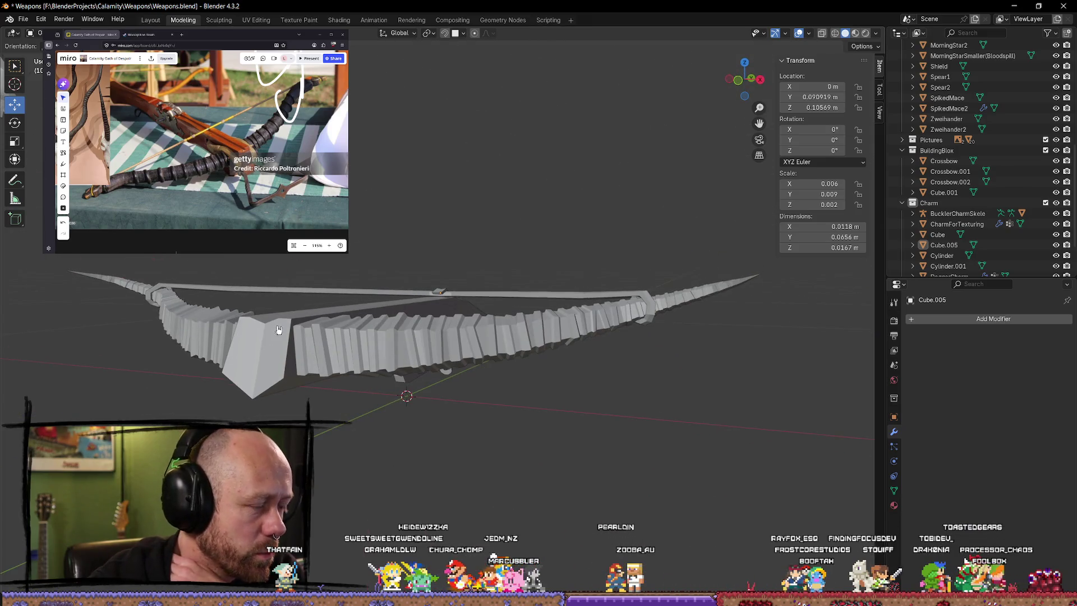
middle_drag(345, 343, 634, 389)
key(KP_1)
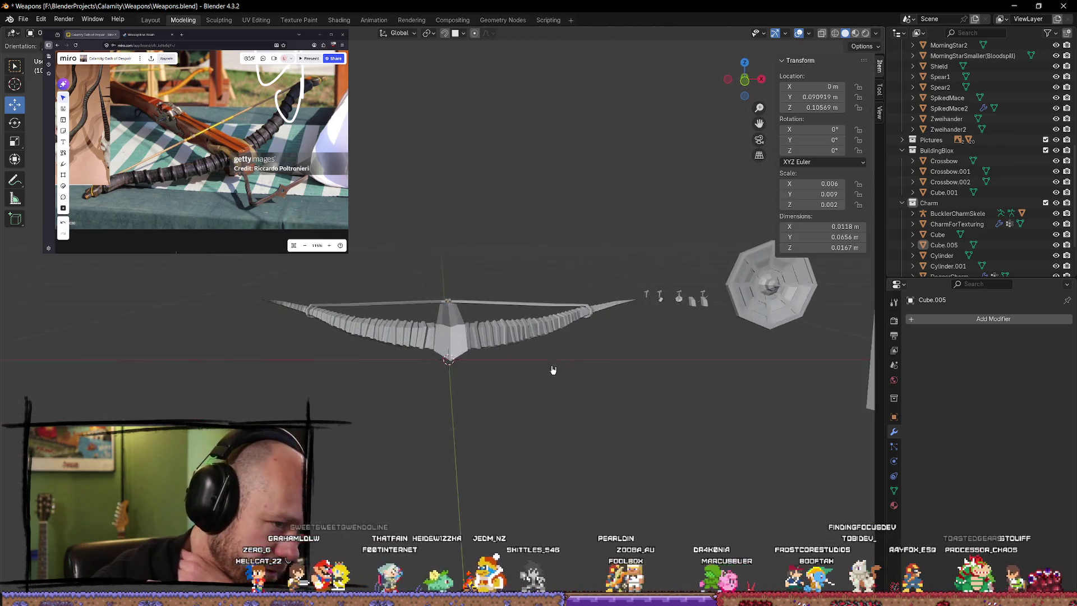
scroll(552, 368, up, 4)
scroll(488, 384, up, 1)
scroll(580, 415, up, 1)
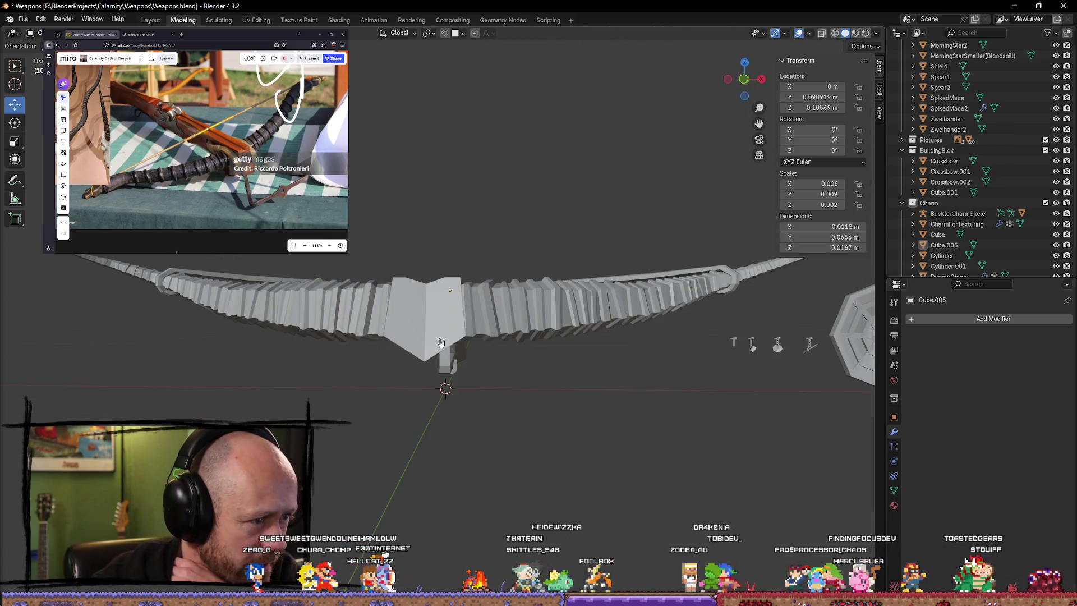
scroll(436, 339, down, 5)
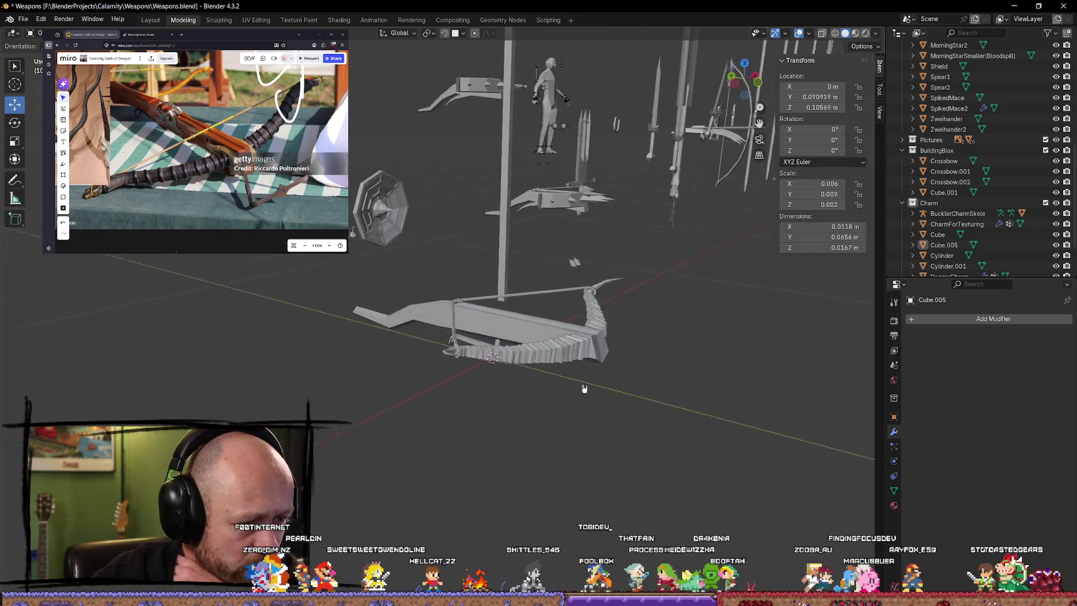